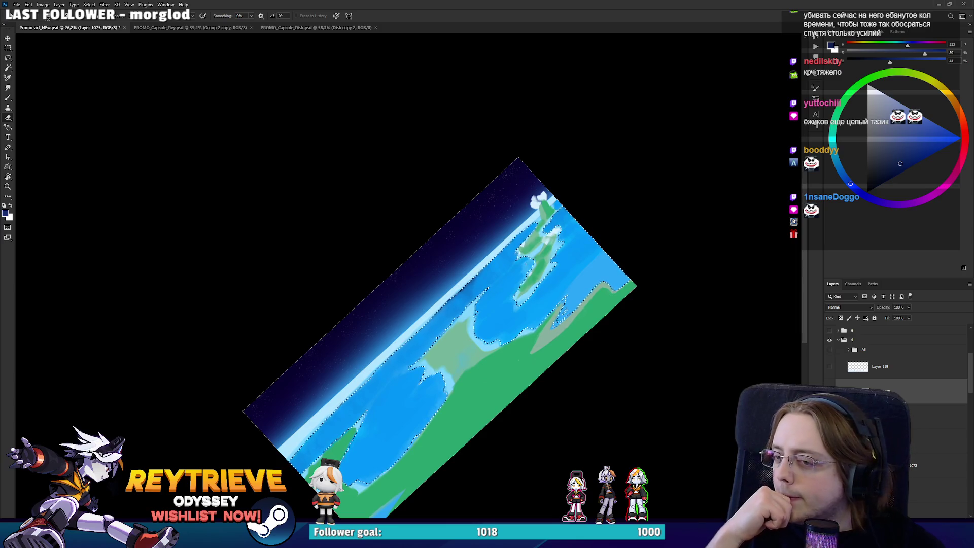
Pick a dark blue from the colour wheel and check the brush size and softness for the ocean.
drag(456, 330, 473, 308)
key(b)
mouse_move(595, 197)
mouse_down()
mouse_move(614, 178)
mouse_move(659, 231)
mouse_move(588, 274)
mouse_up()
click(919, 152)
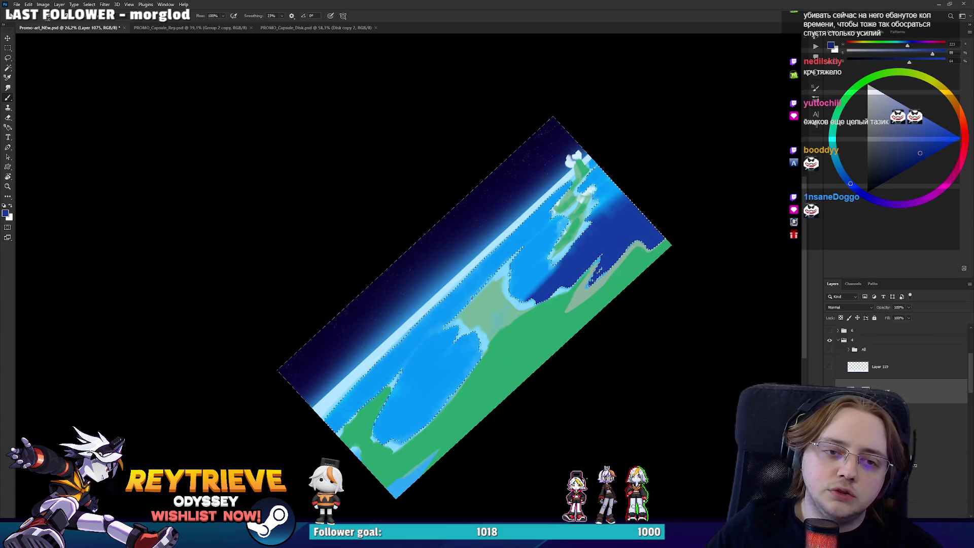
right_click(657, 265)
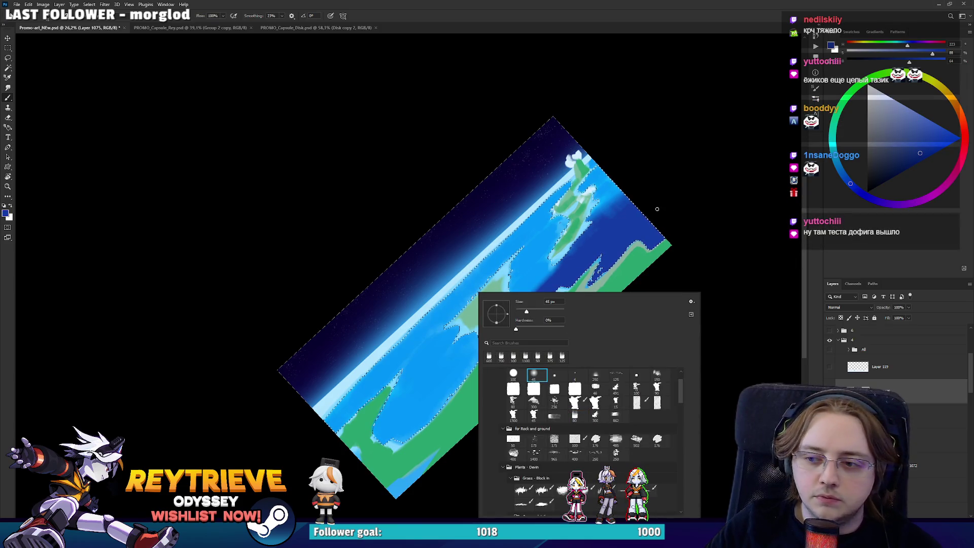
key(Escape)
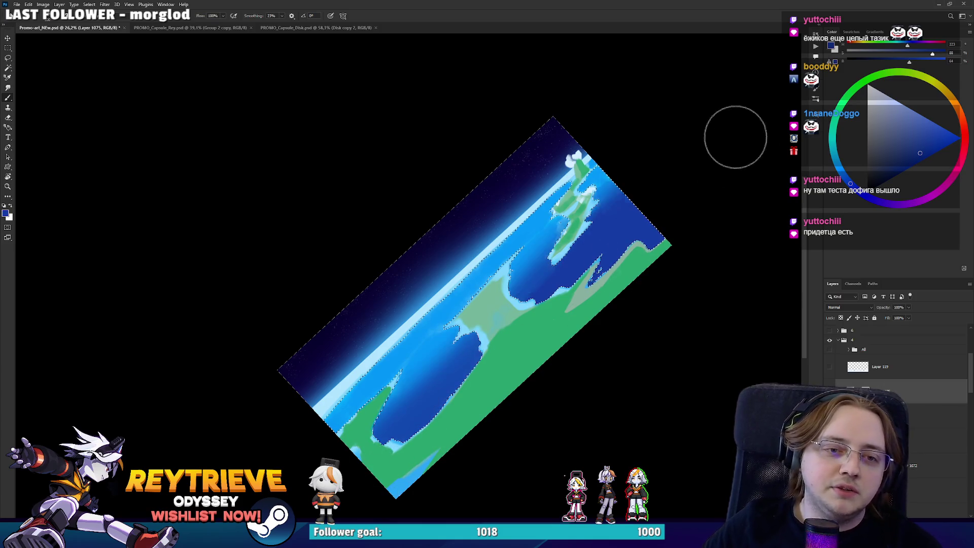
Paint the light-blue horizon band a darker blue, then tilt the canvas view to a steep diagonal.
click(956, 139)
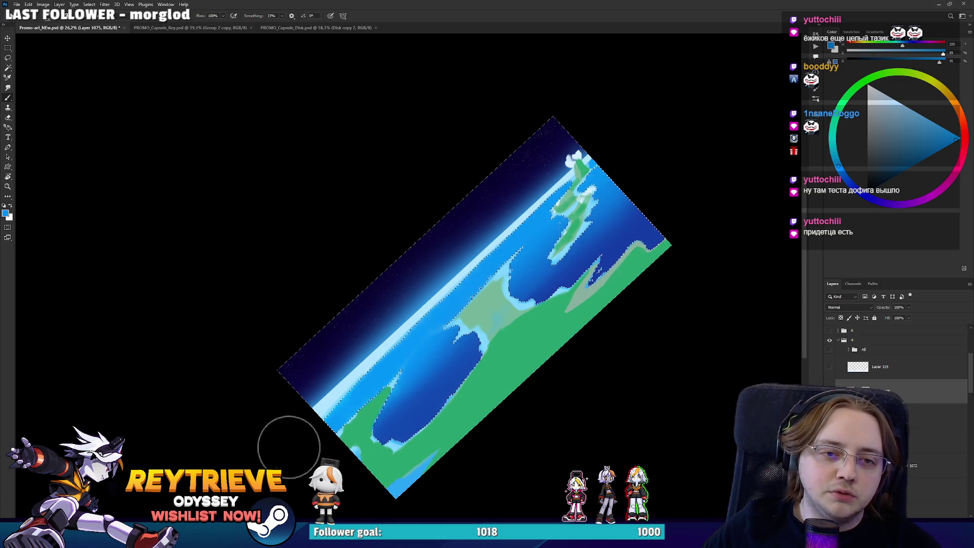
alt+click(293, 434)
mouse_move(294, 434)
mouse_down()
mouse_move(659, 96)
mouse_move(589, 291)
mouse_up()
scroll(588, 304, up, 3)
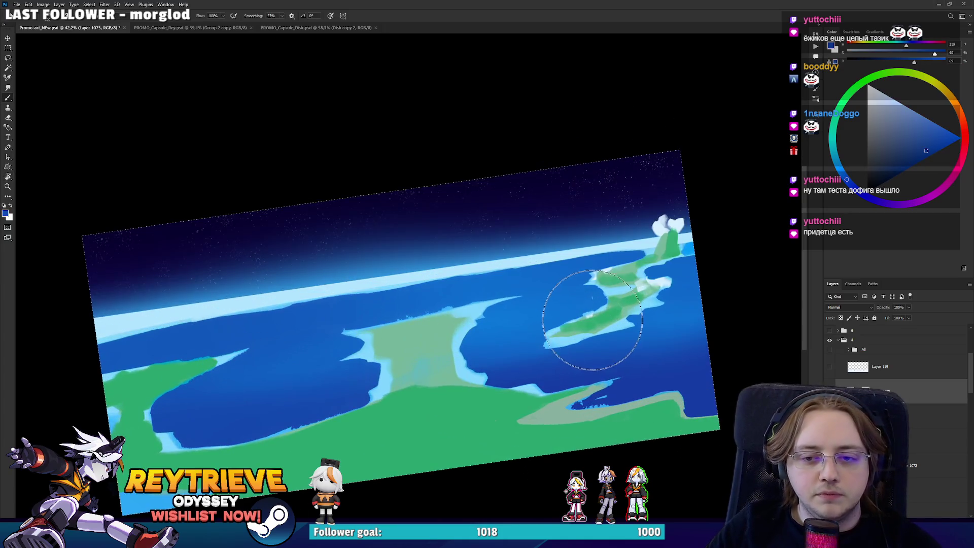
scroll(588, 309, down, 3)
scroll(589, 310, up, 3)
right_click(593, 294)
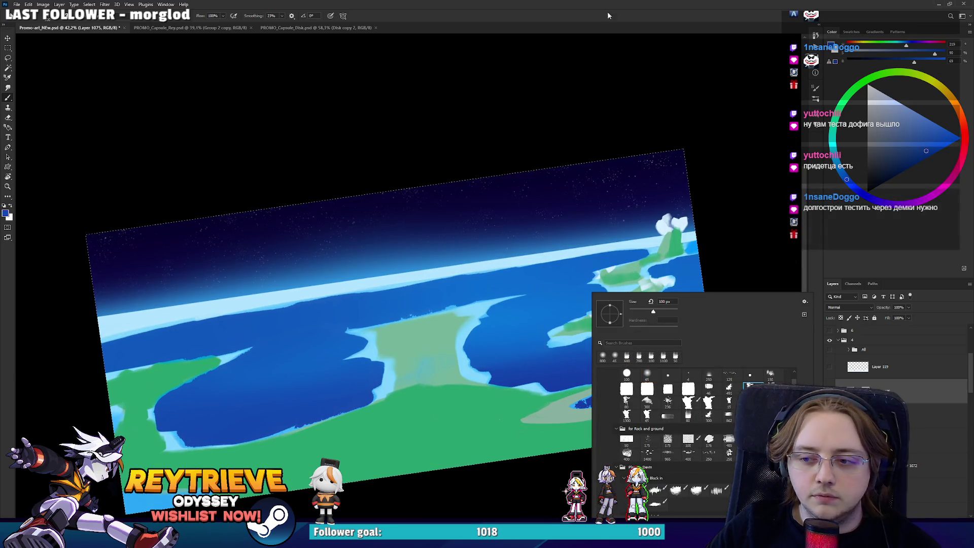
key(Escape)
scroll(554, 213, down, 2)
key(r)
drag(554, 208, 556, 223)
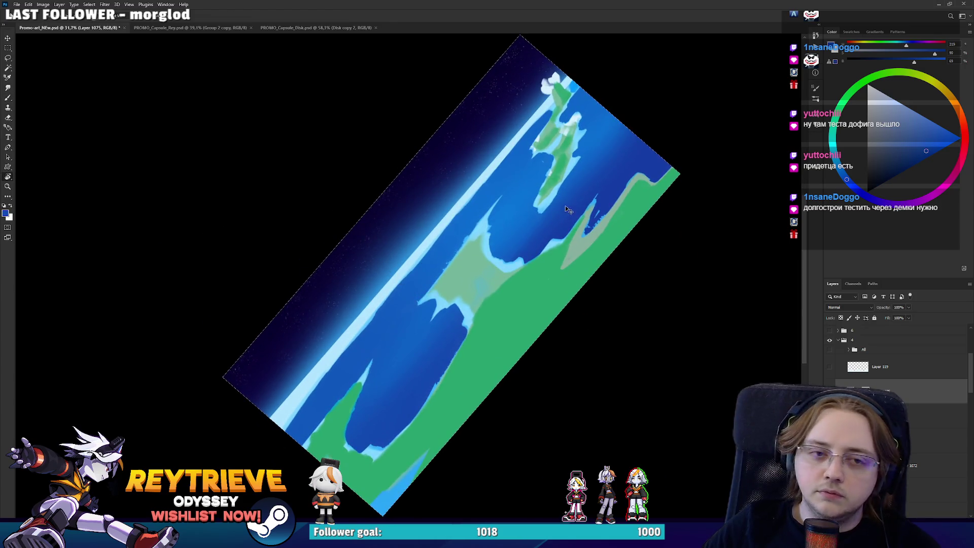
Paint brighter blue over a light-green patch and darken the sky edge with dark blue.
key(b)
click(945, 130)
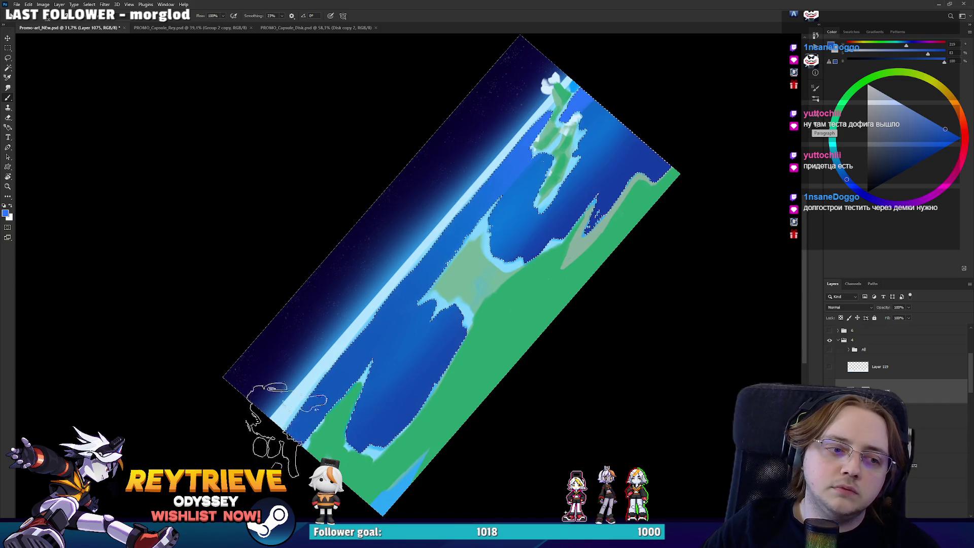
drag(484, 266, 439, 350)
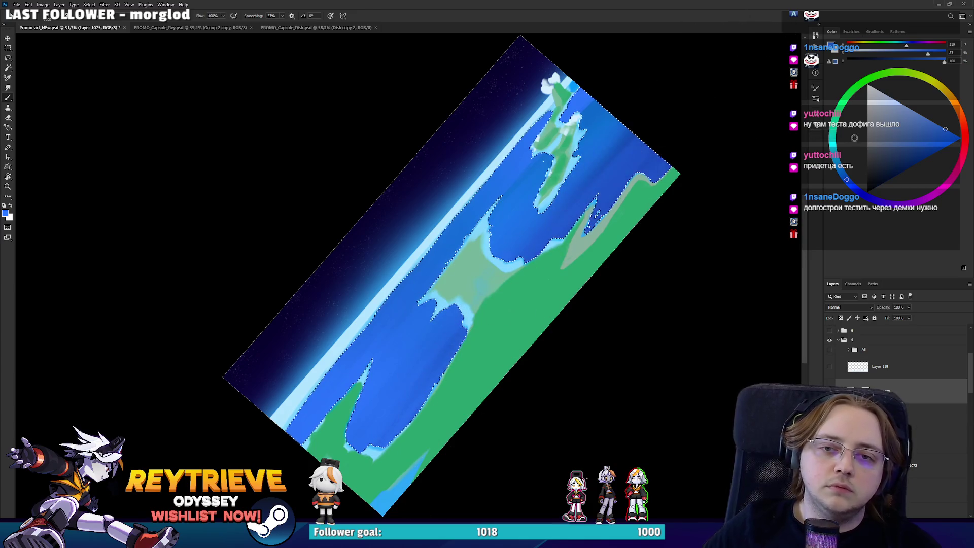
drag(945, 153, 912, 164)
click(866, 195)
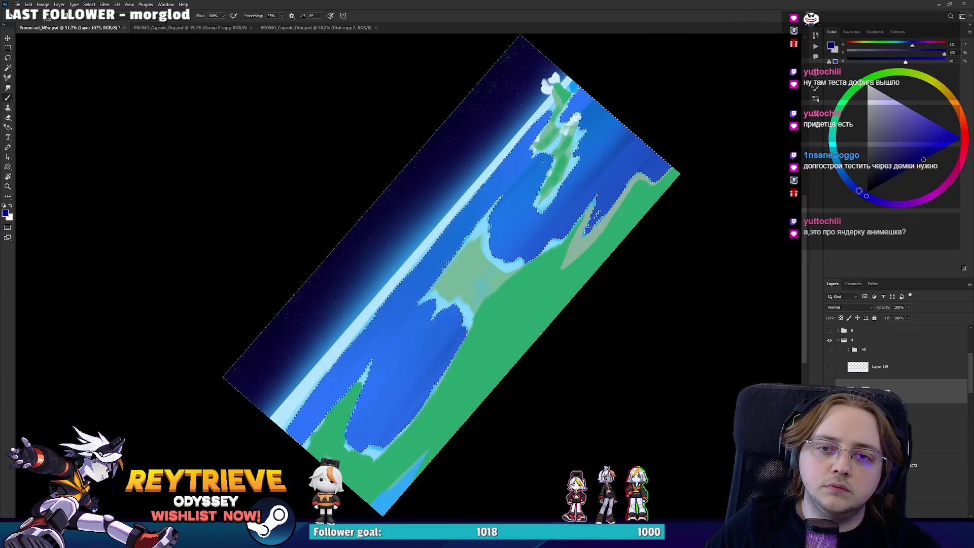
mouse_move(537, 305)
mouse_down()
mouse_move(486, 406)
mouse_move(558, 38)
mouse_move(476, 167)
mouse_move(249, 406)
mouse_move(435, 196)
mouse_up()
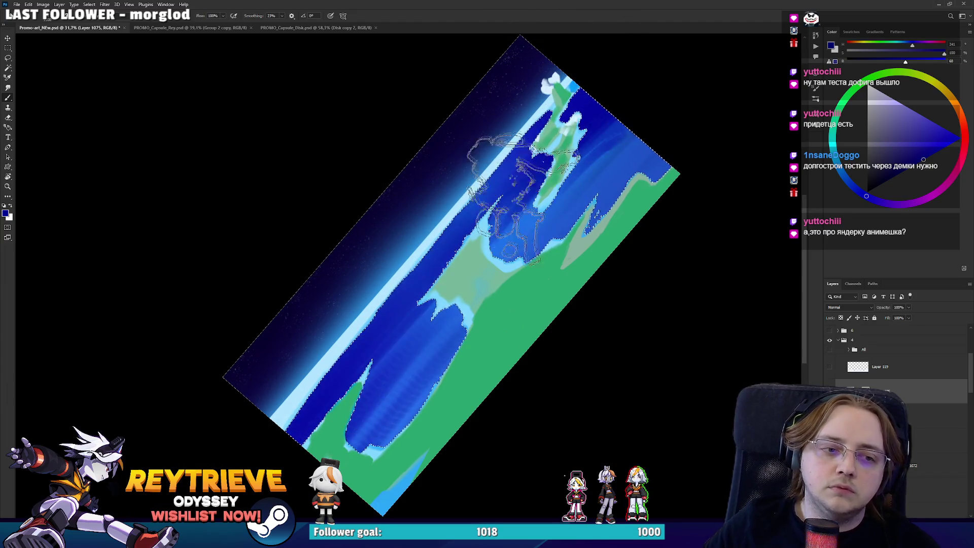
Sample a medium ocean blue to even out the lower band and cover the central green area.
alt+click(434, 348)
drag(434, 348, 442, 282)
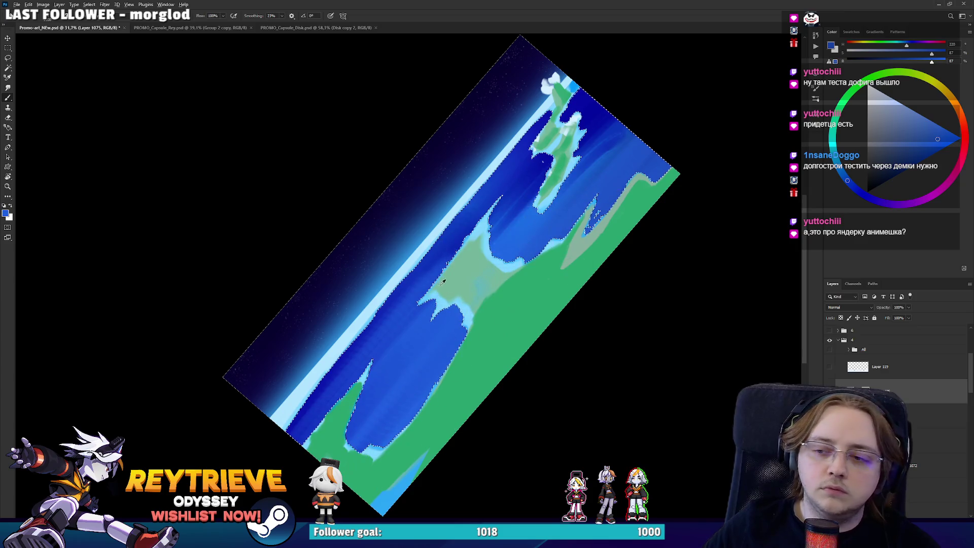
drag(396, 218, 433, 318)
right_click(432, 317)
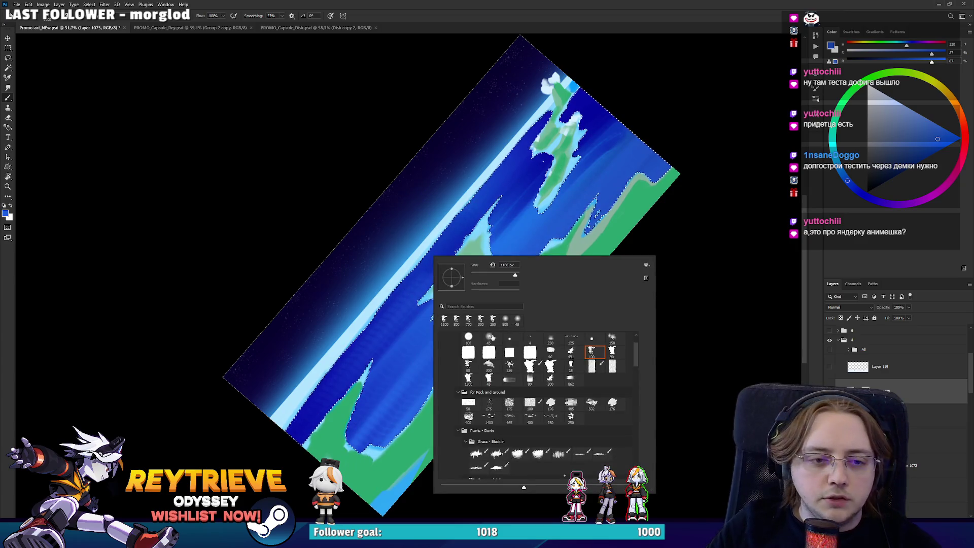
alt+click(335, 366)
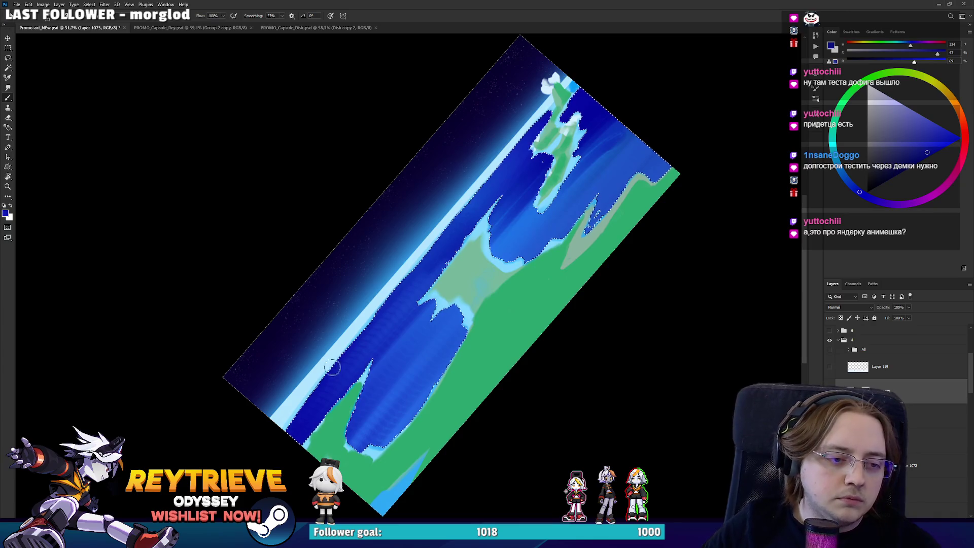
Lighten the upper-right ocean with cyan-blue and paint more dark blue into the ocean.
alt+click(635, 128)
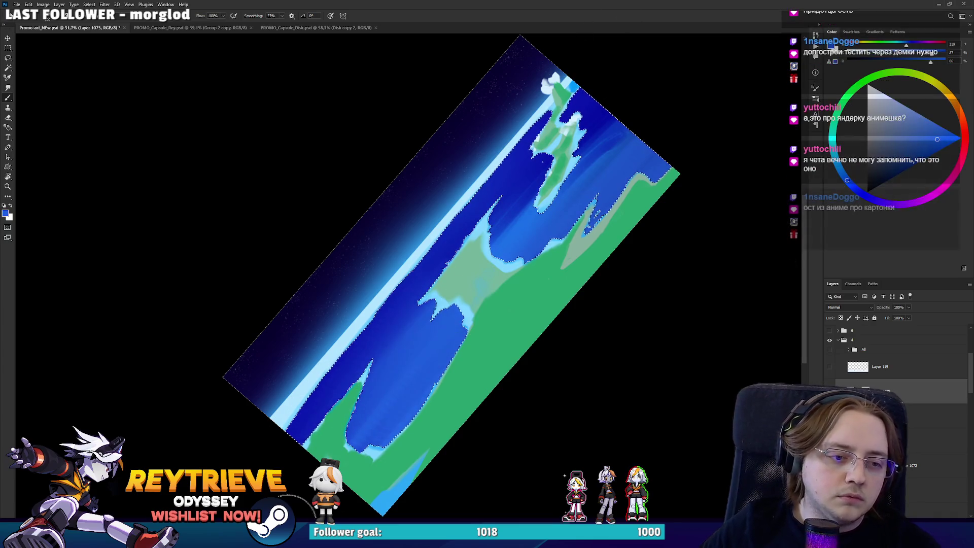
drag(953, 115, 948, 131)
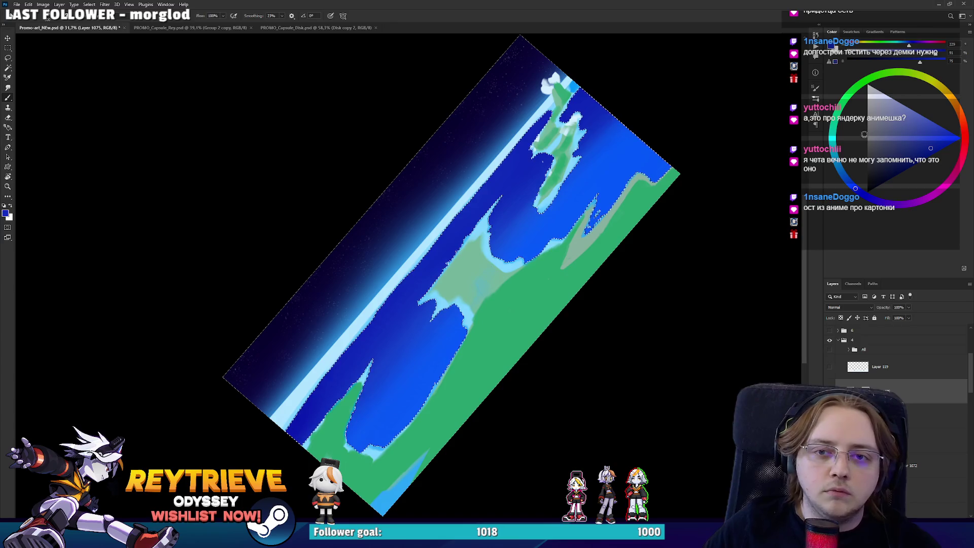
click(930, 148)
drag(682, 120, 537, 246)
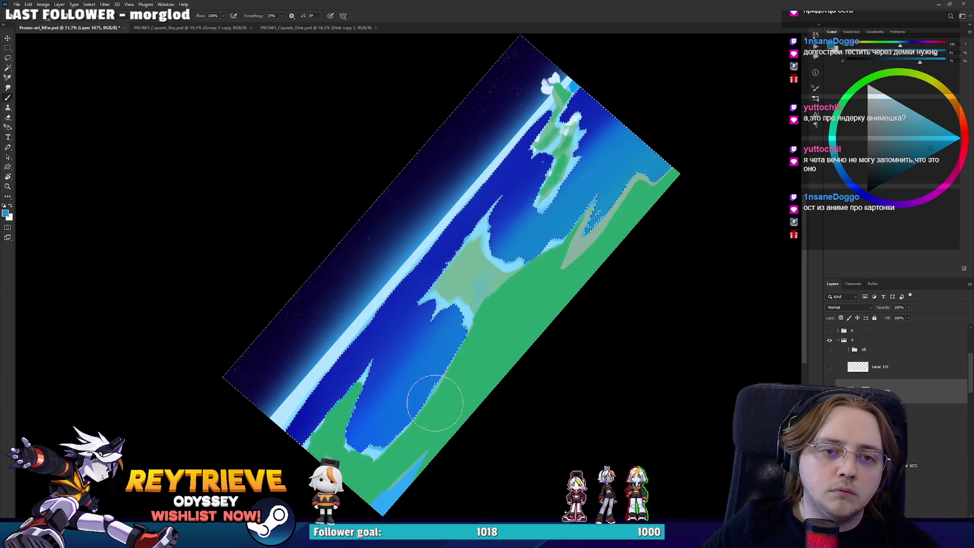
click(953, 137)
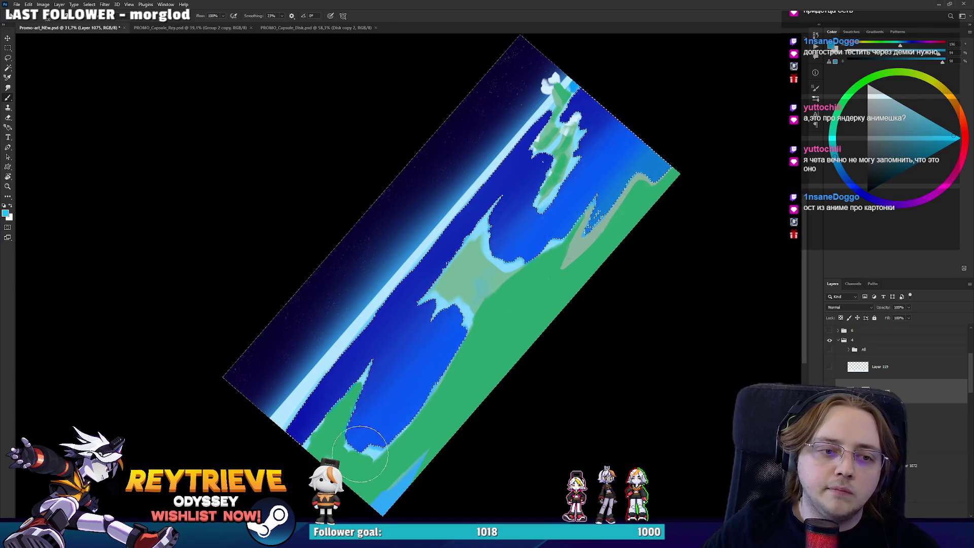
click(848, 181)
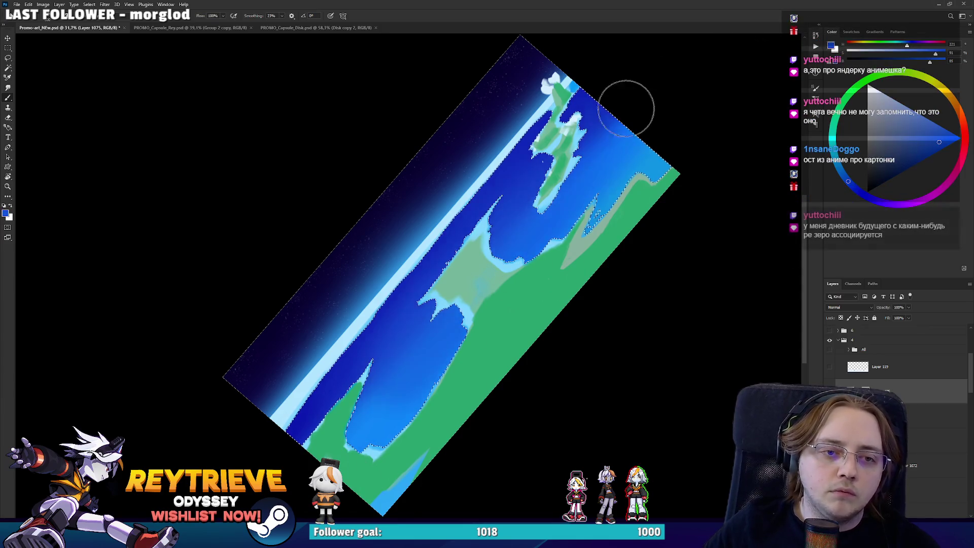
click(929, 150)
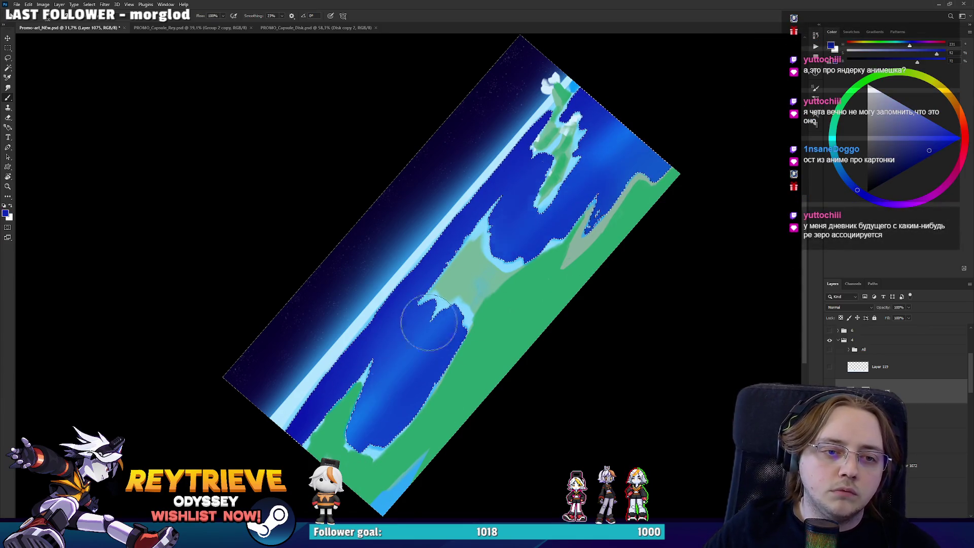
drag(429, 322, 365, 431)
scroll(373, 428, down, 5)
Rotate the canvas view back to 0° and toggle the dark-blue ocean paint layer to compare.
key(r)
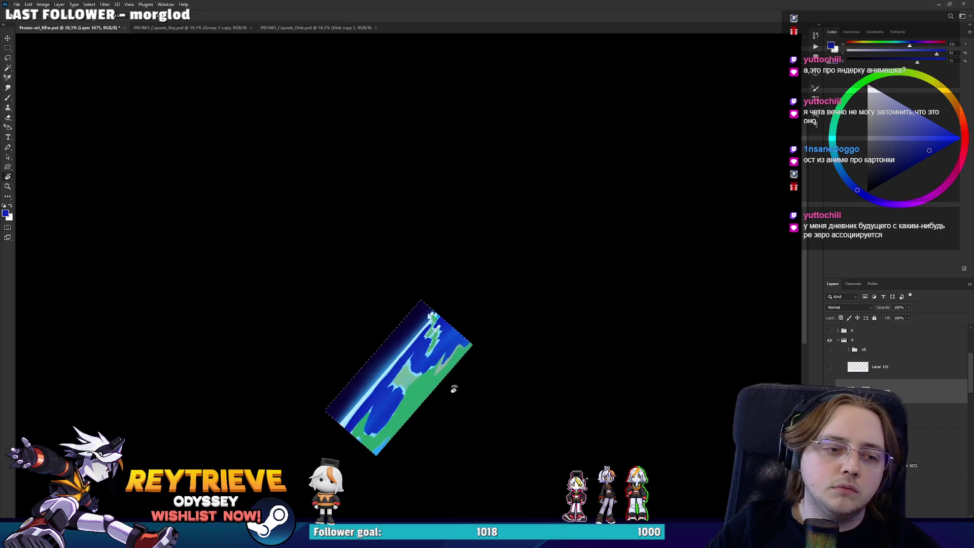
drag(454, 389, 338, 384)
scroll(648, 328, up, 5)
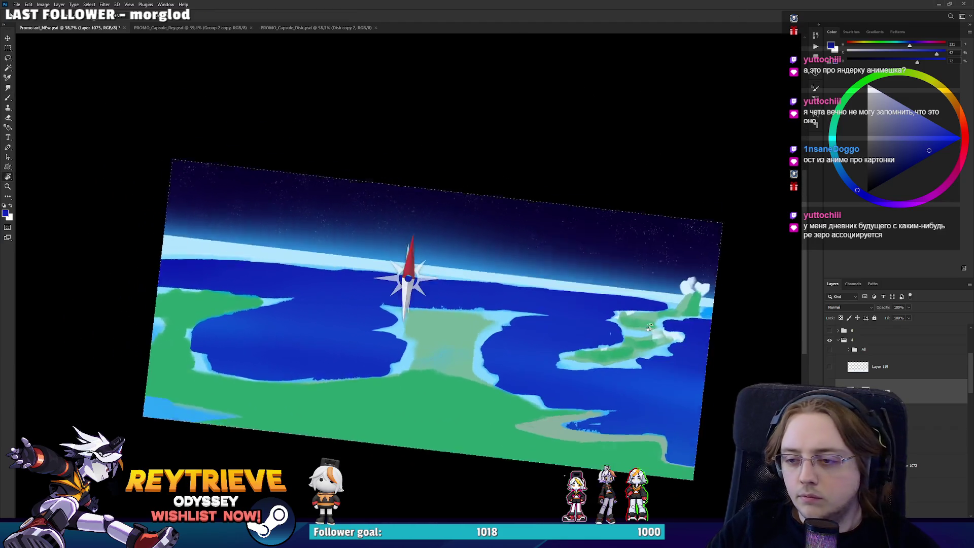
drag(649, 328, 654, 316)
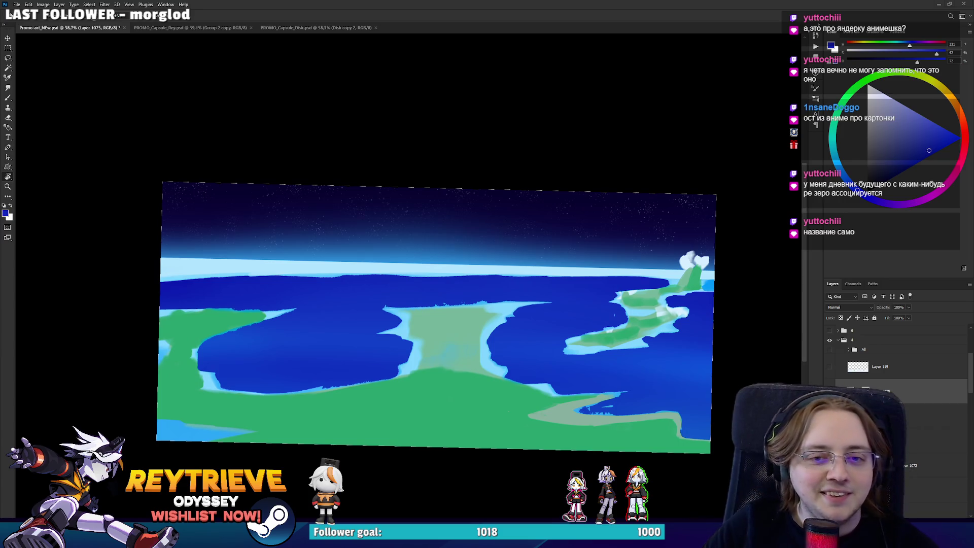
drag(402, 272, 405, 276)
scroll(520, 373, up, 2)
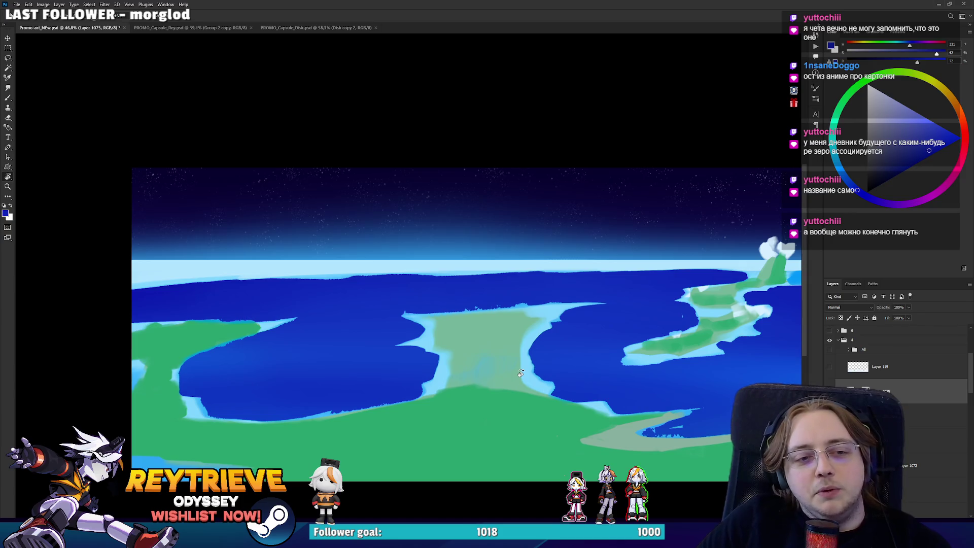
scroll(520, 351, down, 2)
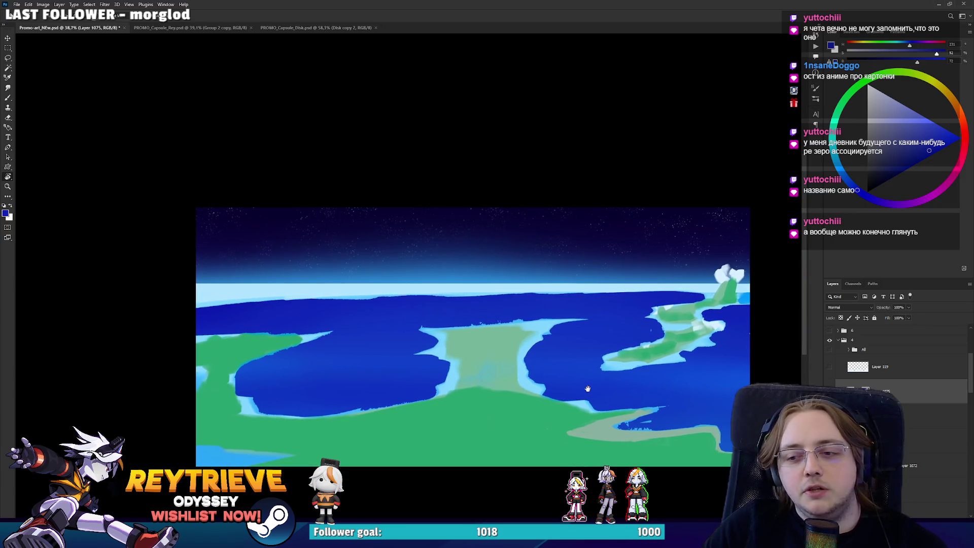
key(ctrl+comma)
key(ctrl+comma)
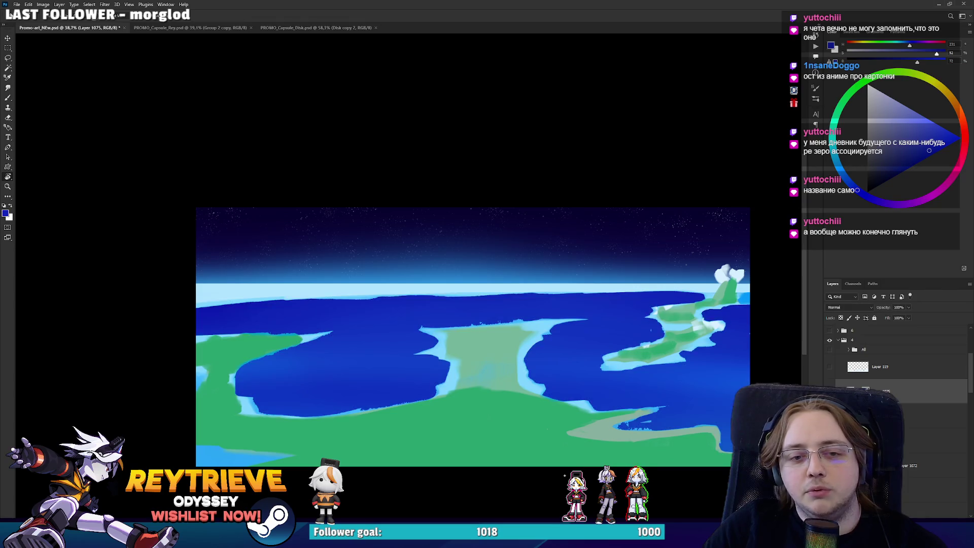
Set Layer 1075's Underlying Layer Blend If slider to 119 so lighter blue shows through.
double_click(947, 395)
mouse_move(839, 187)
mouse_down()
mouse_move(787, 190)
mouse_move(799, 185)
mouse_up()
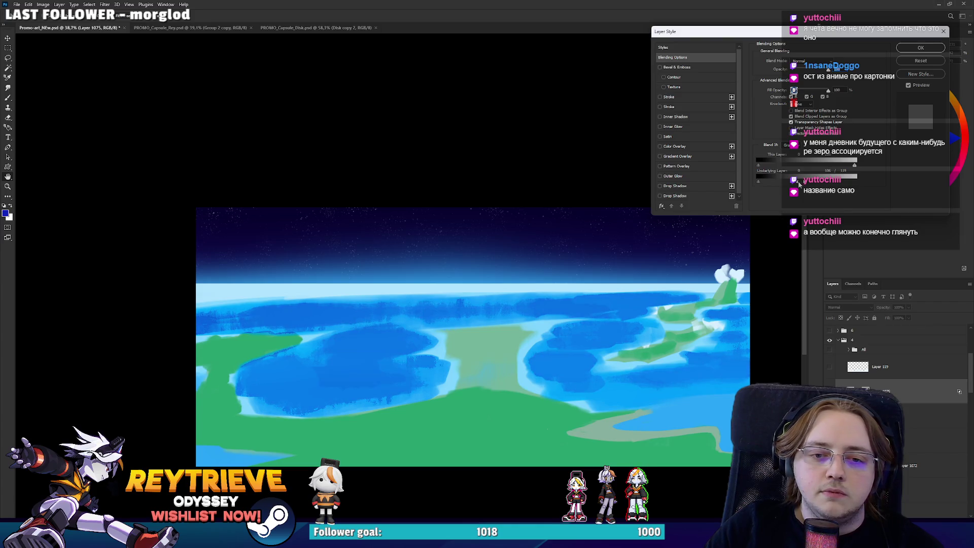
click(913, 48)
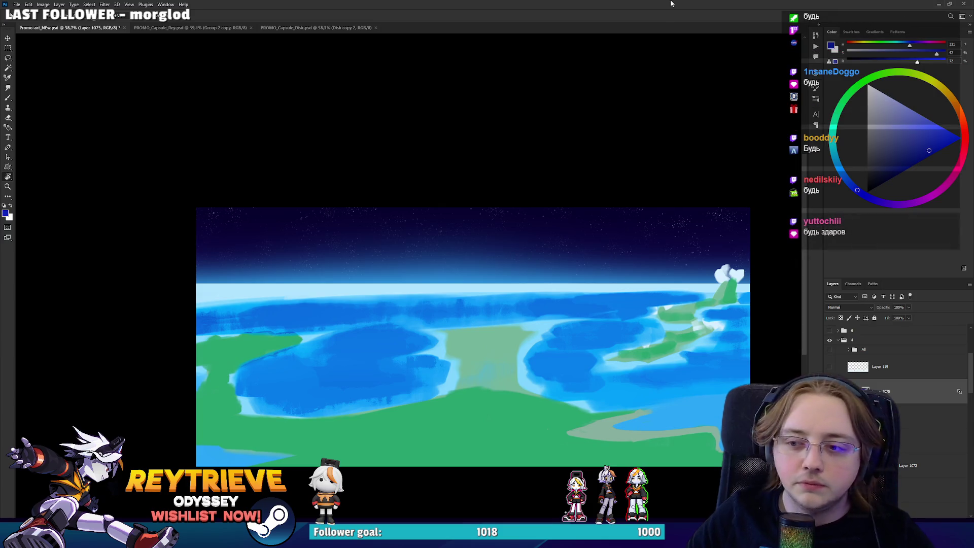
Pan and zoom out to frame the whole composition, including the logo and both characters.
mouse_move(563, 262)
mouse_down()
mouse_move(526, 253)
mouse_move(522, 233)
mouse_up()
scroll(522, 232, up, 2)
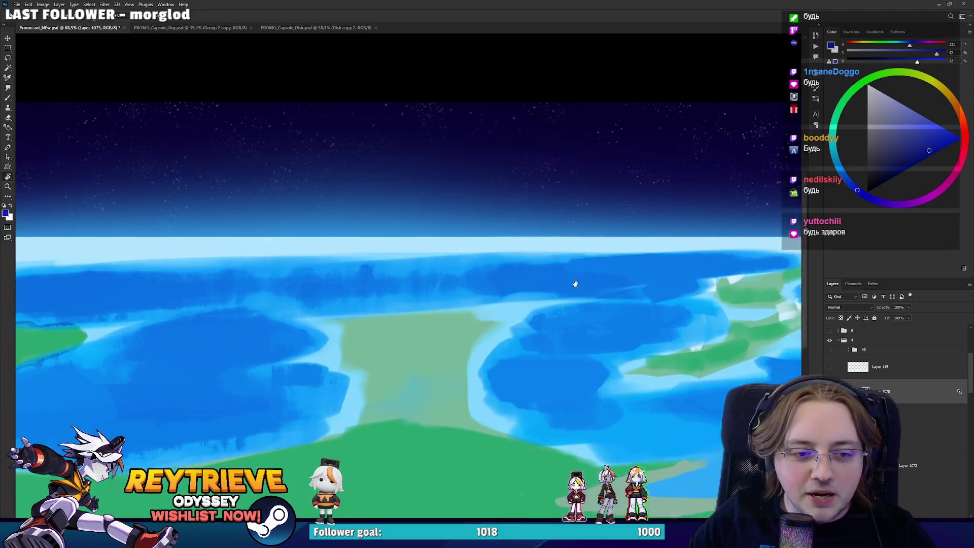
scroll(580, 260, down, 3)
scroll(589, 289, up, 2)
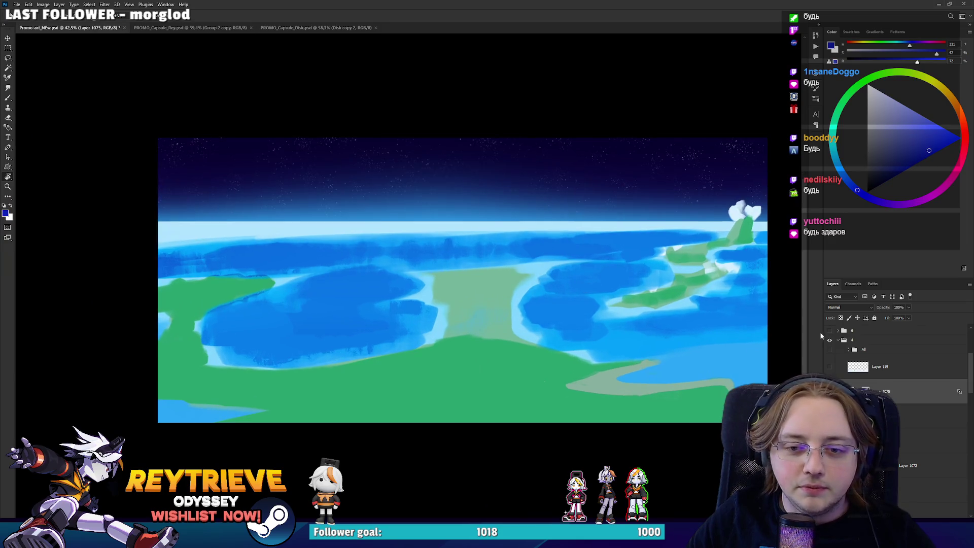
scroll(603, 273, up, 2)
drag(602, 273, 587, 293)
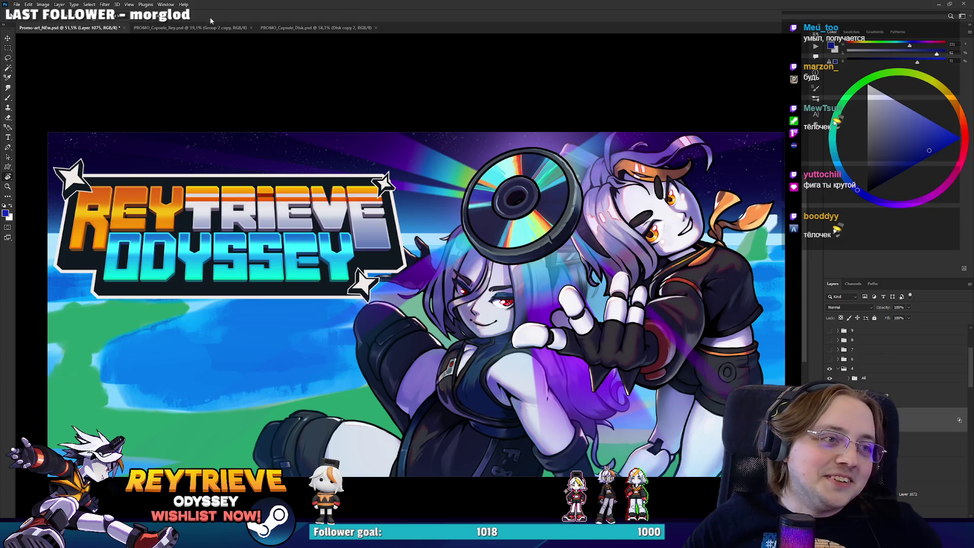
Look over the PROMO_Capsule_Rey and PROMO_Capsule_Disk tabs, then save Promo-art_NEw.psd.
click(188, 28)
click(306, 28)
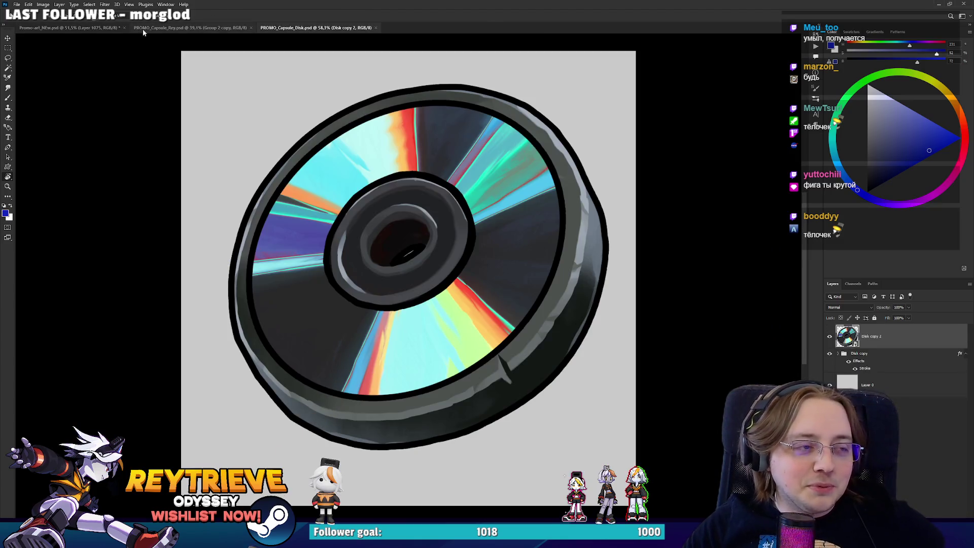
click(99, 28)
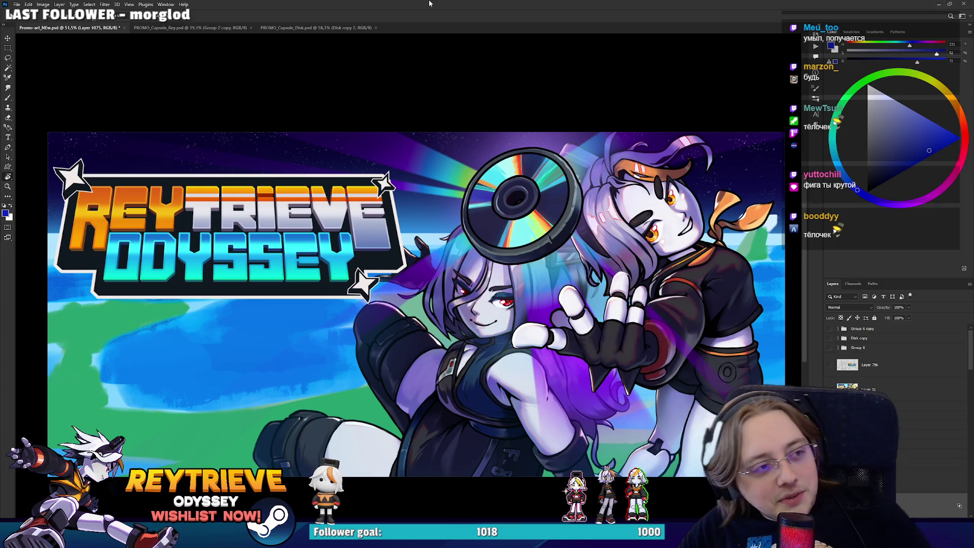
key(ctrl+s)
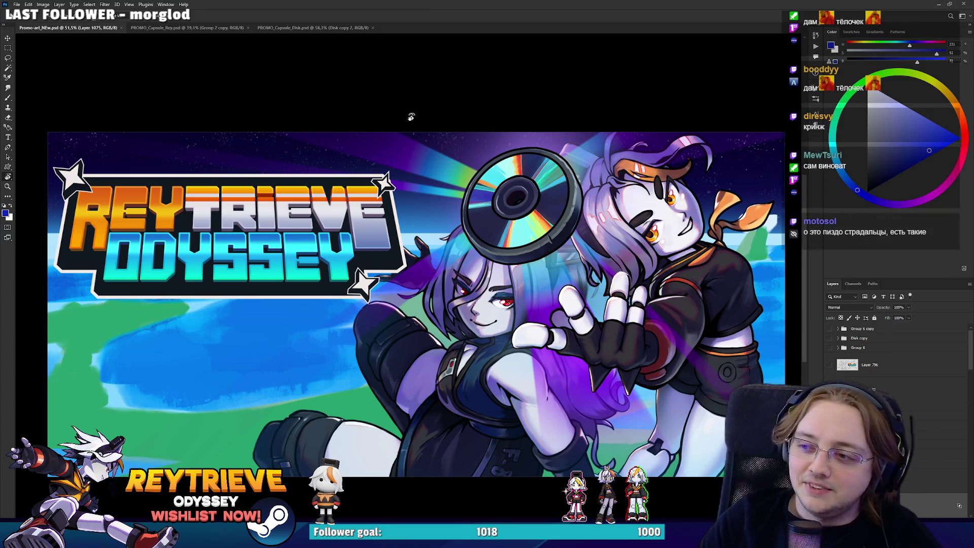
scroll(530, 252, up, 3)
scroll(530, 252, down, 5)
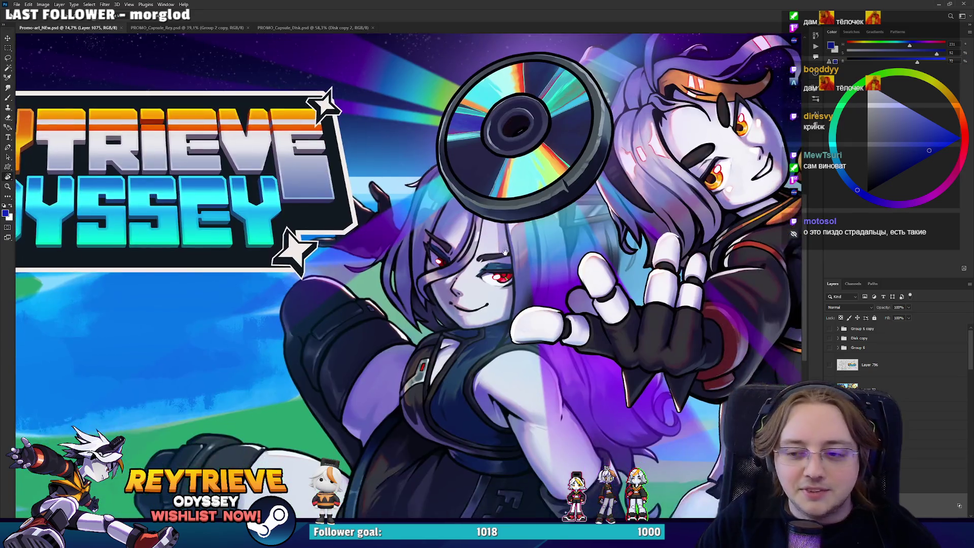
scroll(532, 256, up, 3)
scroll(540, 267, down, 3)
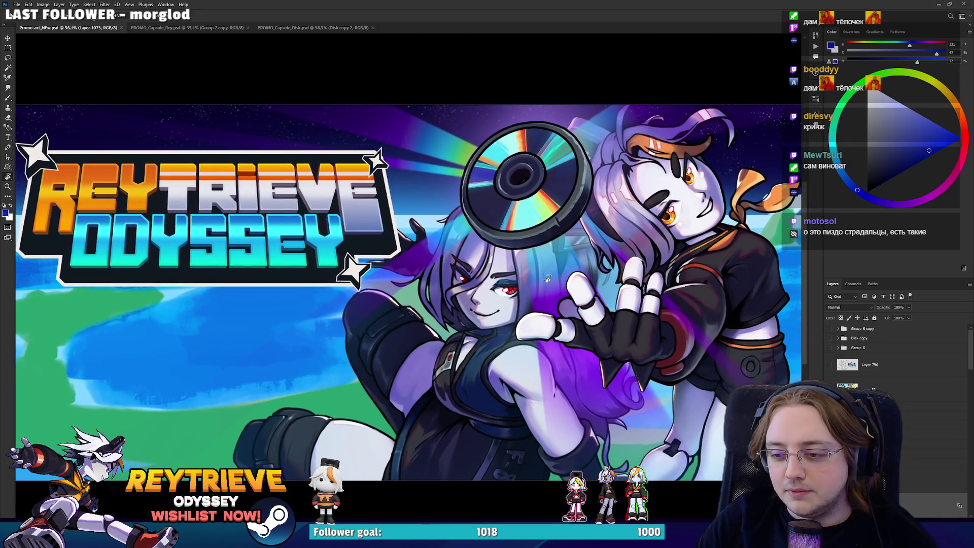
scroll(543, 272, up, 3)
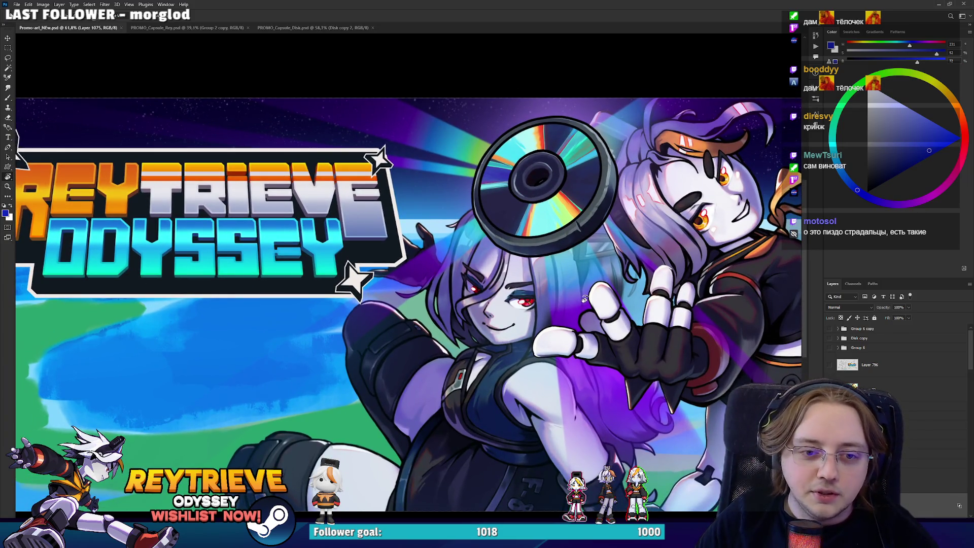
scroll(584, 299, down, 5)
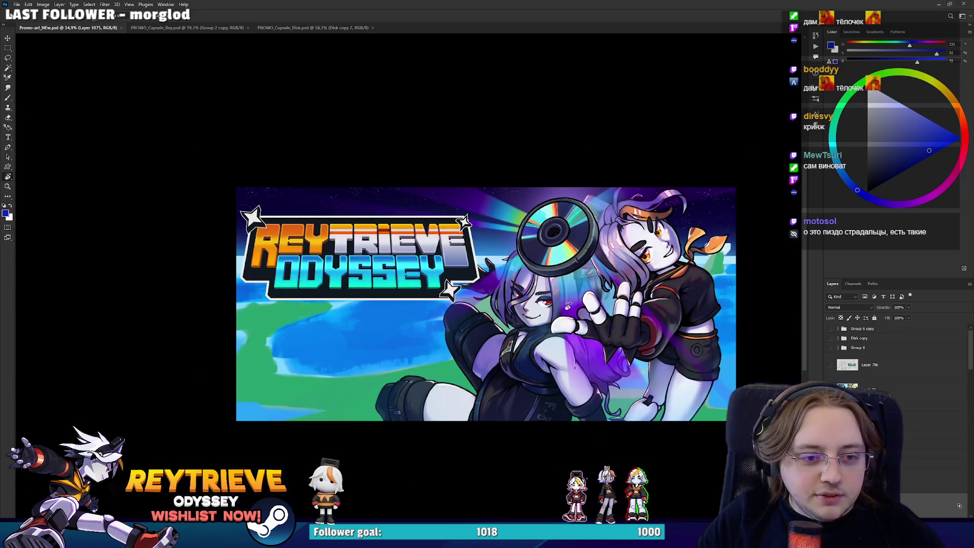
scroll(588, 305, up, 5)
scroll(601, 310, down, 1)
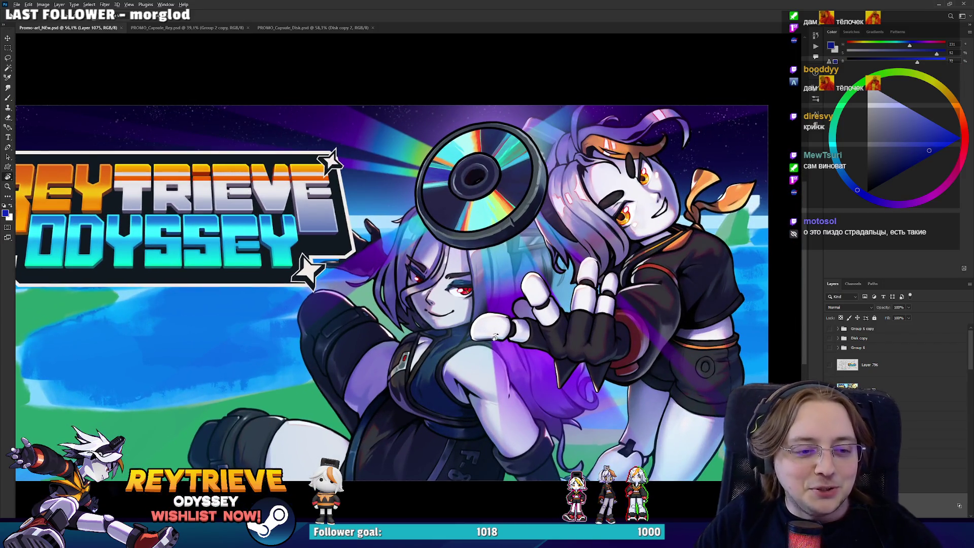
scroll(494, 338, up, 2)
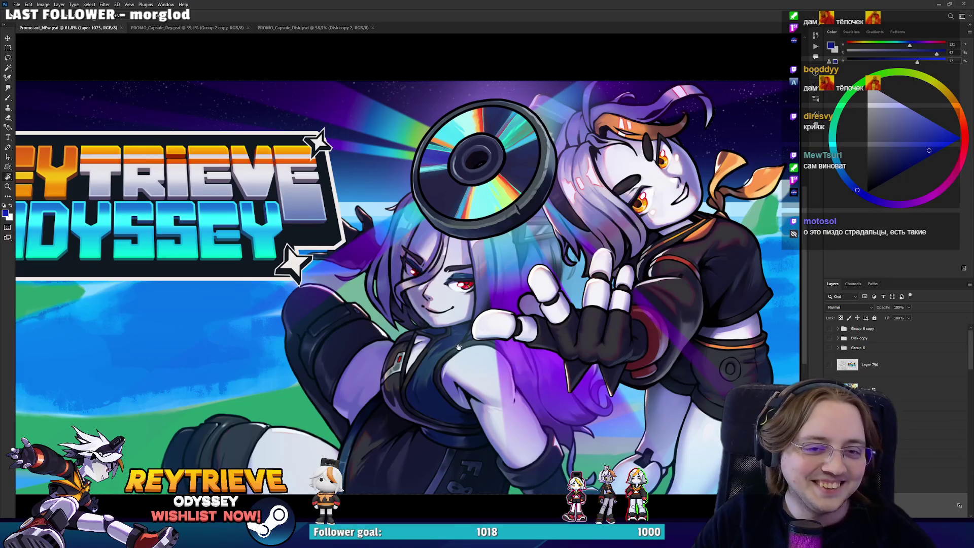
scroll(470, 341, down, 1)
scroll(482, 320, up, 1)
scroll(500, 291, down, 1)
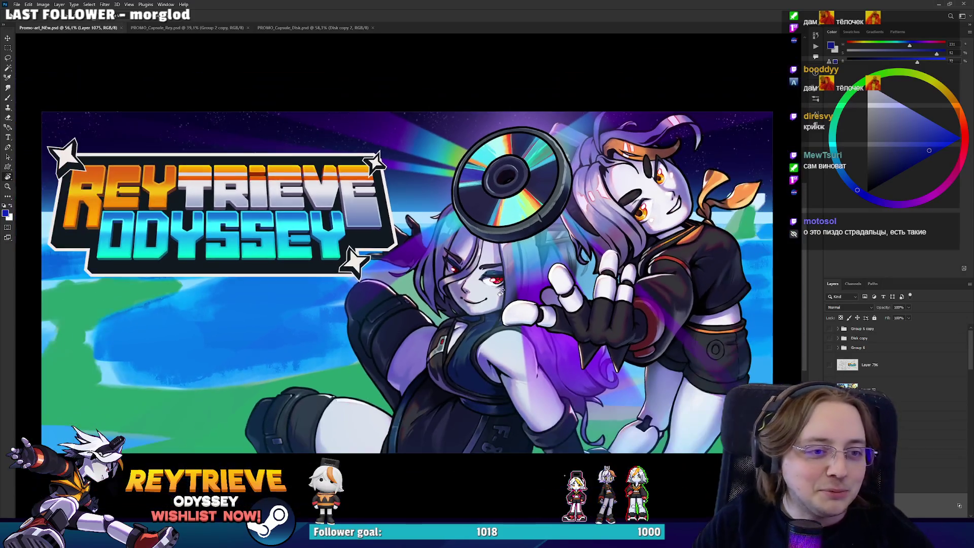
scroll(500, 290, down, 1)
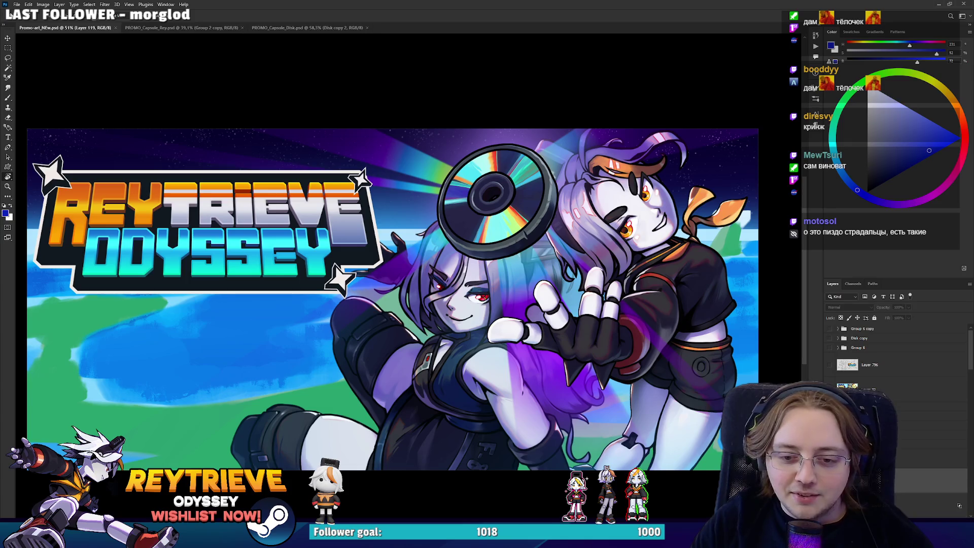
Hide the character, logo and disc overlays, nudge the landscape view up, and switch to Unreal Editor.
scroll(573, 347, down, 3)
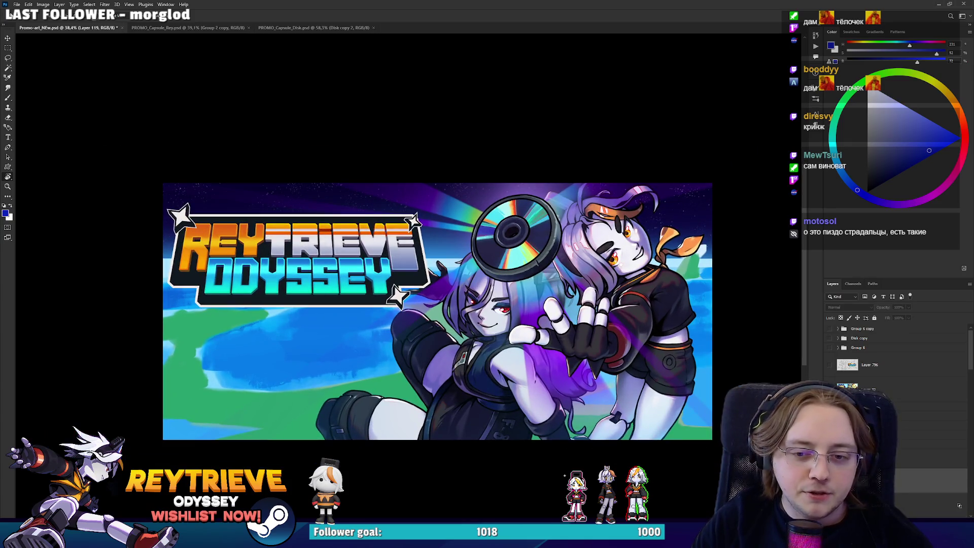
key(ctrl+comma)
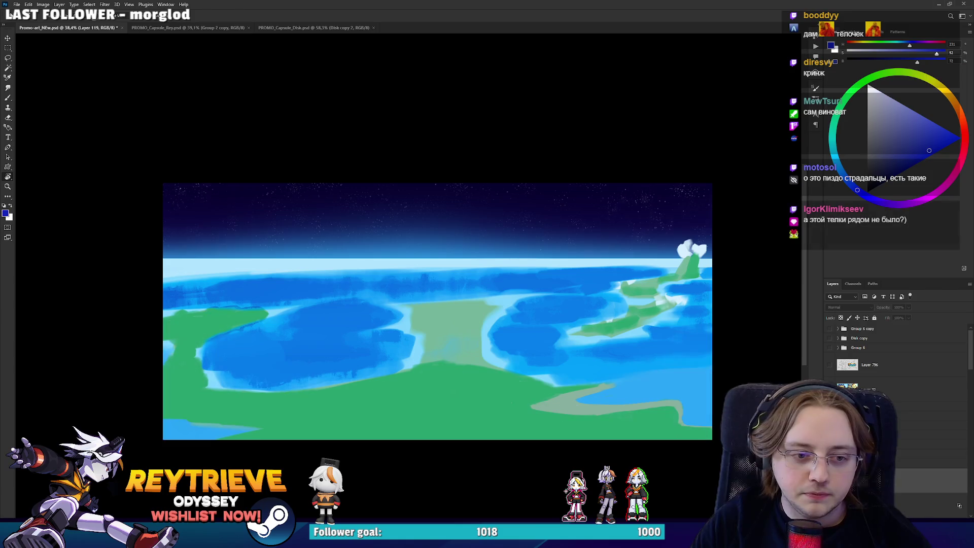
drag(600, 365, 600, 342)
scroll(599, 341, up, 2)
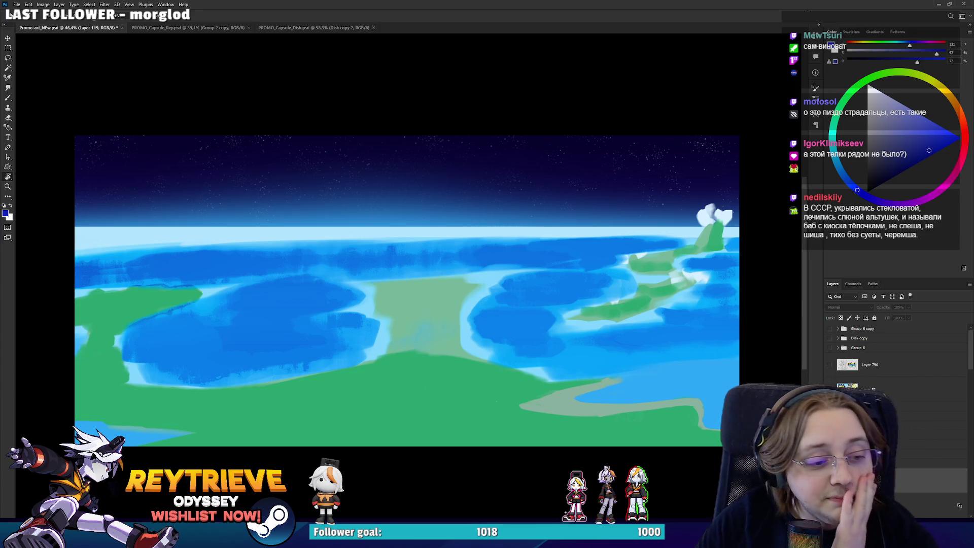
key(alt+Tab)
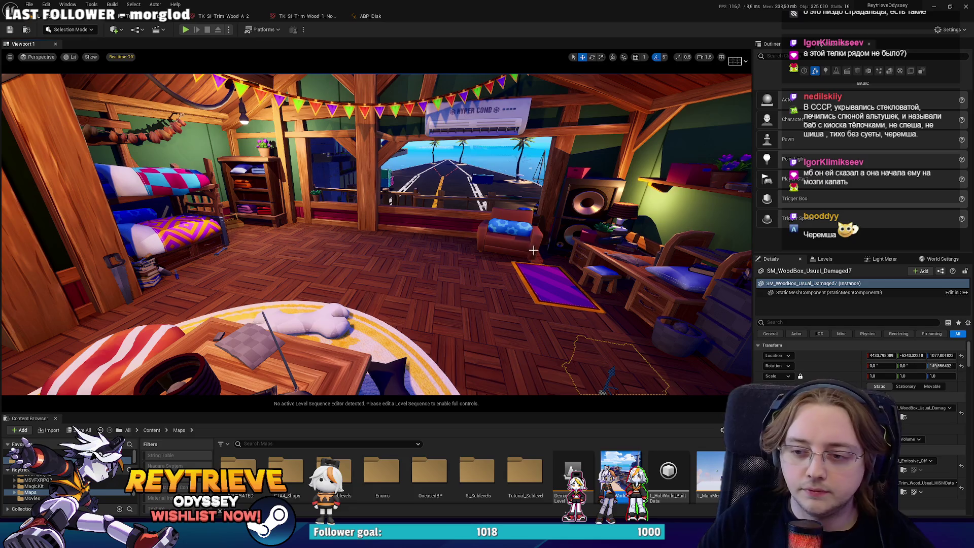
Fly the camera high above the island and paste the capture into Photoshop as a new layer.
mouse_move(534, 249)
mouse_down()
mouse_move(533, 268)
mouse_move(534, 220)
mouse_move(534, 238)
mouse_move(506, 193)
mouse_up()
key(alt+Tab)
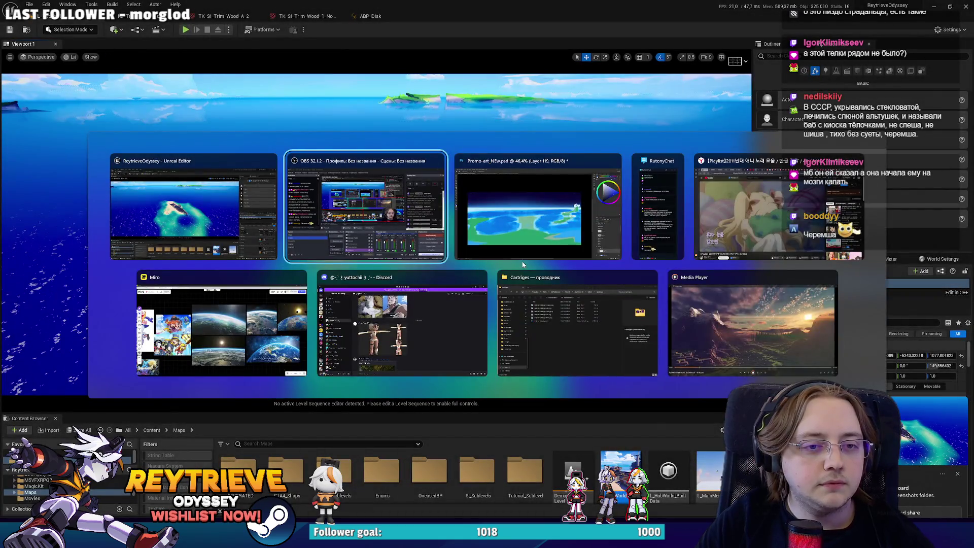
click(515, 235)
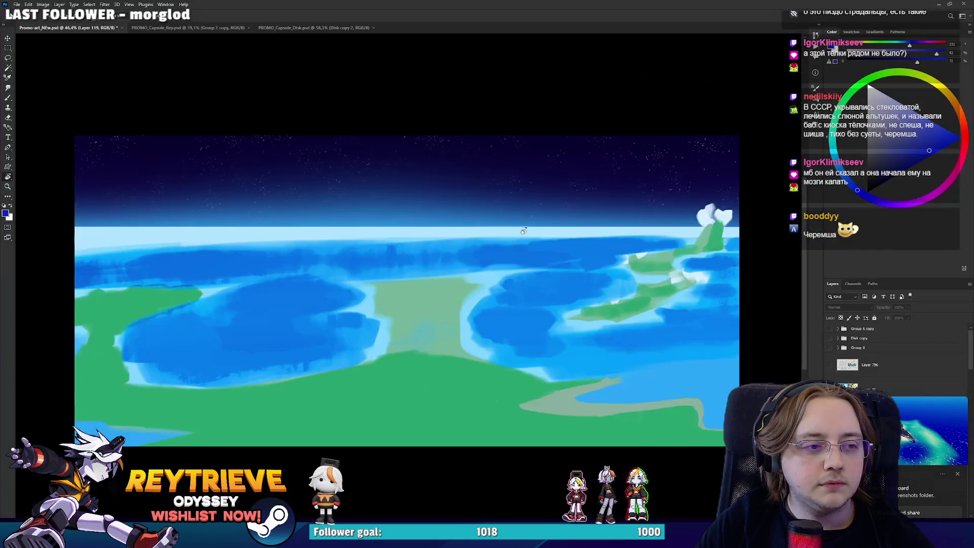
key(ctrl+v)
key(alt+Tab)
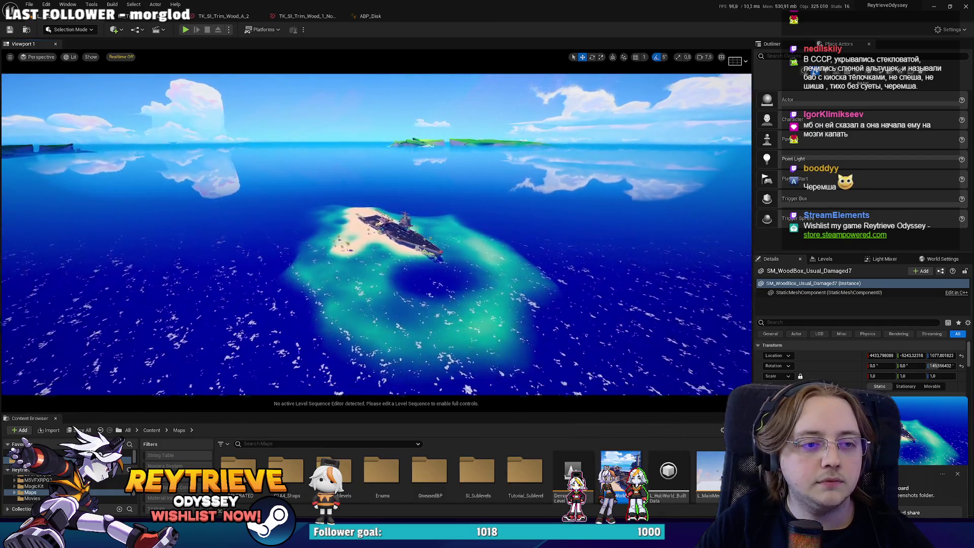
scroll(498, 242, down, 1)
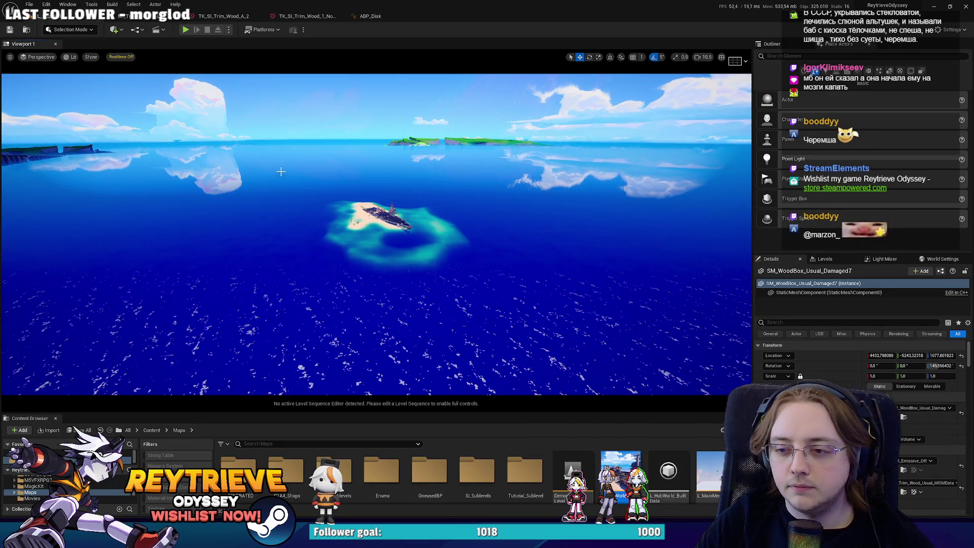
Narrow the viewport Field of View to 42.15 and screen-capture the region showing the island.
click(11, 56)
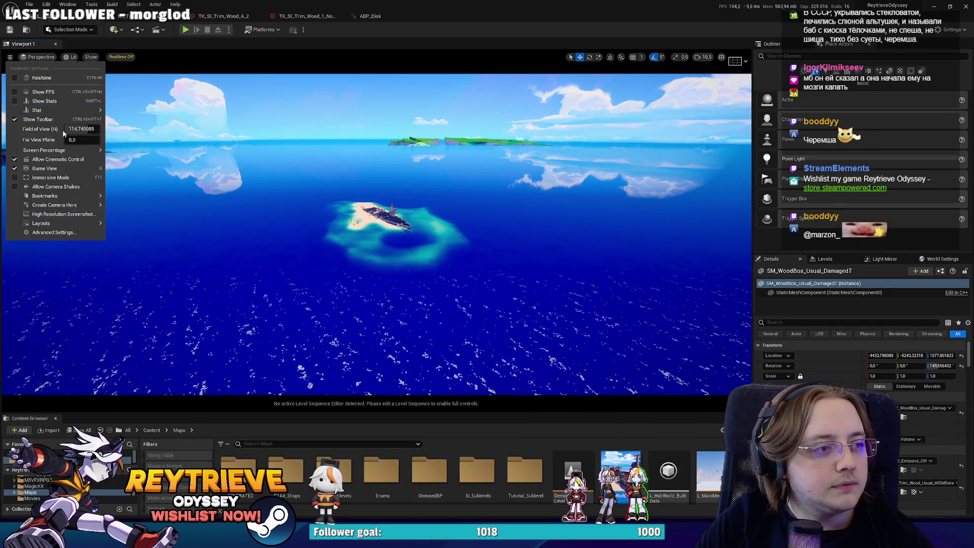
drag(84, 129, 48, 129)
key(Escape)
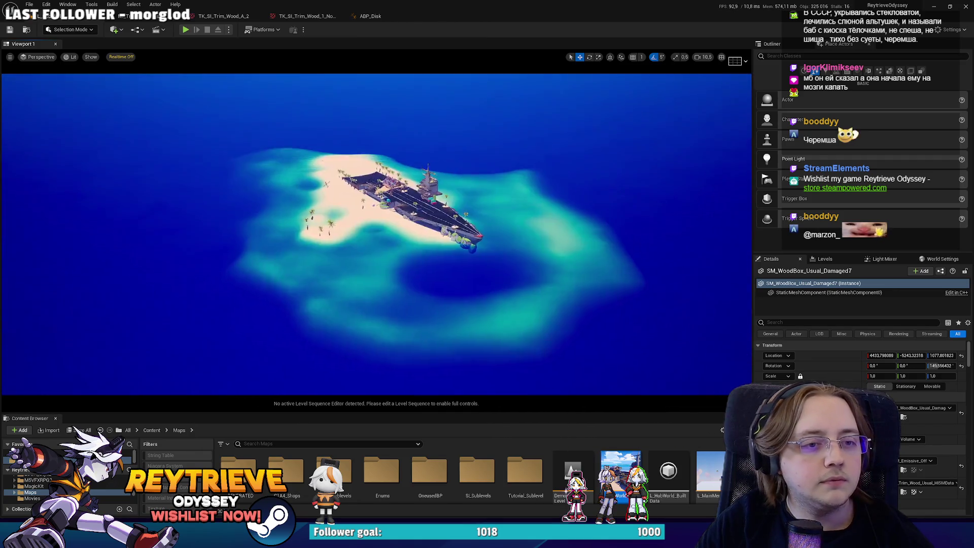
scroll(376, 233, down, 3)
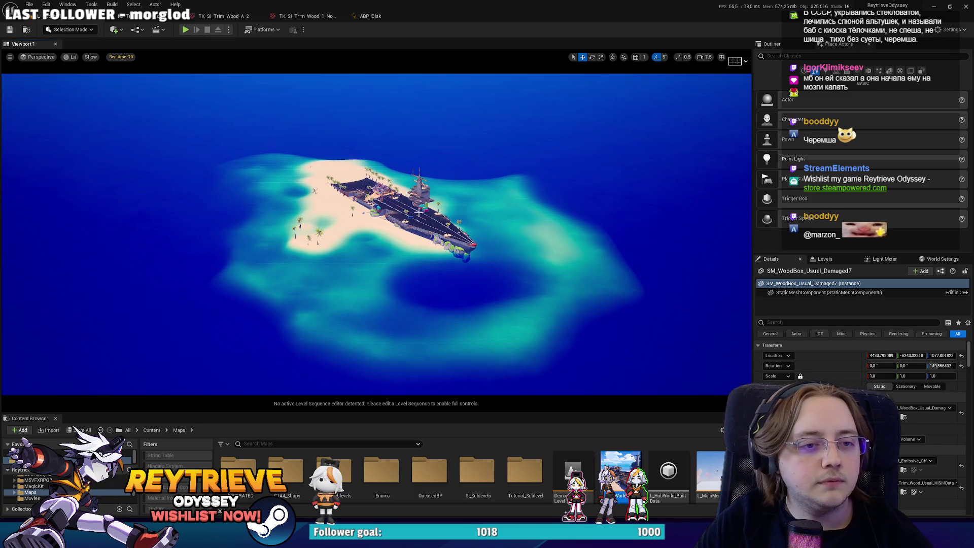
key(super+shift+s)
drag(213, 109, 637, 367)
Paste the island capture into the Photoshop canvas, then return to Unreal for another capture.
key(alt+Tab)
key(ctrl+v)
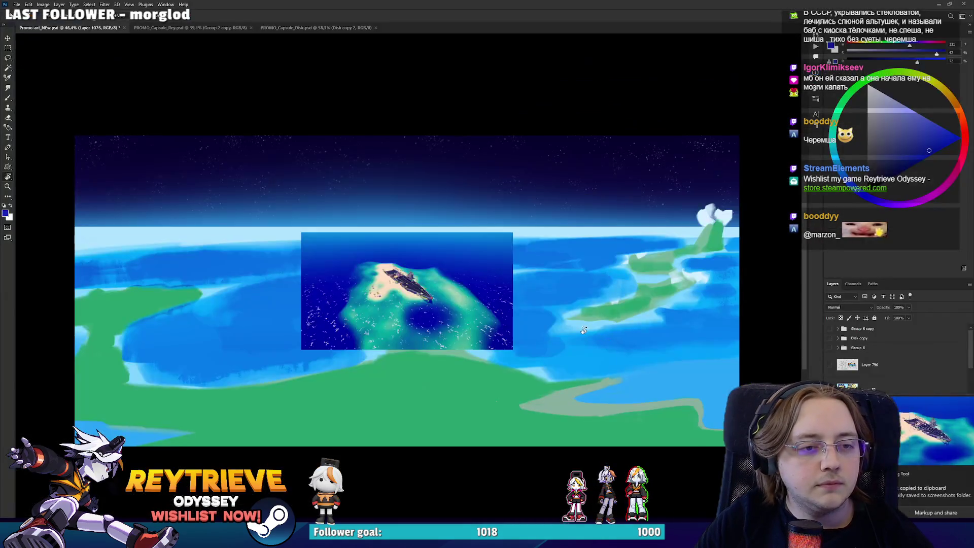
key(alt+Tab)
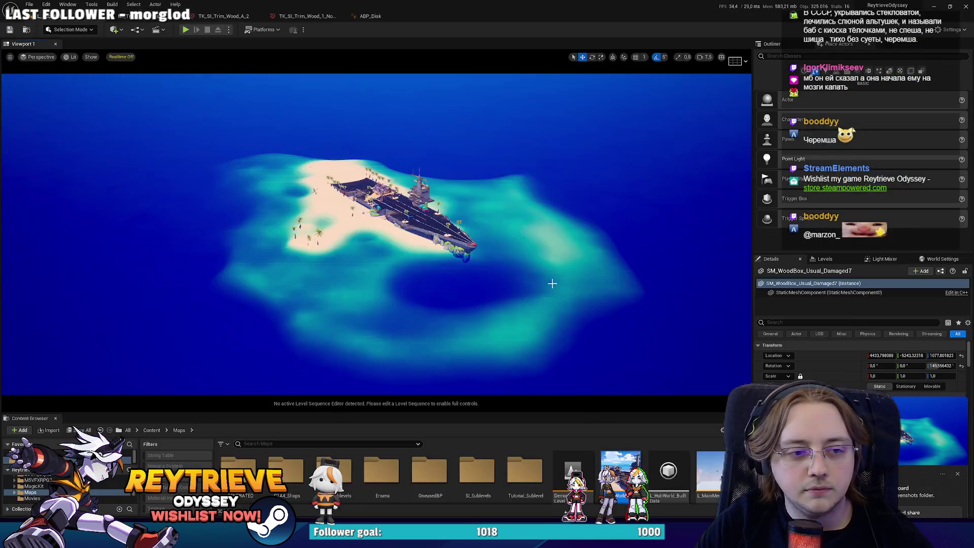
key(super)
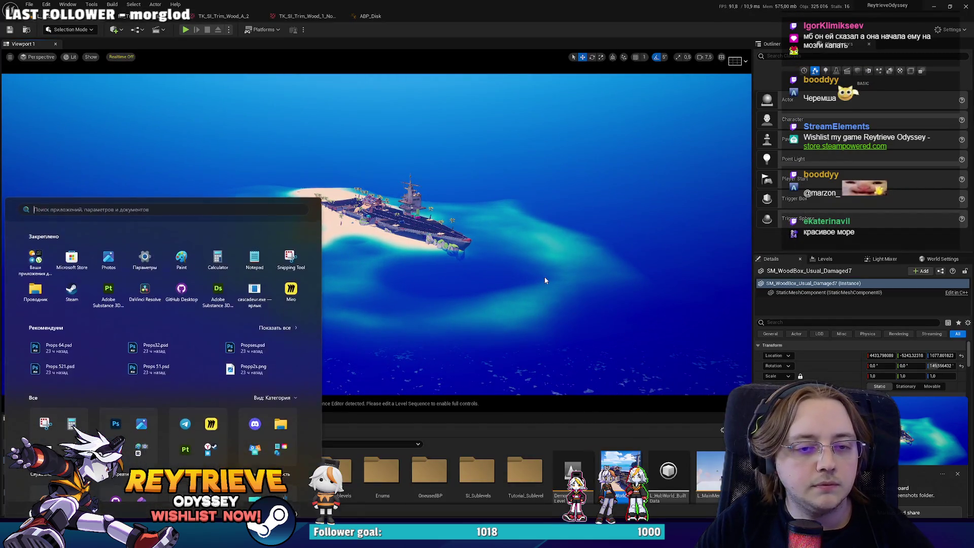
key(super+shift+s)
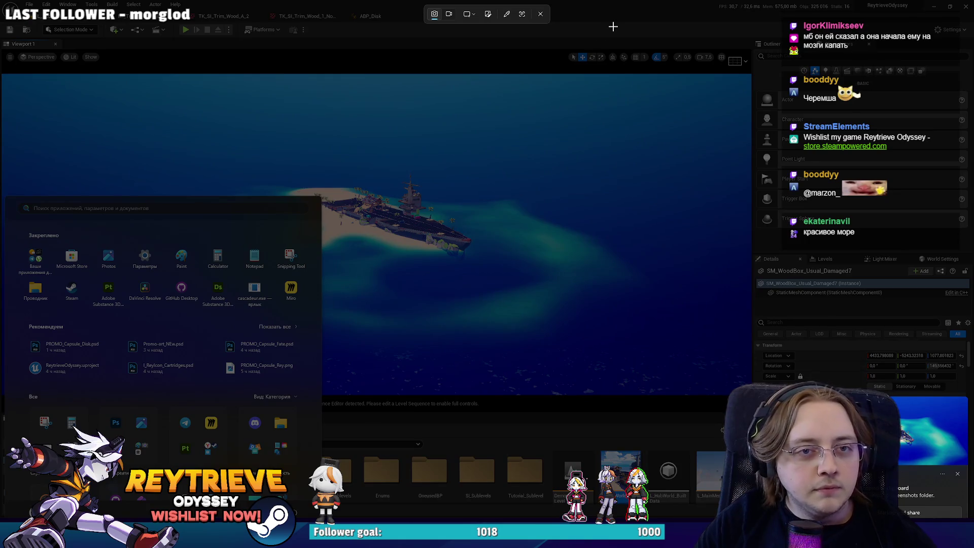
click(510, 268)
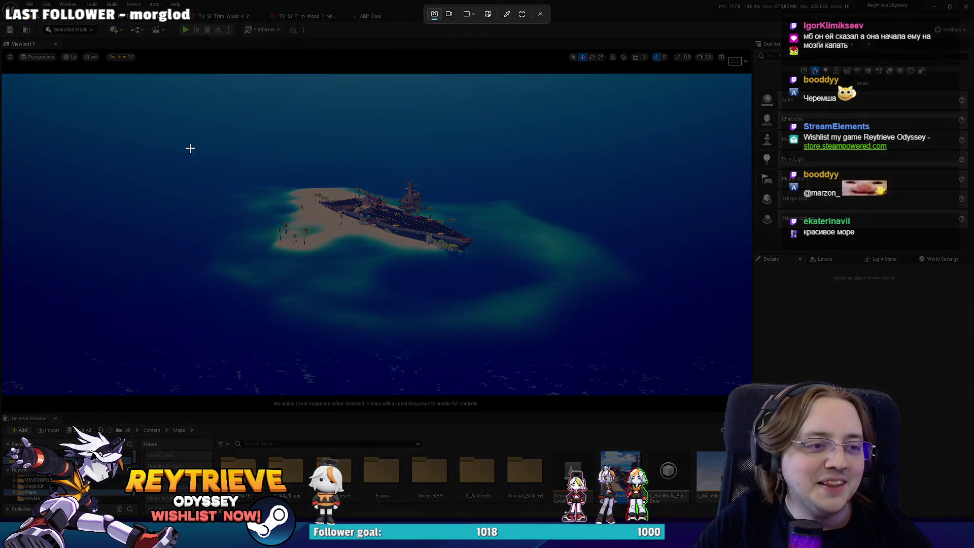
Capture the island viewport again and paste it into Photoshop as new layers.
drag(178, 137, 615, 347)
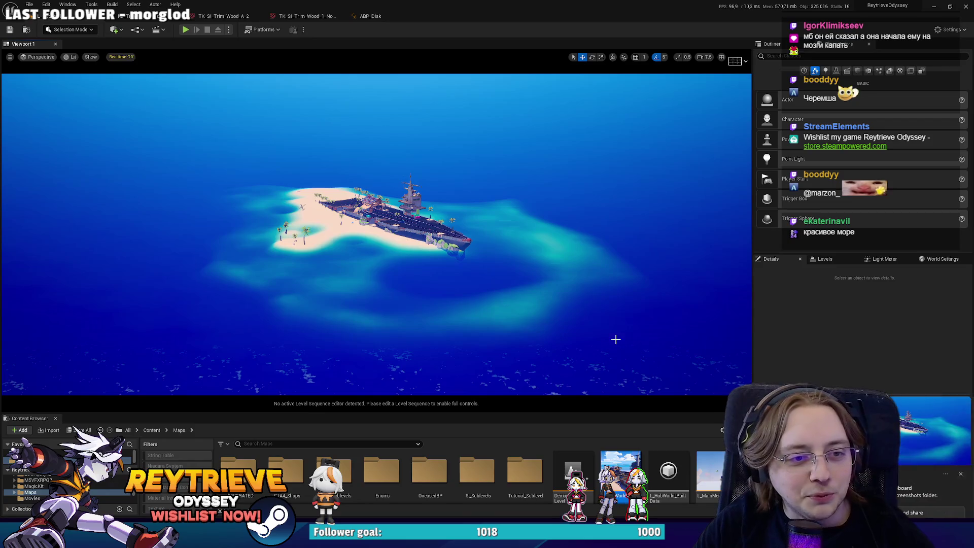
key(alt+Tab)
key(ctrl+v)
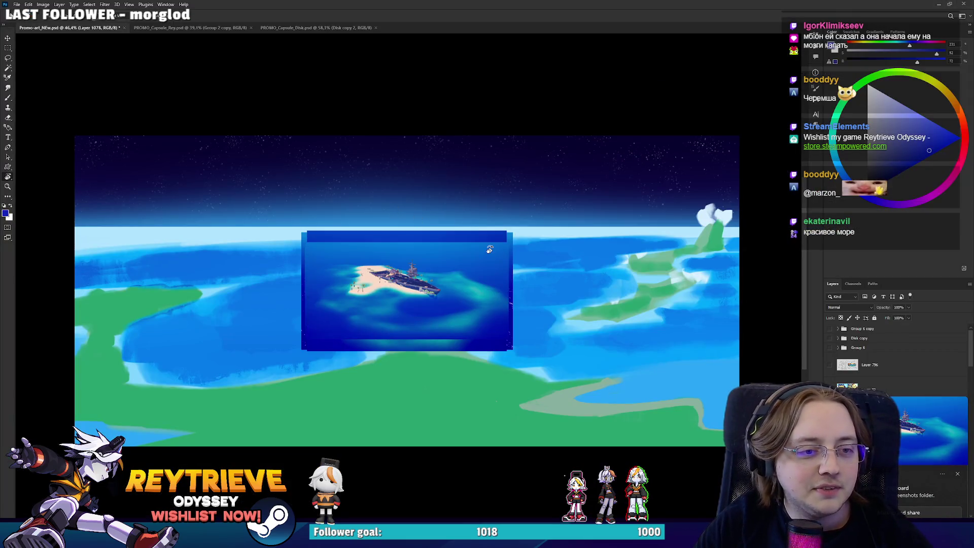
click(958, 473)
scroll(902, 463, down, 2)
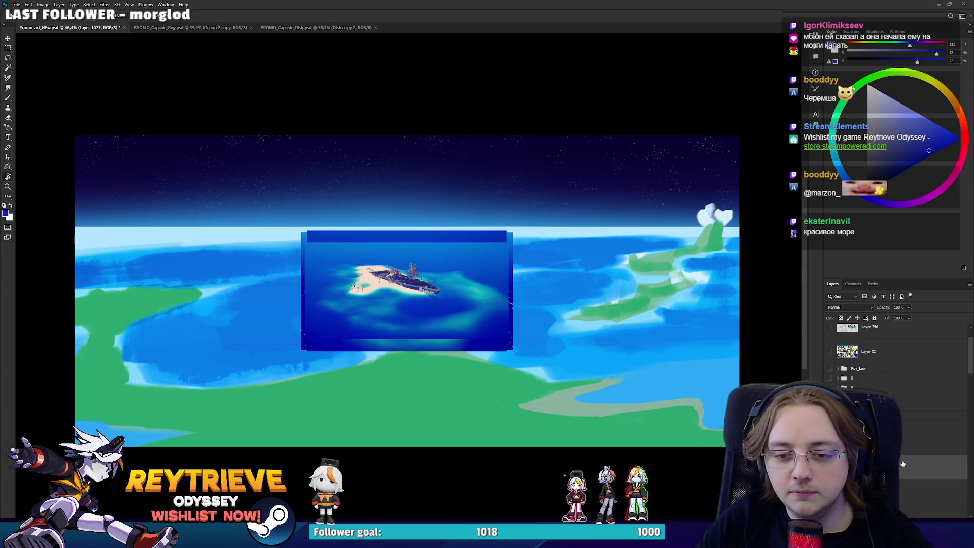
key(ctrl+v)
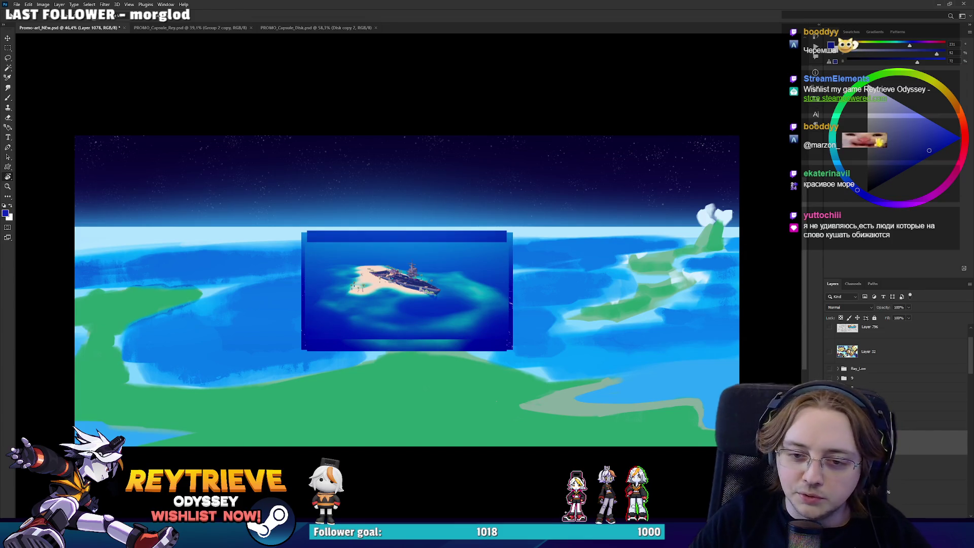
key(alt+Tab)
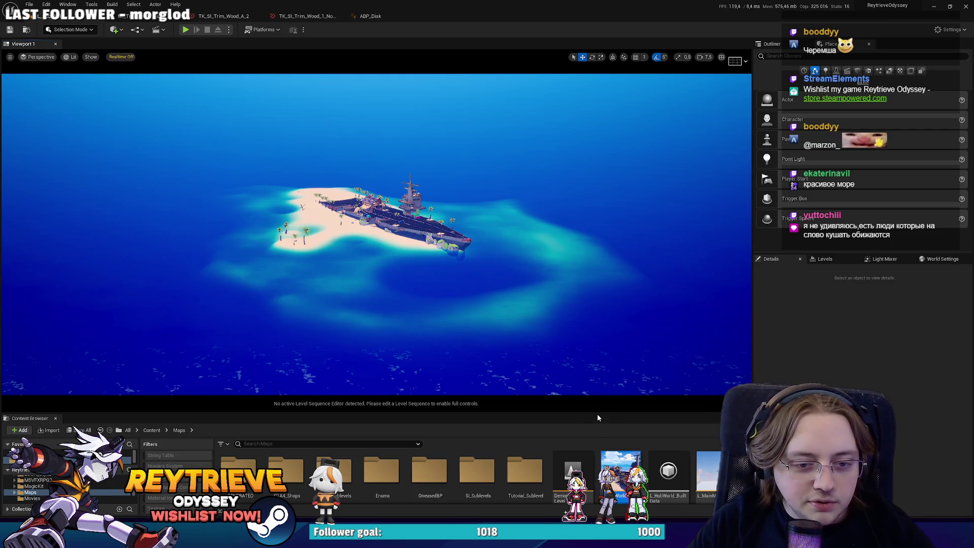
Enlarge the Content Browser and open ML_Seawing_Island via Save Selected, then enlarge the 3D view.
mouse_move(598, 413)
mouse_down()
mouse_move(602, 269)
mouse_move(611, 256)
mouse_up()
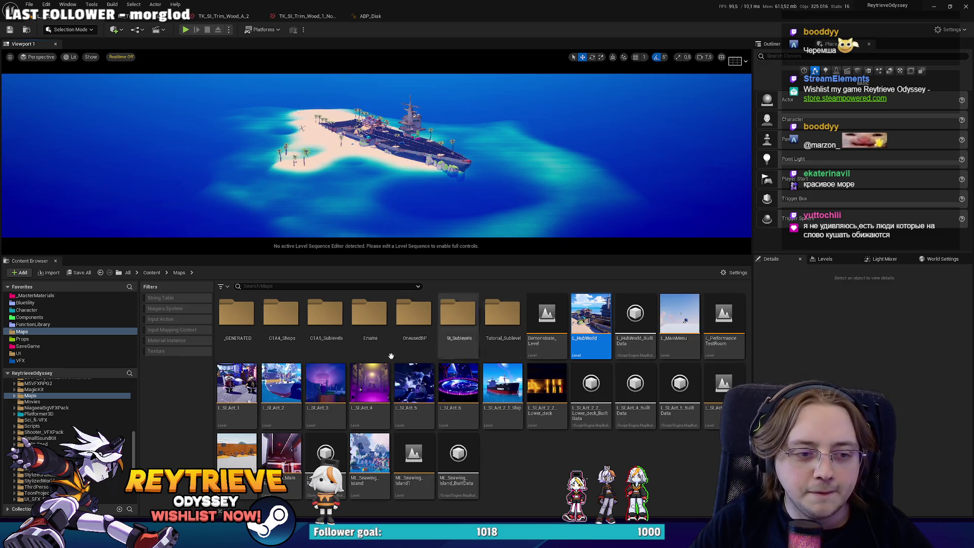
double_click(371, 448)
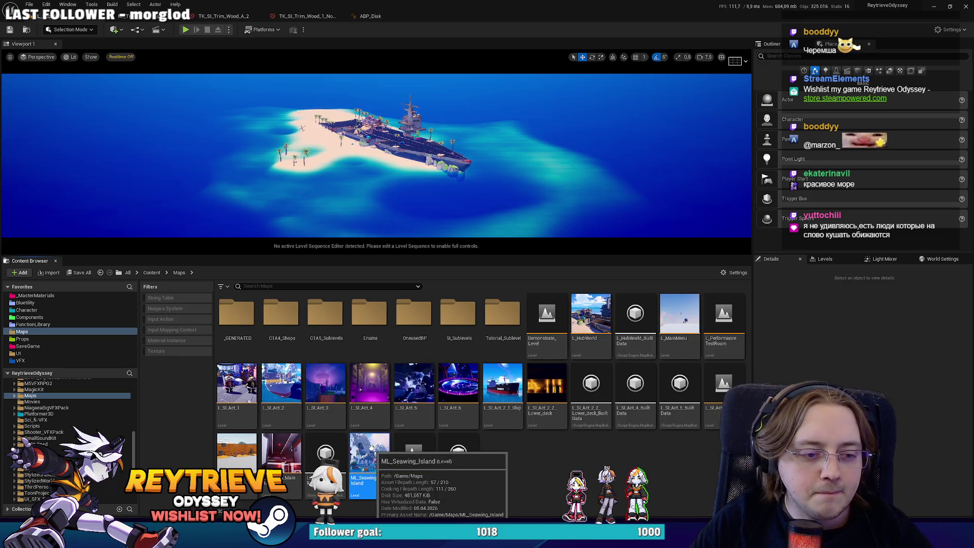
click(496, 355)
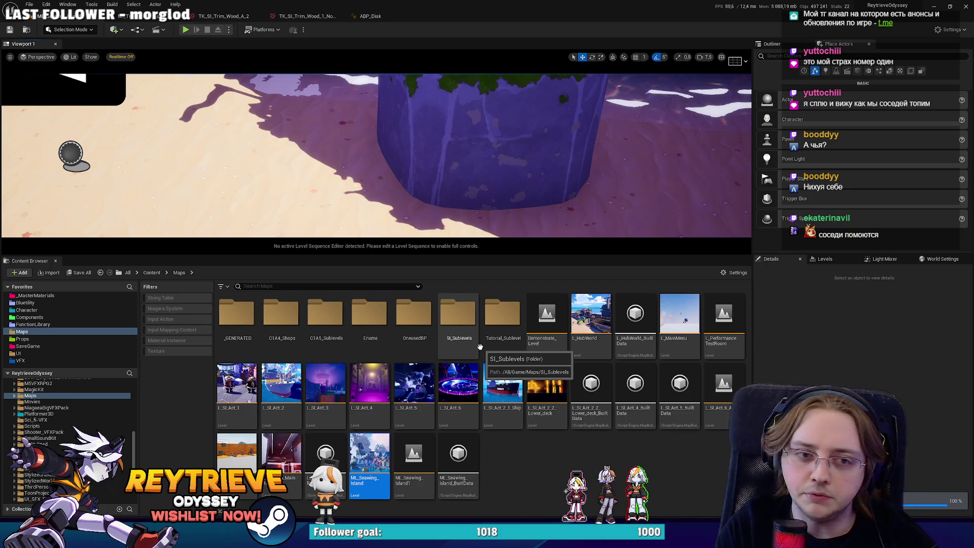
drag(531, 256, 531, 382)
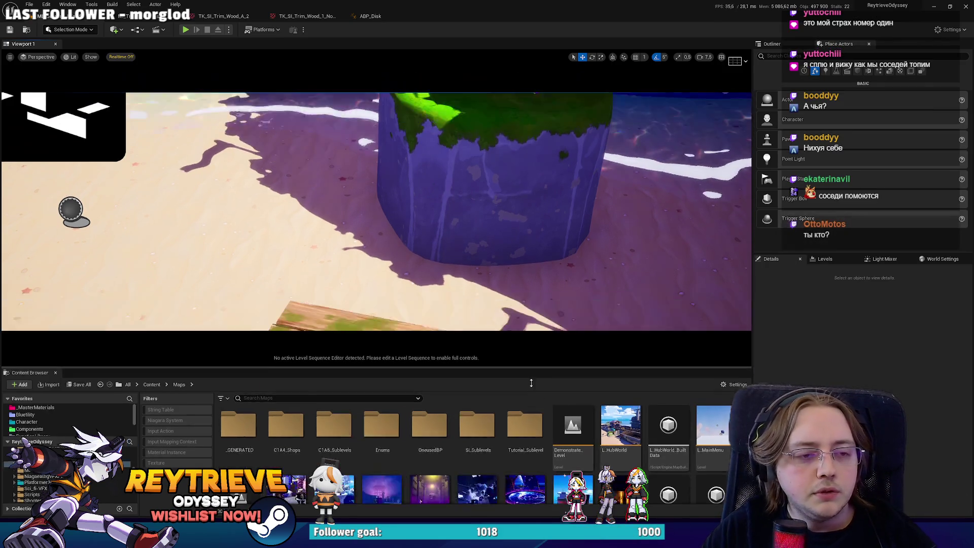
Zoom the viewport in and out to frame the open ocean around the island city.
scroll(375, 218, up, 2)
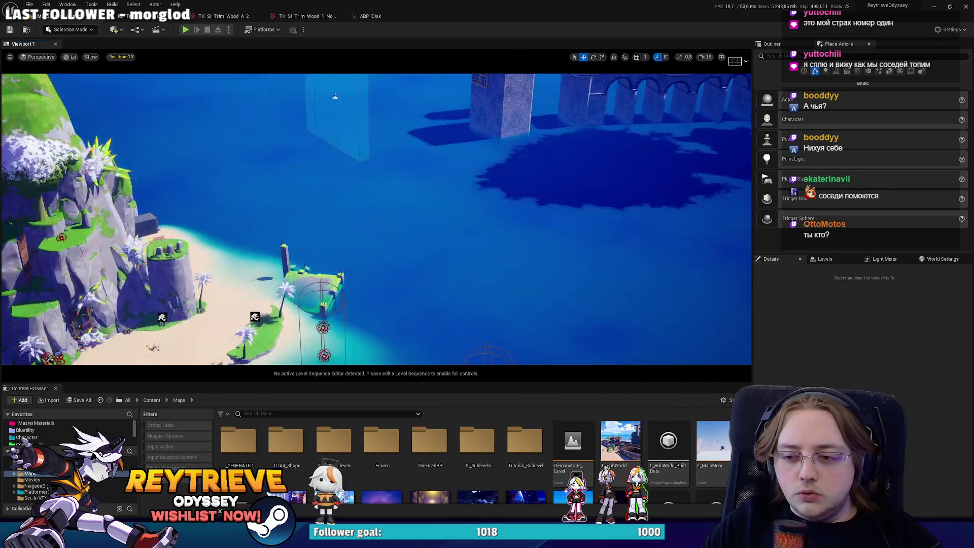
scroll(335, 96, down, 3)
scroll(376, 220, up, 1)
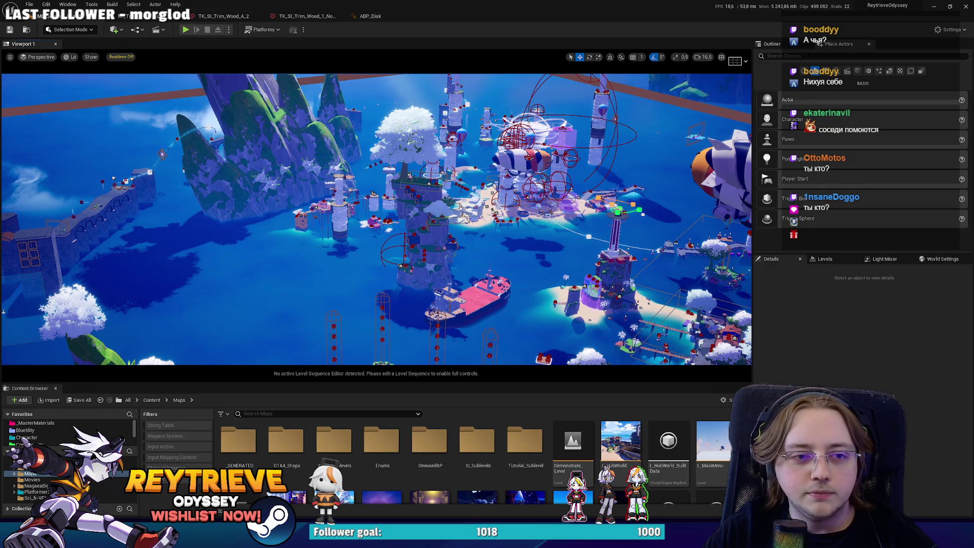
scroll(457, 252, up, 1)
right_click(457, 252)
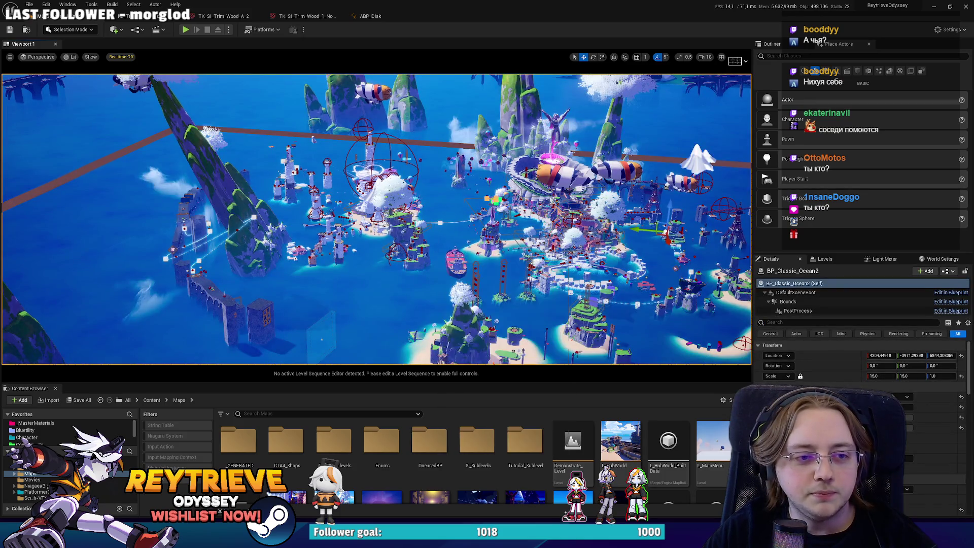
scroll(442, 253, up, 1)
scroll(429, 258, down, 2)
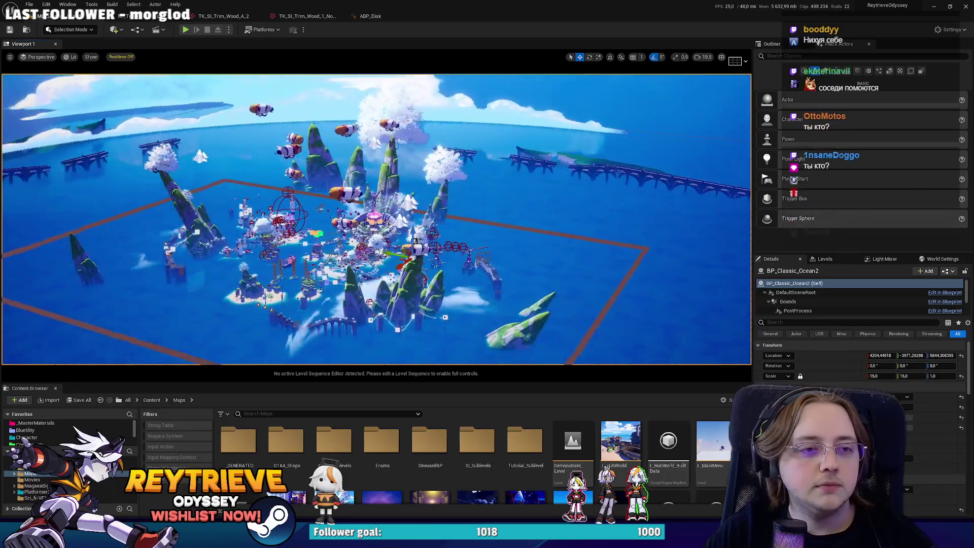
scroll(429, 258, down, 2)
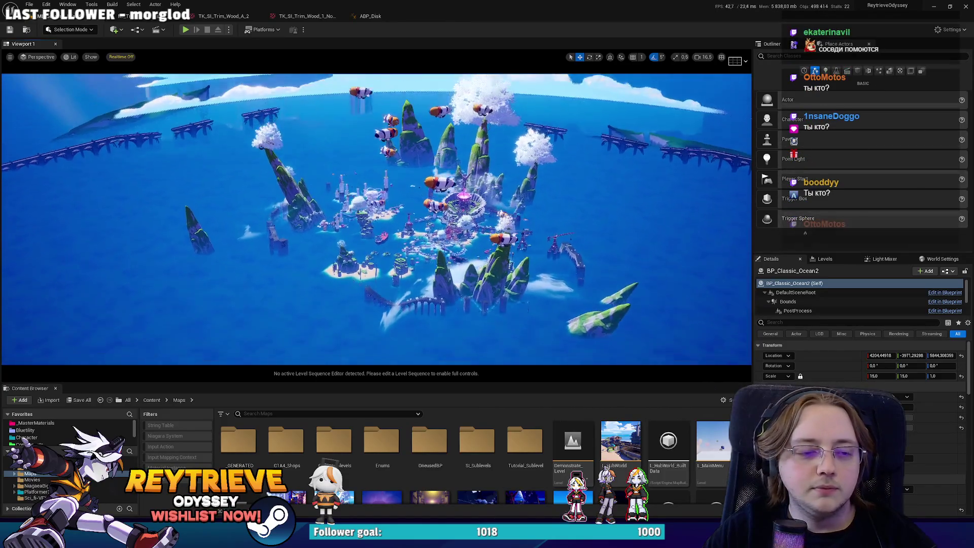
Fly the camera forward to a wide low shot of the islands and select BP_StylizedSky_Lite2.
key(w)
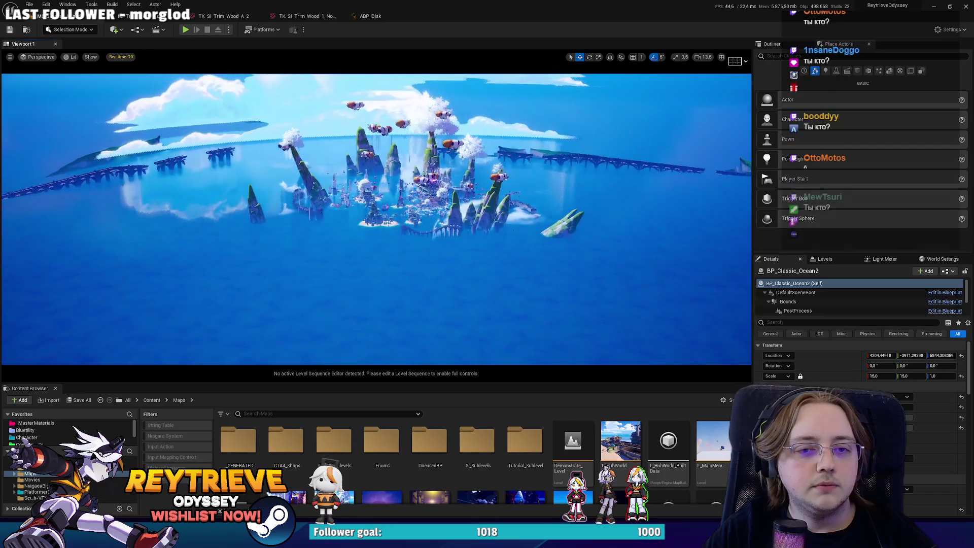
key(w)
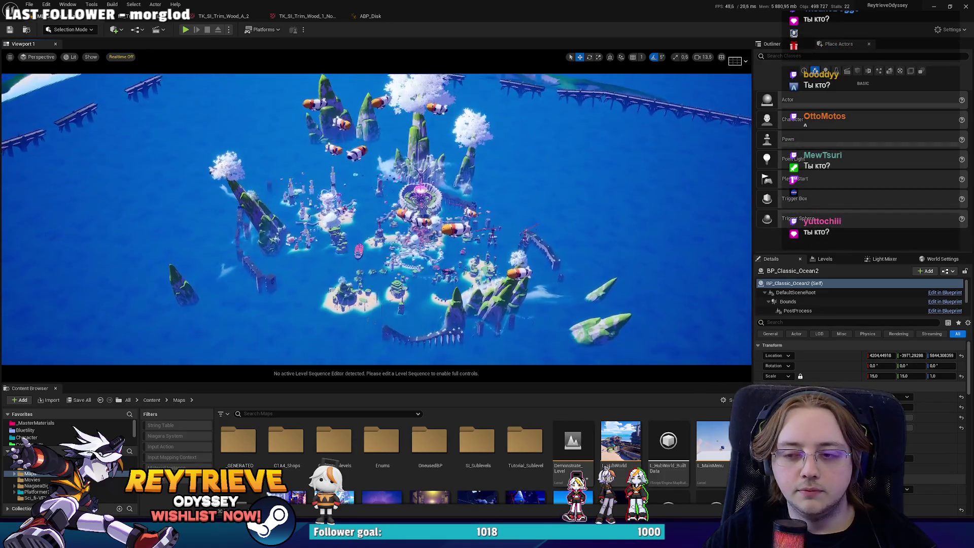
scroll(376, 218, down, 1)
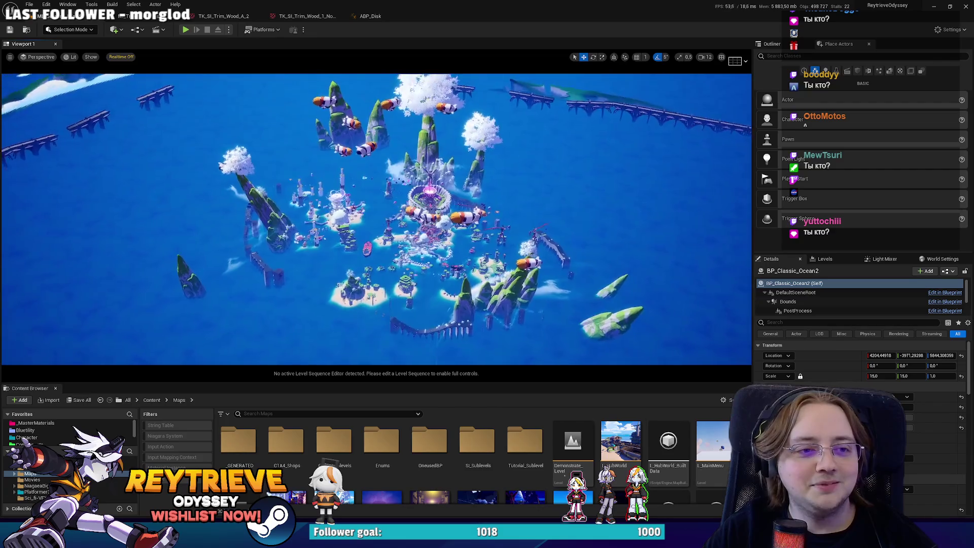
key(w)
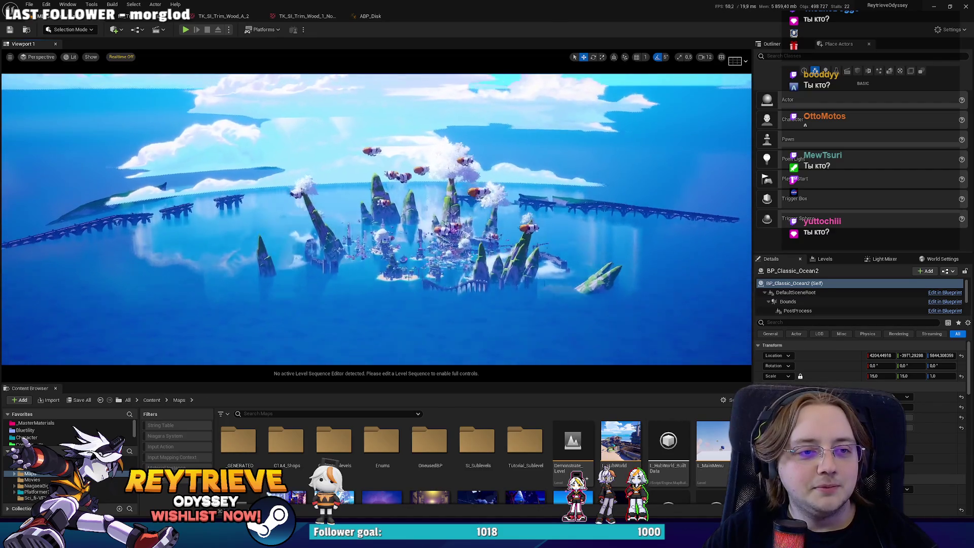
click(558, 127)
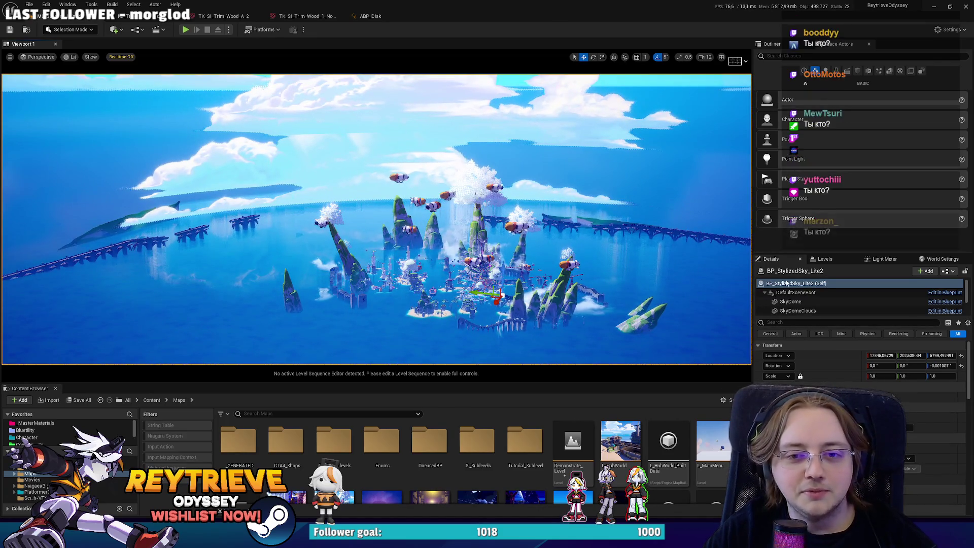
In the Outliner, hide and then re-show BP_StylizedSky_Lite2 to compare the sky.
click(773, 44)
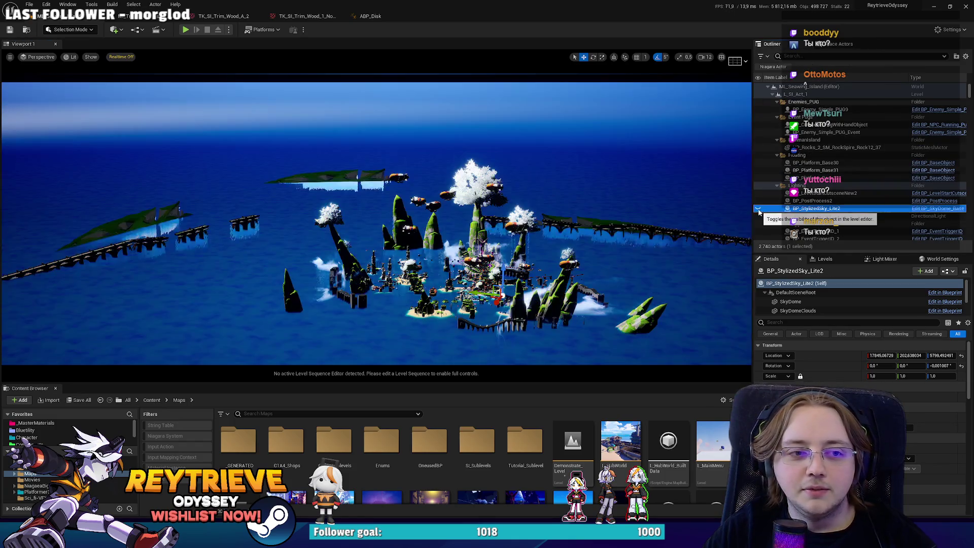
click(758, 209)
click(757, 209)
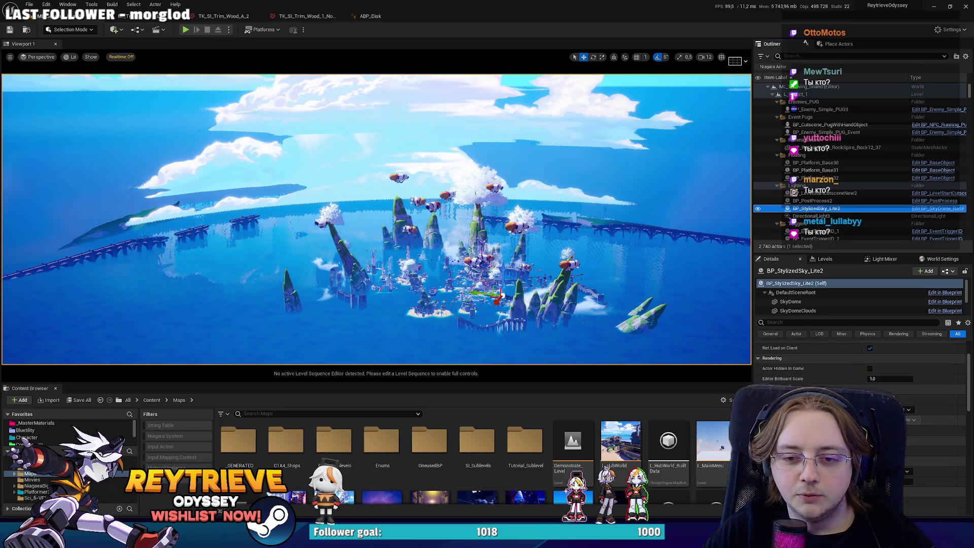
Scroll through the sky's cloud and dome settings, then orbit the camera over the island city.
scroll(862, 296, down, 2)
scroll(862, 365, down, 10)
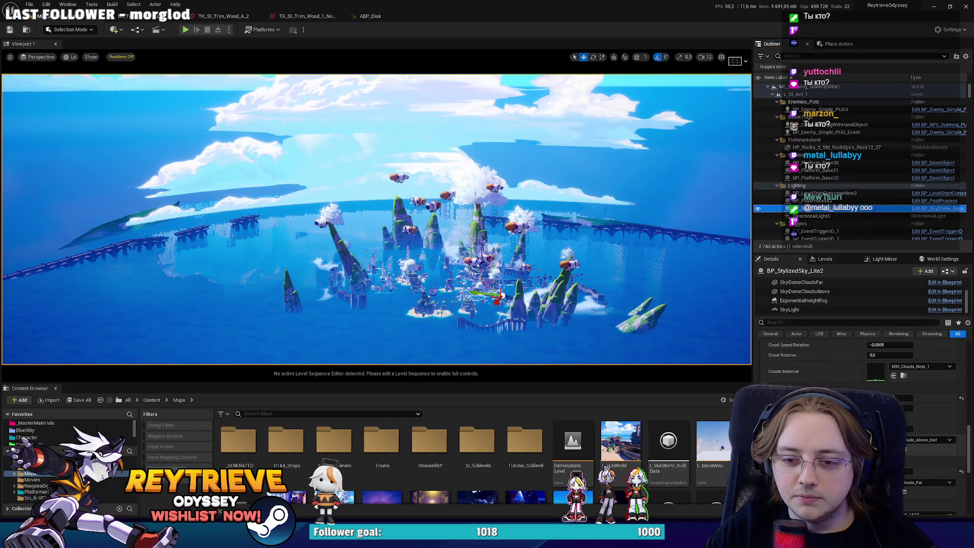
scroll(862, 365, up, 1)
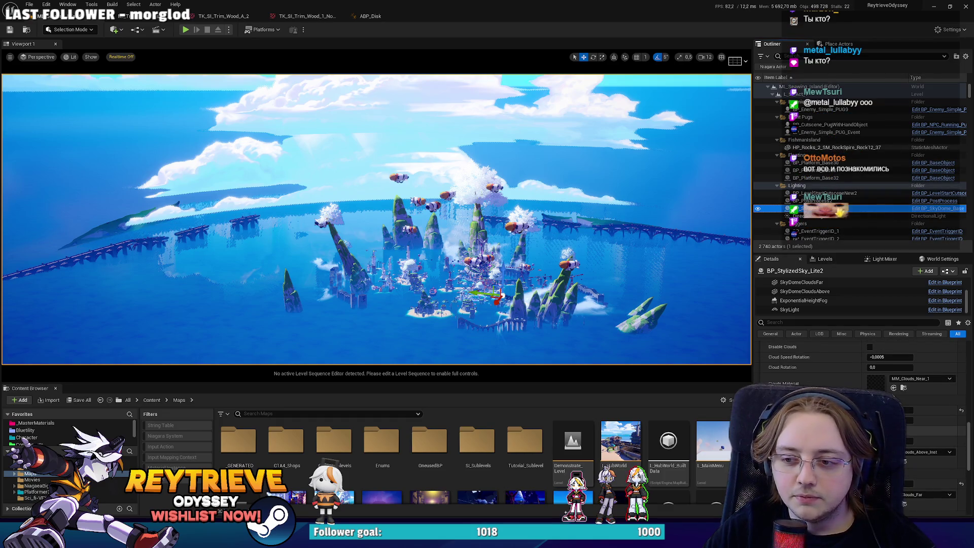
scroll(862, 365, up, 4)
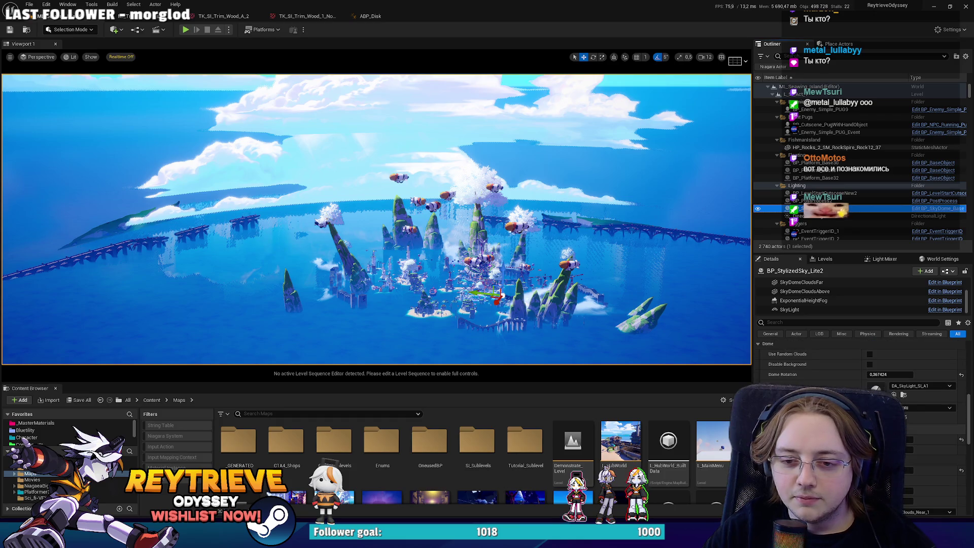
scroll(863, 365, down, 1)
scroll(862, 365, down, 1)
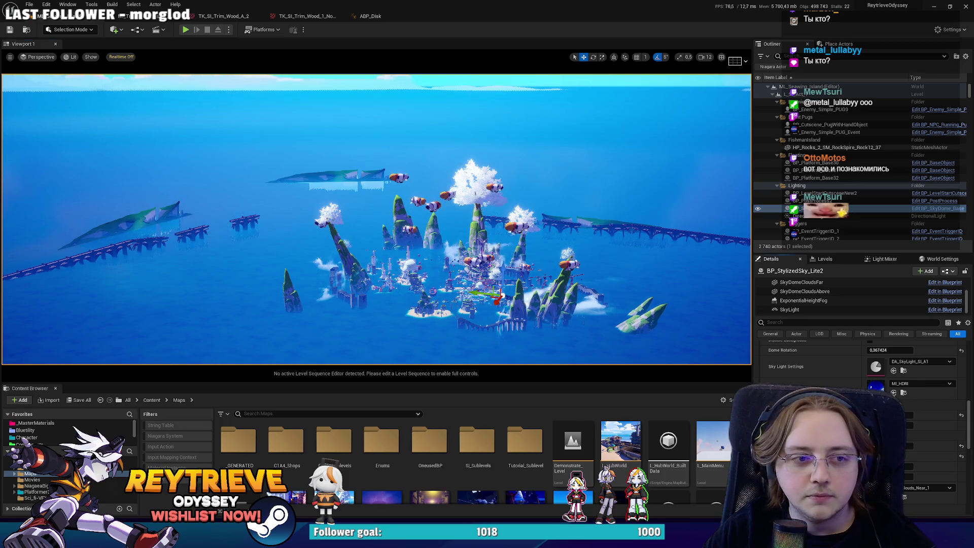
scroll(377, 219, up, 3)
mouse_move(550, 289)
mouse_down()
mouse_move(550, 231)
mouse_move(593, 230)
mouse_up()
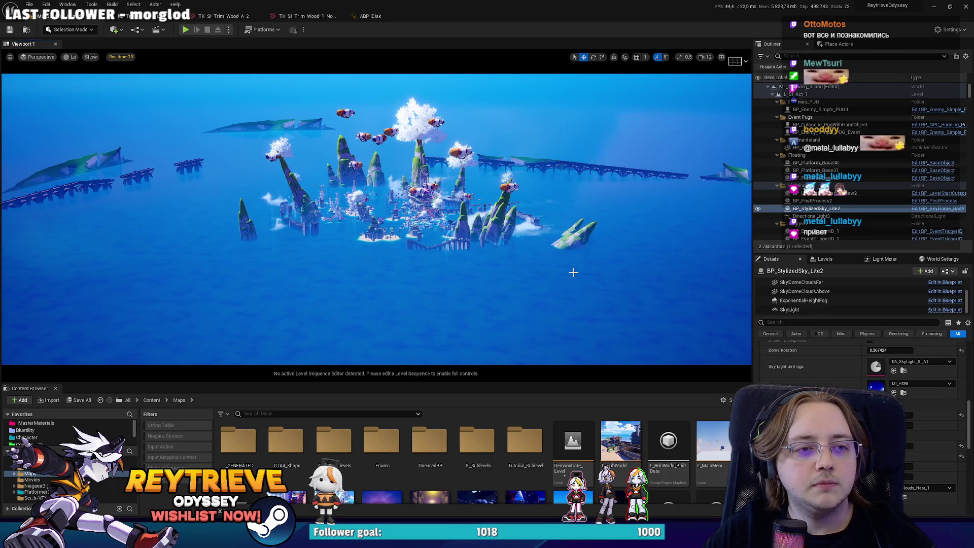
Snip the island-city viewport with Win+Shift+S and return to Photoshop.
key(super+shift+s)
drag(115, 68, 683, 331)
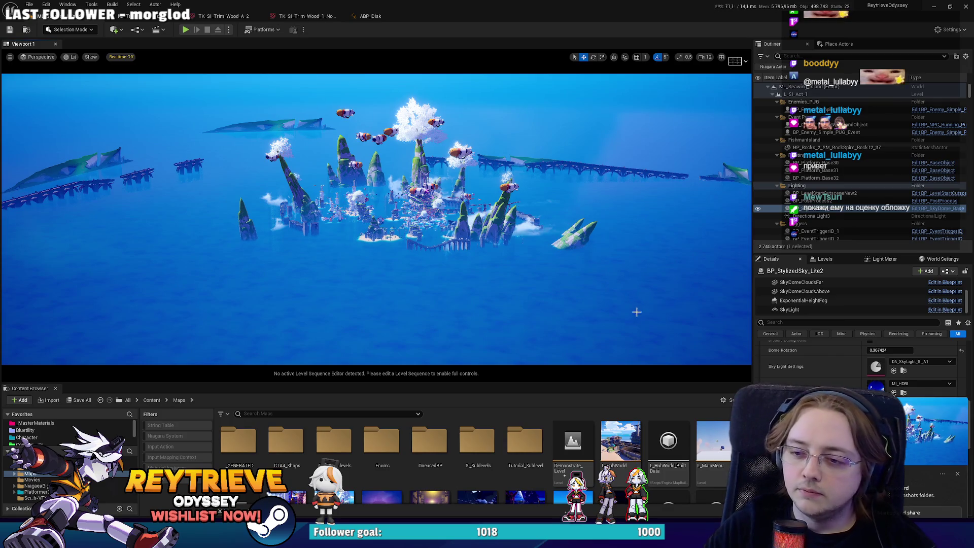
key(alt+Tab)
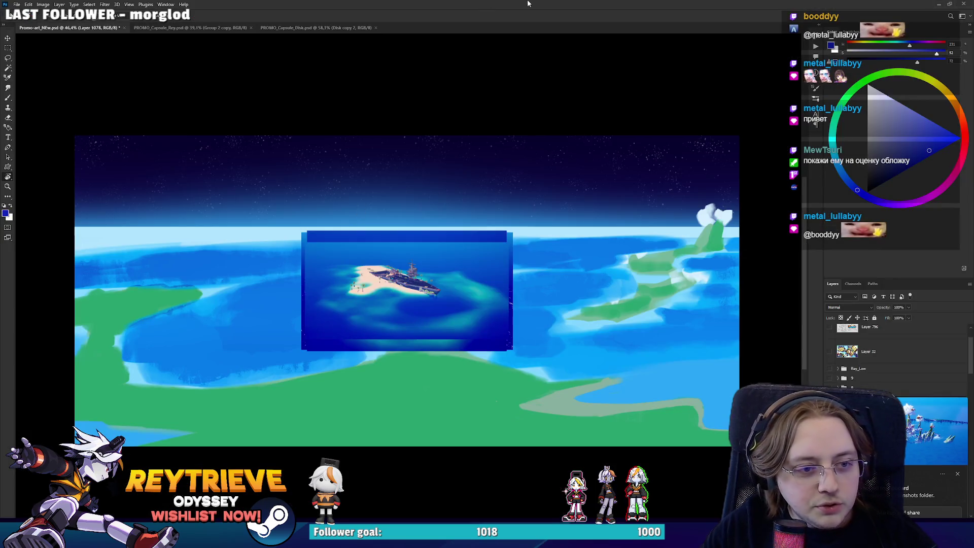
Paste the island-city screenshot into the painting, then undo to view the full key art.
key(ctrl+v)
click(956, 473)
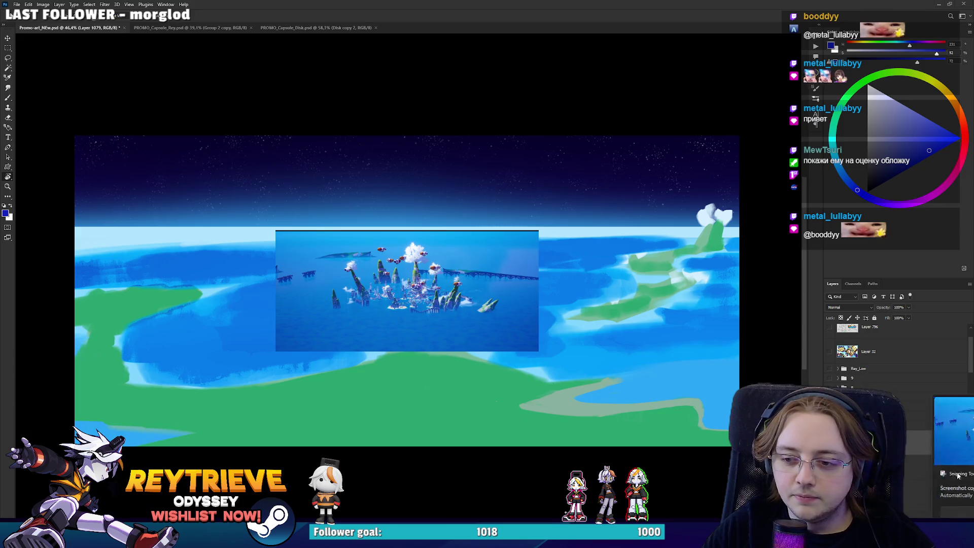
key(ctrl+z)
key(ctrl+z)
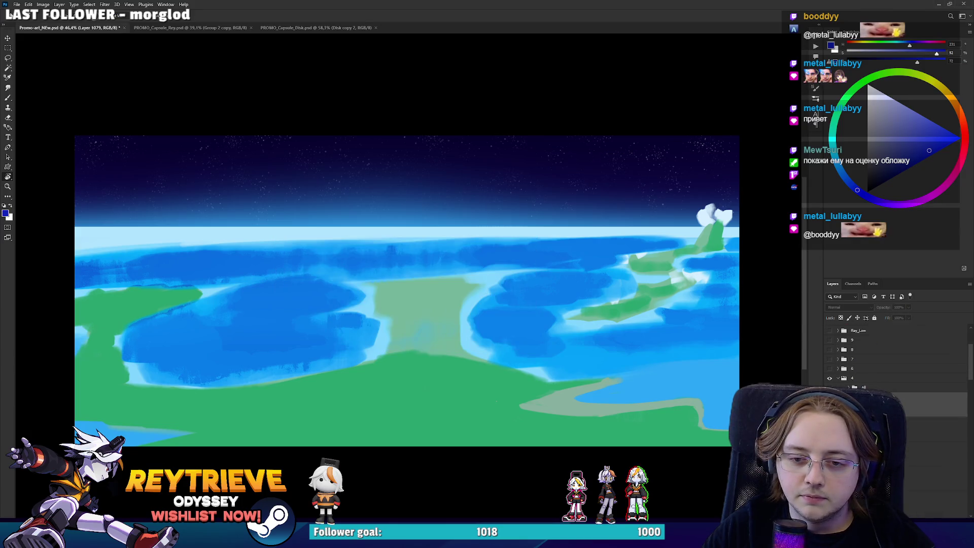
scroll(552, 342, up, 2)
drag(519, 318, 553, 342)
scroll(554, 342, down, 1)
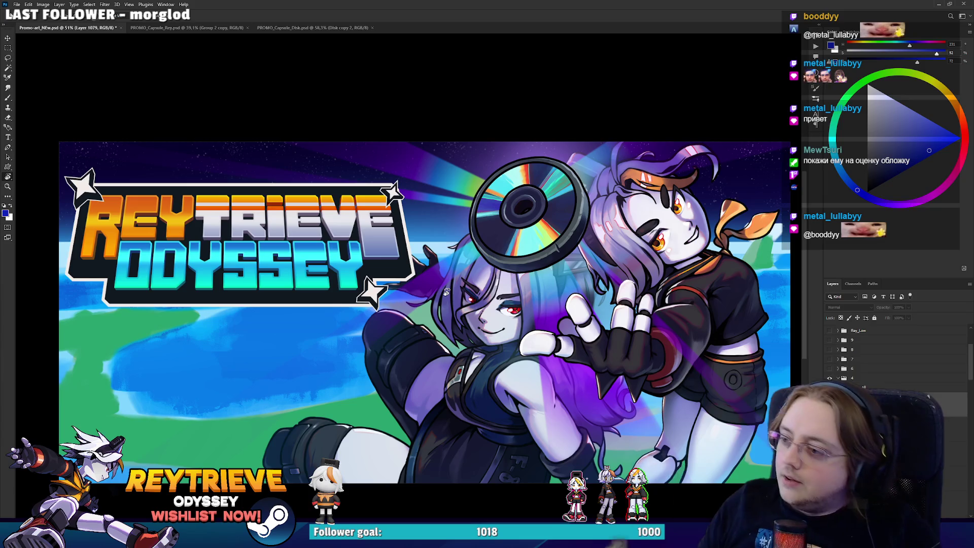
Toggle the screenshot layer's visibility and drag the city capture over the left ocean.
scroll(527, 234, down, 2)
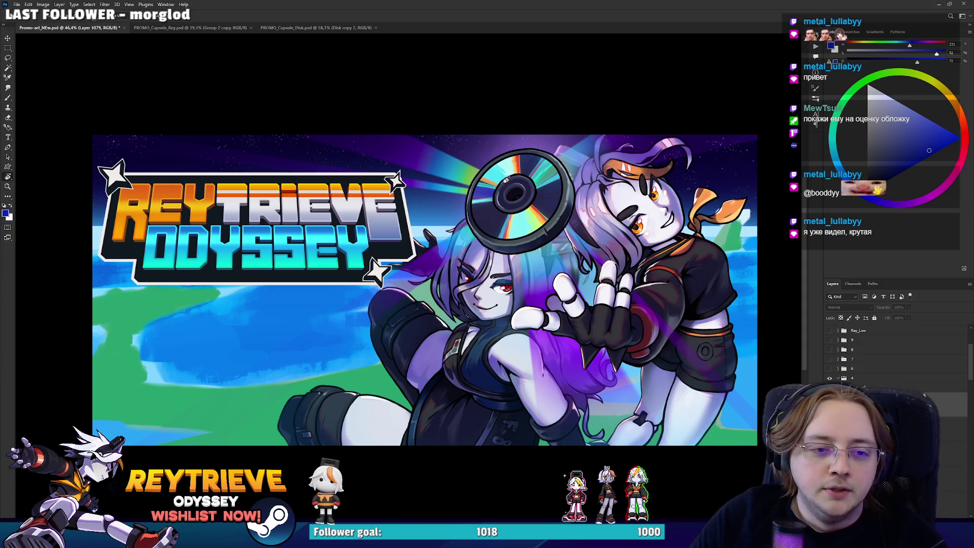
drag(495, 203, 501, 223)
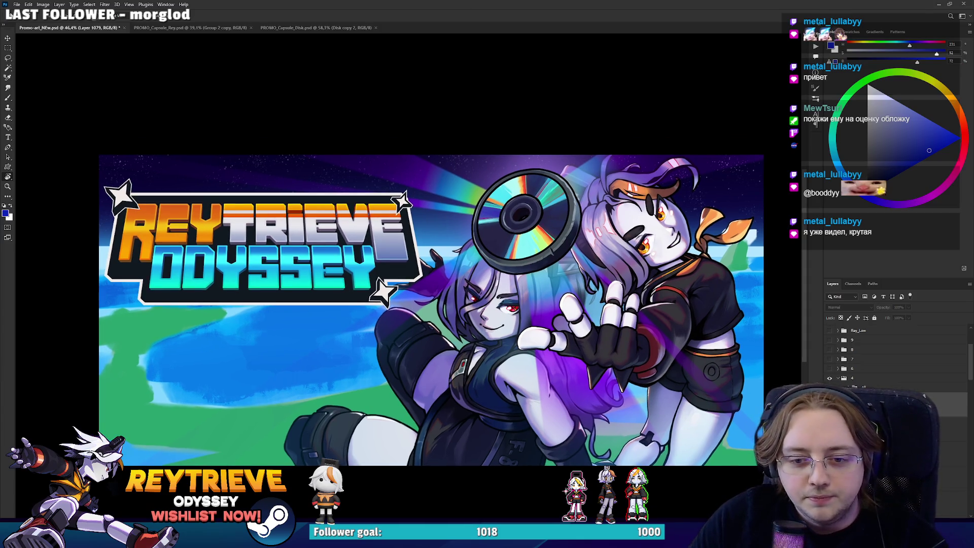
scroll(892, 355, down, 3)
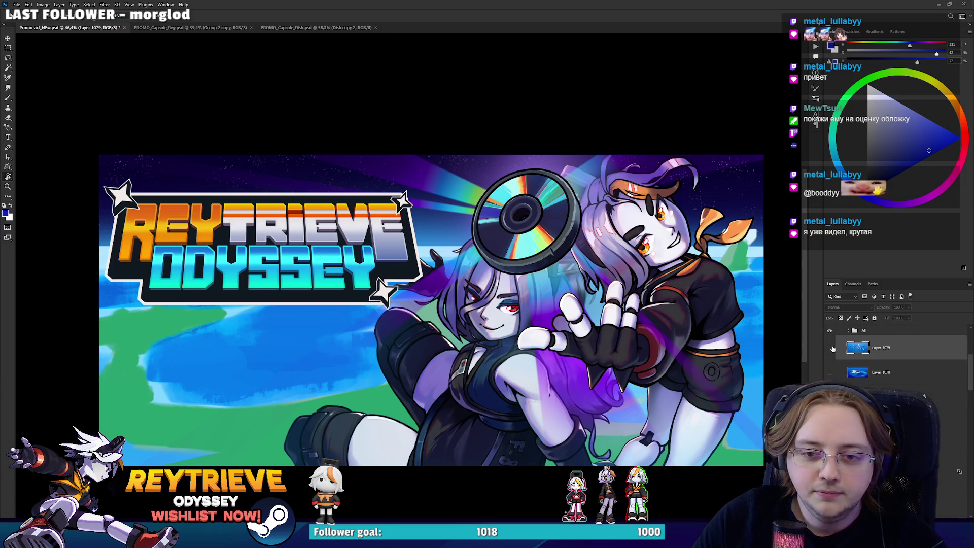
alt+click(829, 366)
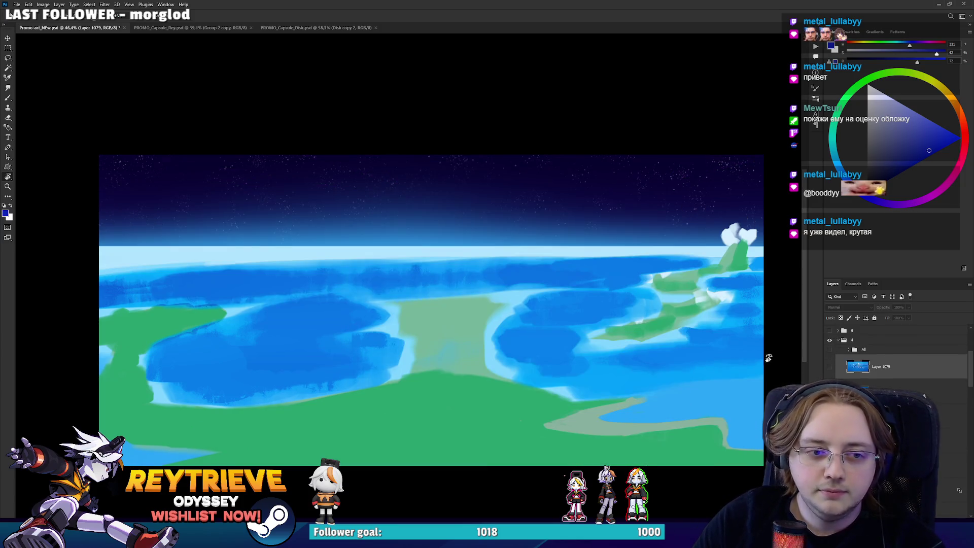
click(829, 366)
mouse_move(519, 334)
mouse_down()
mouse_move(541, 325)
mouse_move(728, 325)
mouse_move(335, 320)
mouse_up()
Free-transform the floating-city screenshot to roughly half the canvas width and commit.
key(ctrl+t)
drag(370, 360, 441, 394)
mouse_move(395, 336)
mouse_down()
mouse_move(396, 361)
mouse_move(391, 340)
mouse_up()
drag(437, 254, 464, 243)
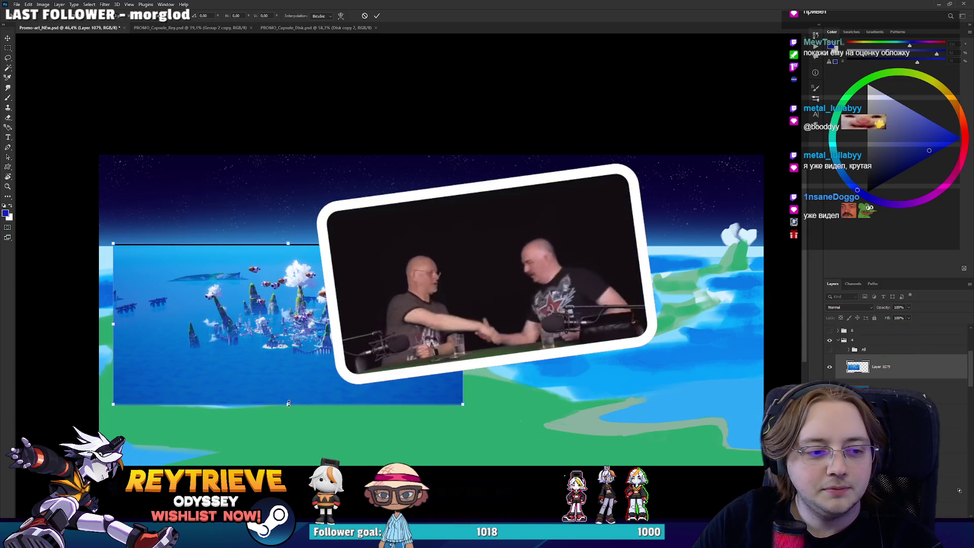
drag(289, 404, 287, 424)
key(Return)
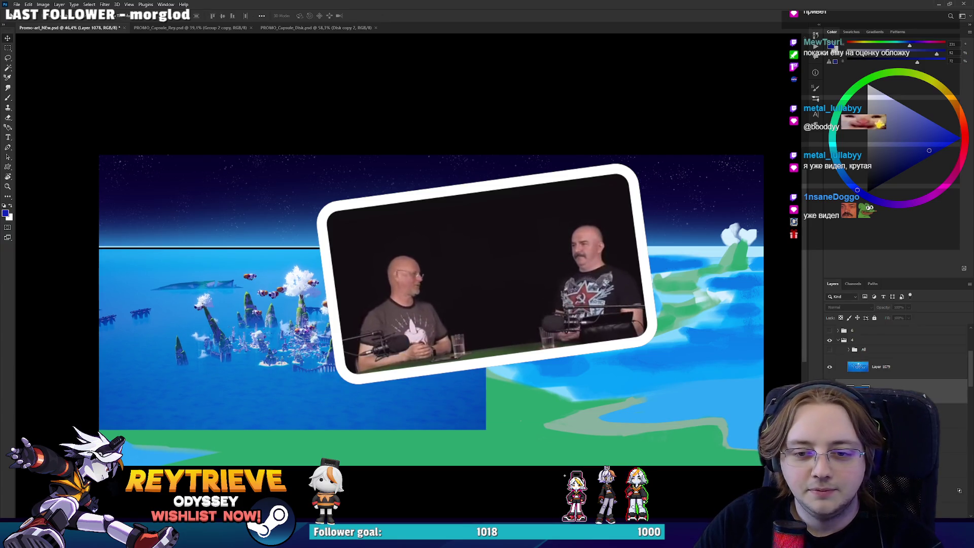
Scale the ship-island screenshot down into a small inset over the upper-right ocean.
click(883, 388)
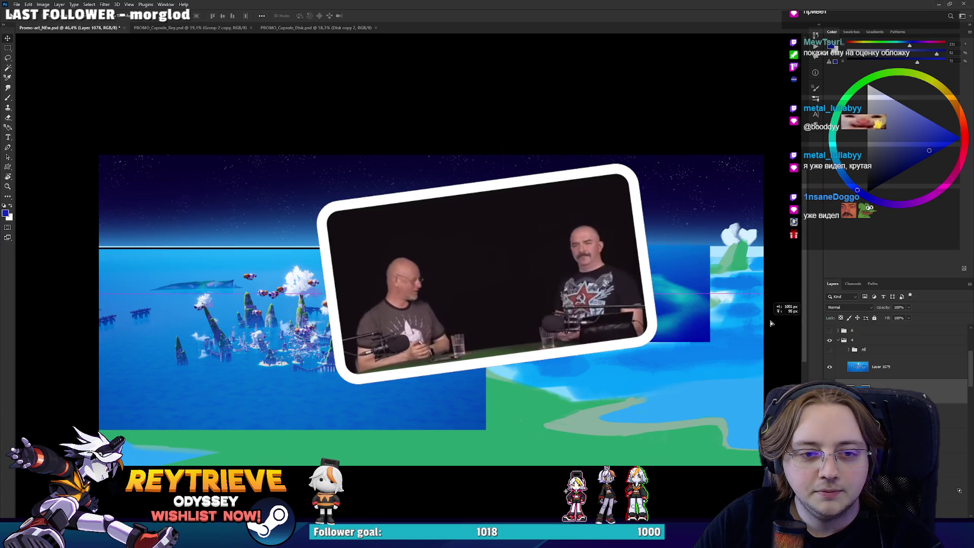
drag(800, 317, 756, 320)
key(ctrl+z)
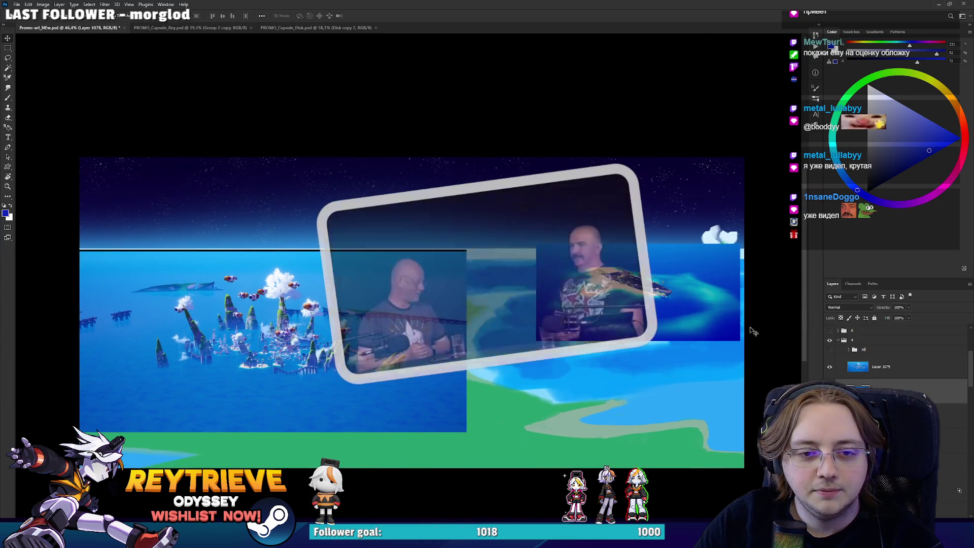
key(ctrl+t)
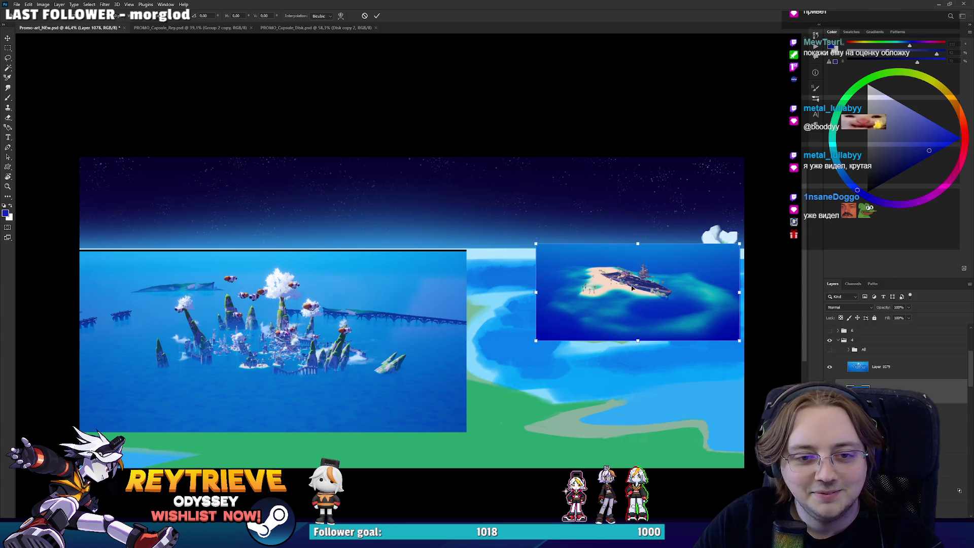
mouse_move(639, 343)
mouse_down()
mouse_move(631, 299)
mouse_move(628, 322)
mouse_move(643, 308)
mouse_up()
key(Return)
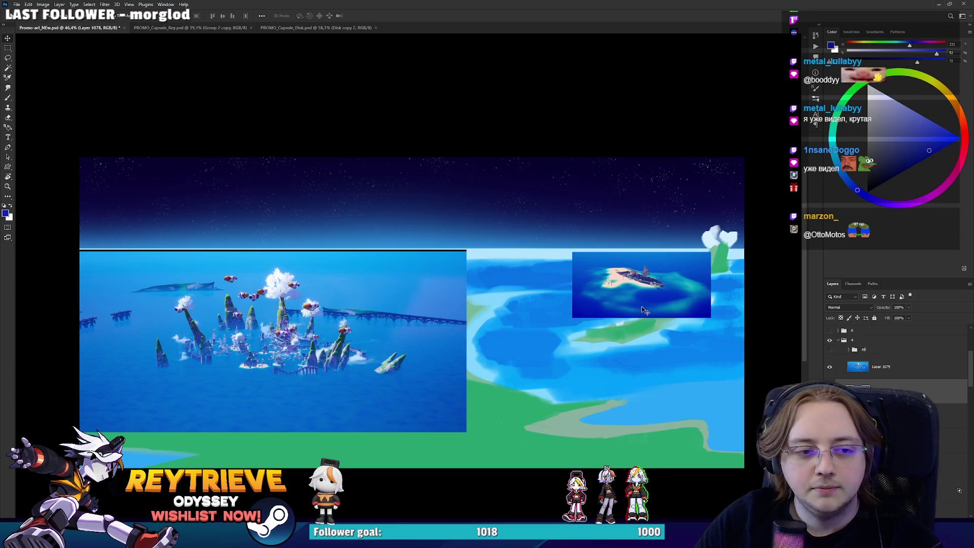
scroll(500, 354, up, 3)
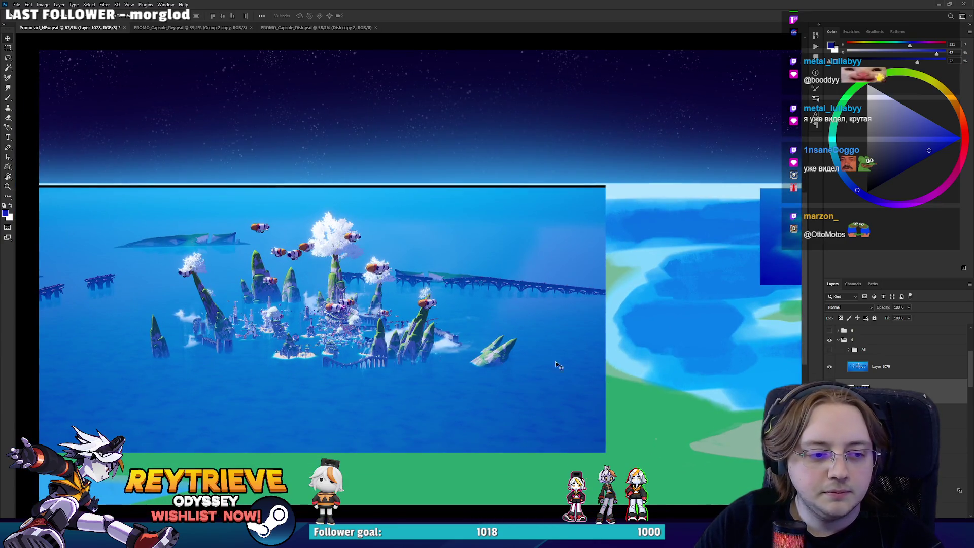
ctrl+click(444, 356)
Centre the city and rotate the canvas view to match the screenshot's horizon.
scroll(421, 360, down, 3)
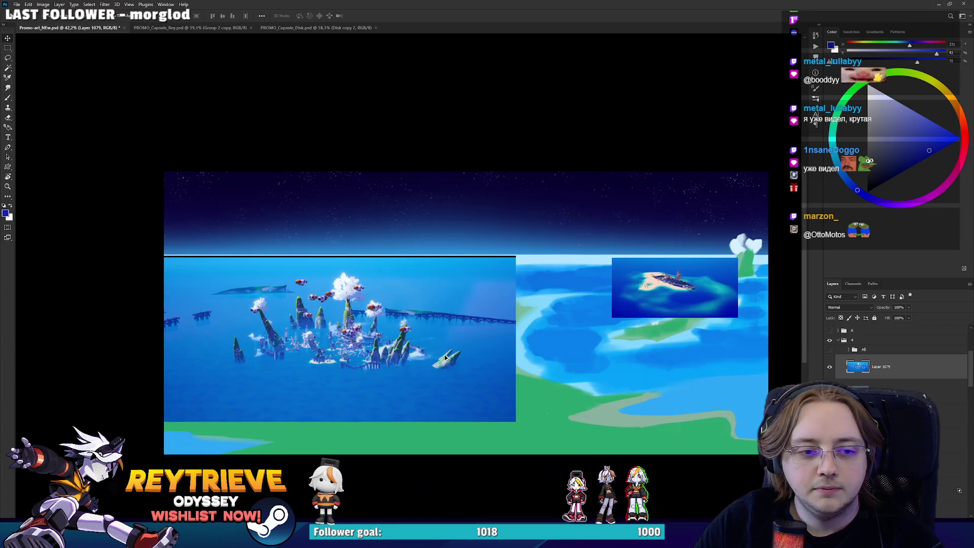
scroll(490, 366, up, 2)
drag(639, 412, 607, 408)
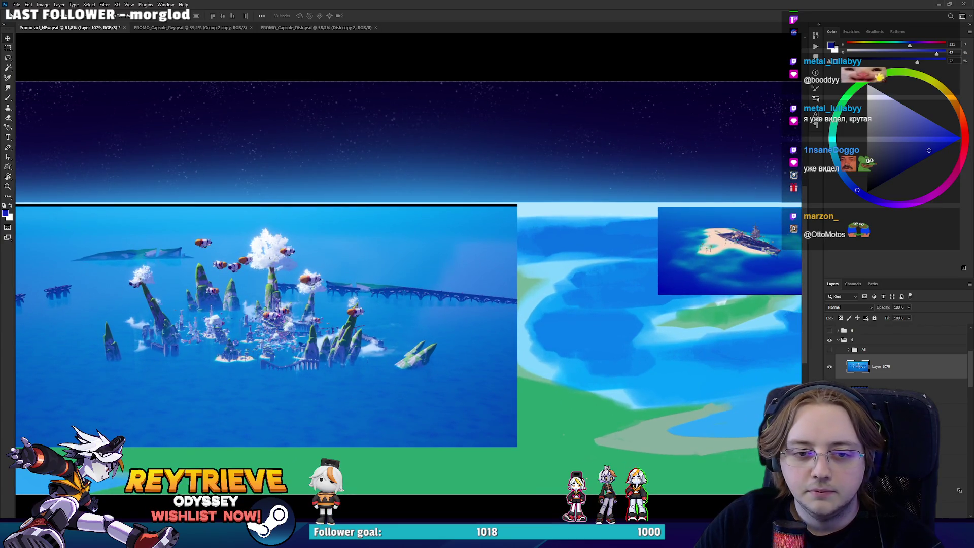
scroll(385, 378, down, 2)
scroll(361, 375, up, 5)
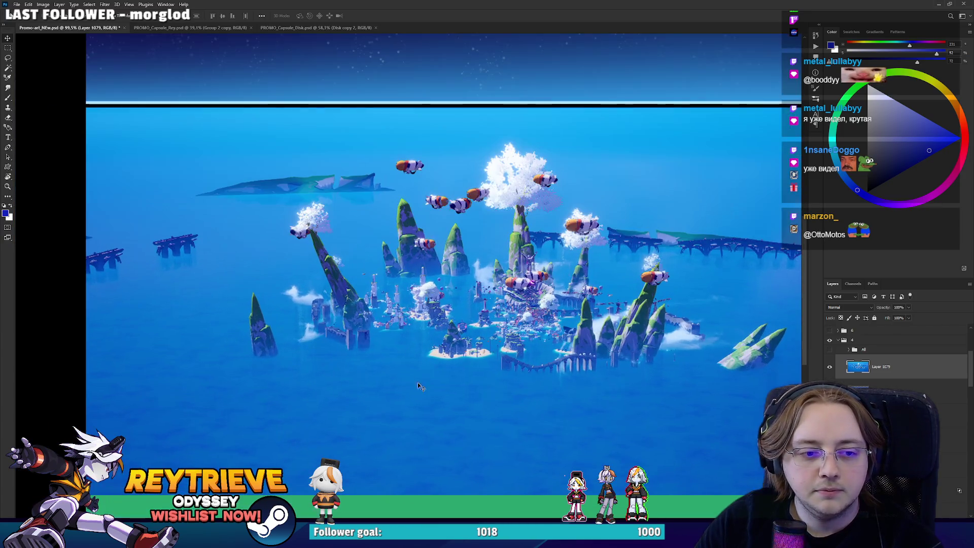
key(r)
mouse_move(420, 387)
mouse_down()
mouse_move(604, 374)
mouse_move(535, 406)
mouse_up()
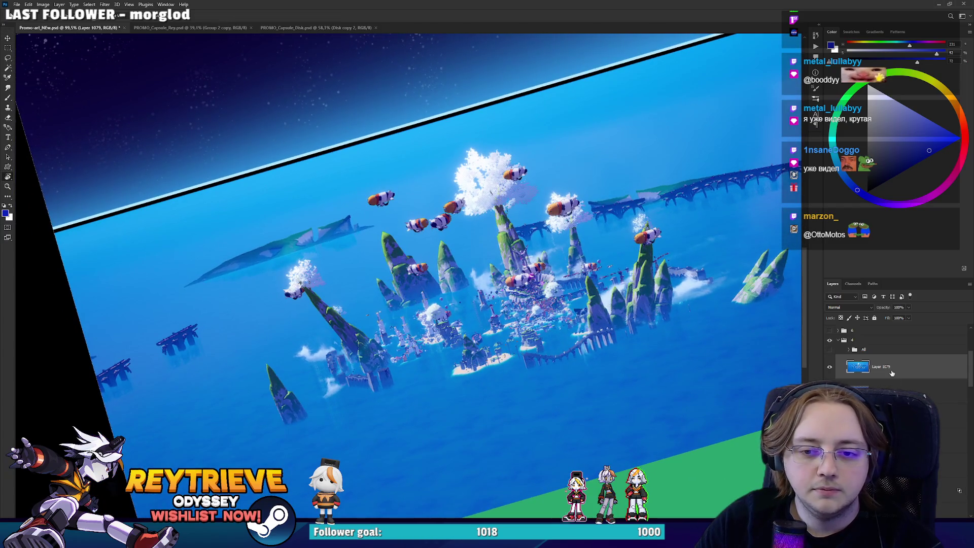
Magic Wand select the city screenshot's open and deep-blue sea and delete it.
scroll(584, 359, down, 2)
key(w)
click(330, 263)
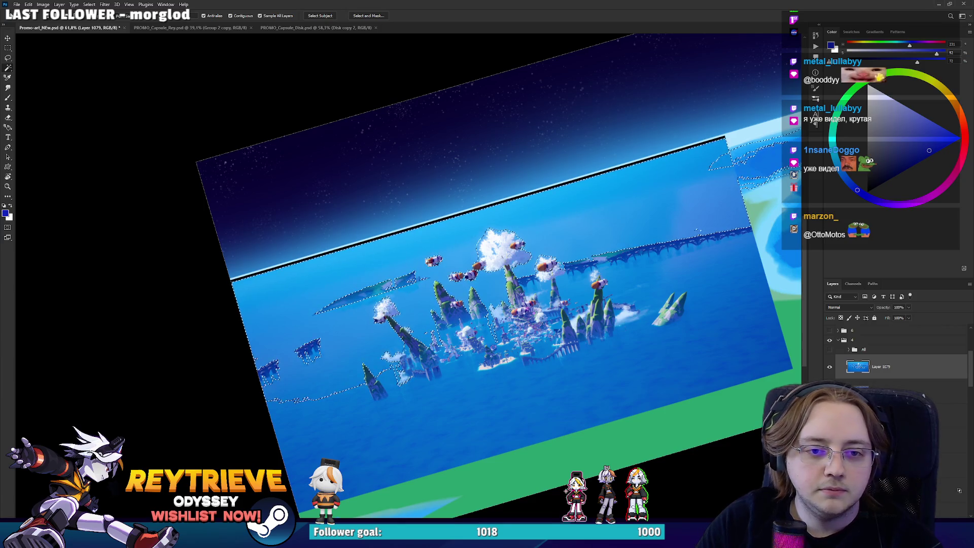
scroll(426, 260, right, 5)
scroll(426, 259, left, 5)
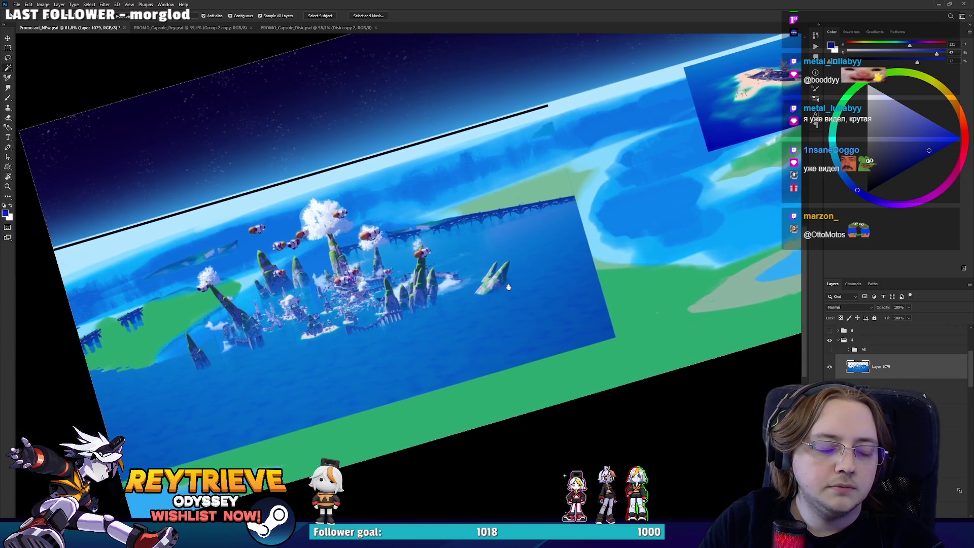
click(451, 335)
key(Delete)
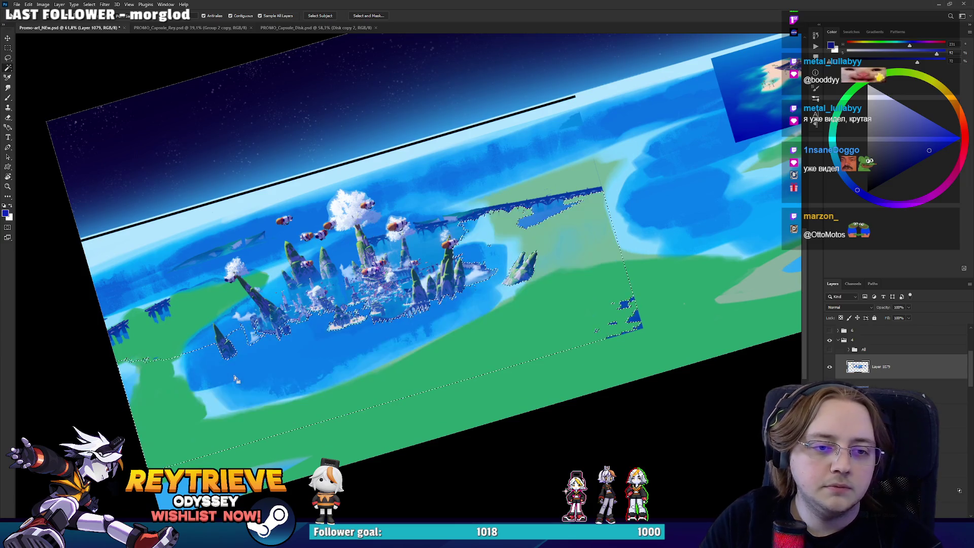
key(ctrl+d)
Lasso and delete a section of the bridge, then erase its leftover end.
key(r)
mouse_move(236, 380)
mouse_down()
mouse_move(355, 304)
mouse_move(479, 278)
mouse_up()
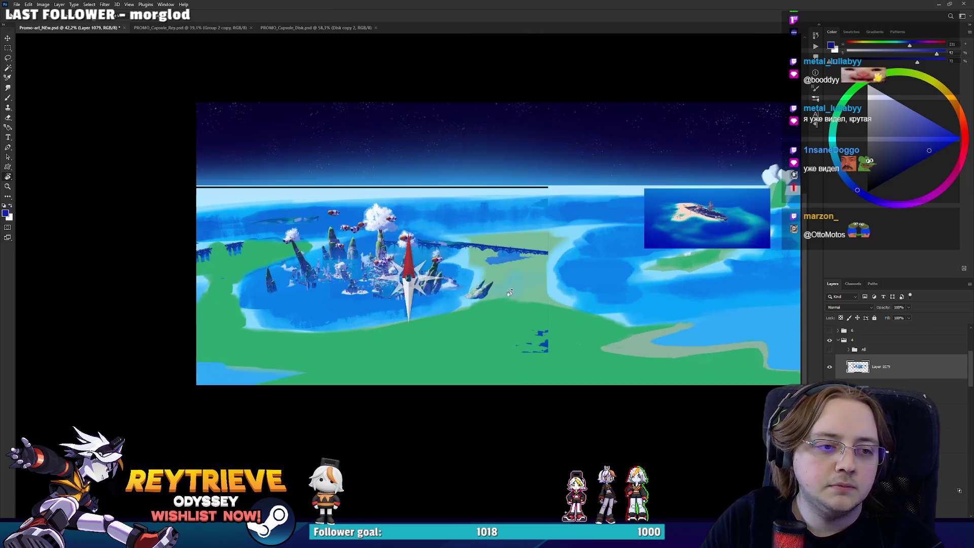
scroll(479, 277, up, 2)
drag(555, 353, 583, 213)
key(l)
mouse_move(665, 149)
mouse_down()
mouse_move(695, 304)
mouse_move(659, 324)
mouse_up()
key(e)
key(Delete)
key(ctrl+d)
drag(495, 294, 531, 247)
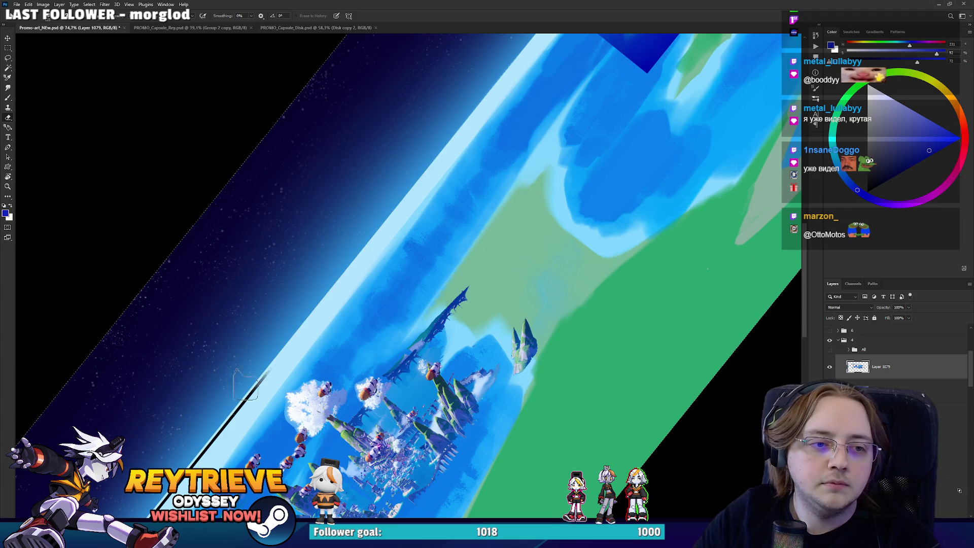
Magic Wand select the sea and deep water around the ship island and delete it.
drag(155, 516, 315, 321)
scroll(304, 327, down, 3)
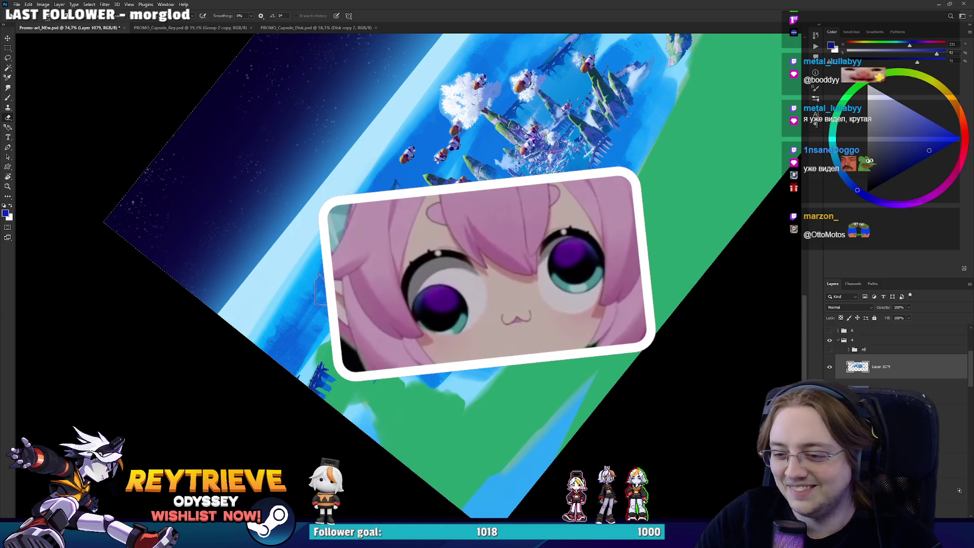
drag(299, 333, 287, 312)
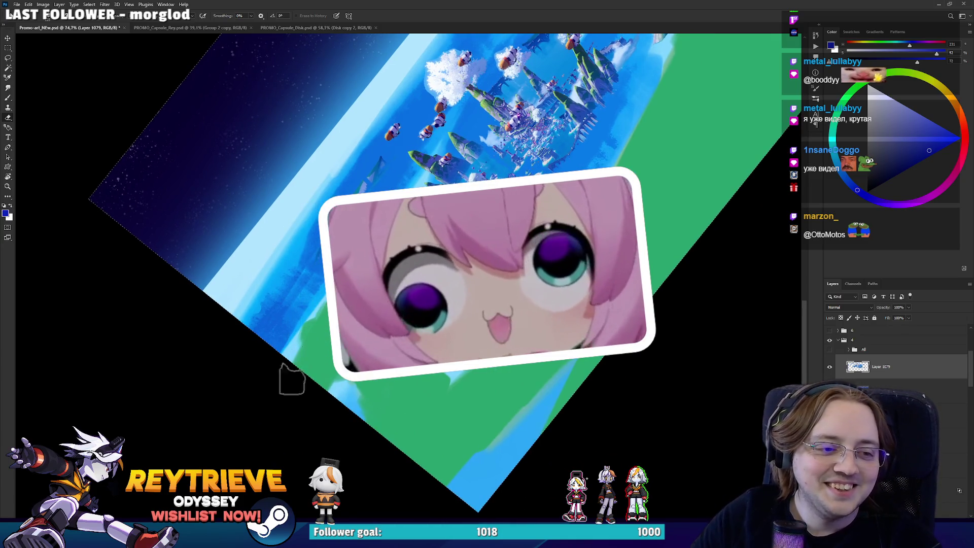
scroll(582, 166, down, 3)
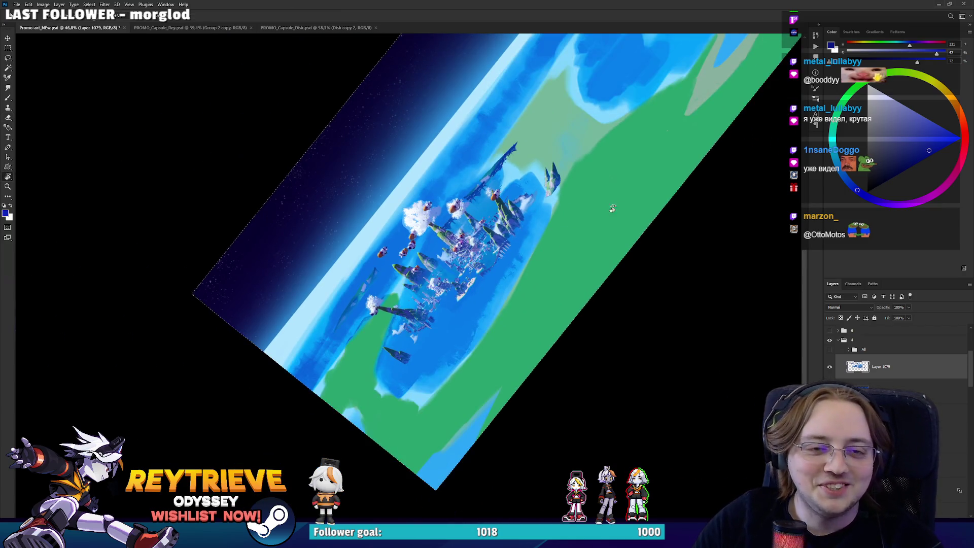
mouse_move(612, 209)
mouse_down()
mouse_move(618, 291)
mouse_move(599, 365)
mouse_move(610, 449)
mouse_up()
key(alt+bracketleft)
scroll(633, 312, up, 3)
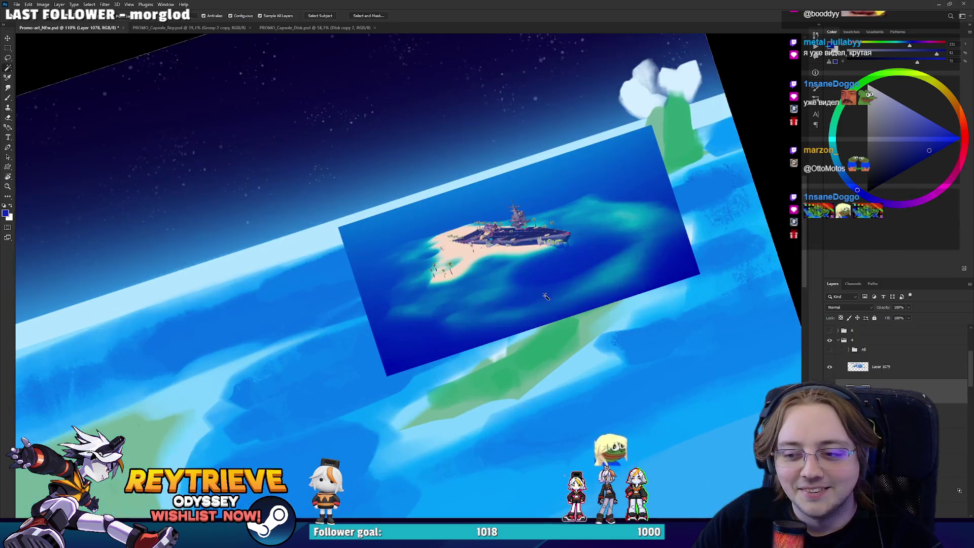
key(w)
click(476, 305)
shift+click(426, 333)
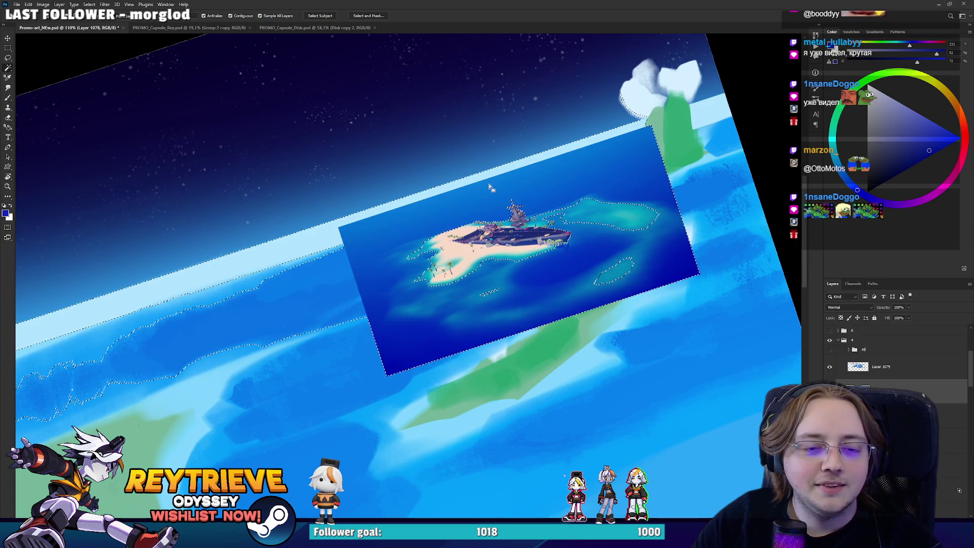
key(Delete)
key(ctrl+d)
Erase the dark blue patch below the ship island and reset the view rotation.
scroll(488, 185, down, 3)
scroll(600, 243, up, 3)
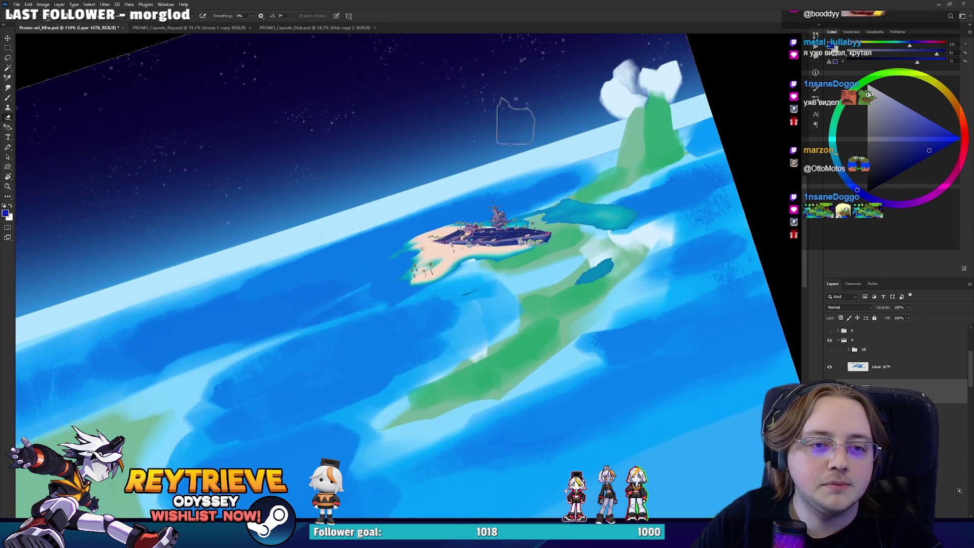
key(e)
drag(600, 244, 593, 266)
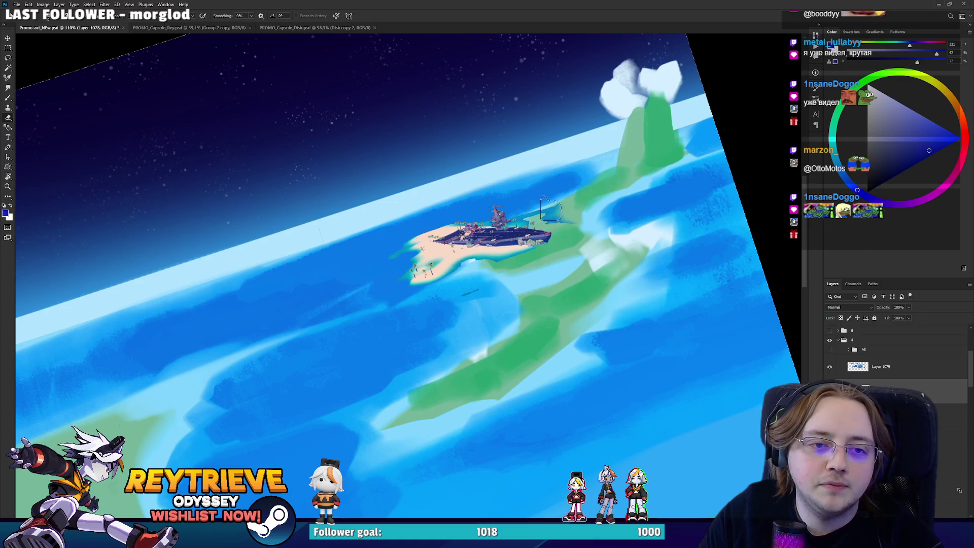
scroll(612, 187, down, 5)
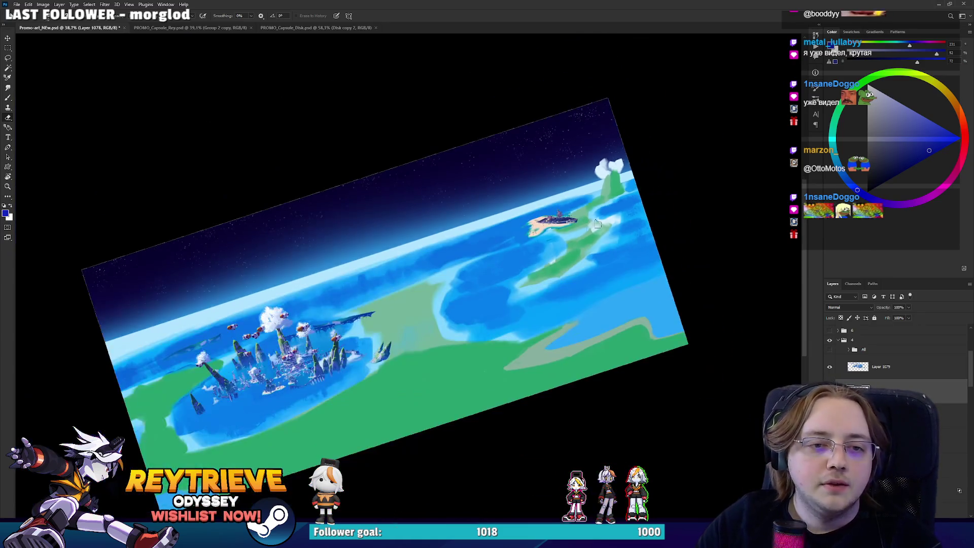
key(r)
key(Escape)
Erase the small airship above the city on the floating-city screenshot layer.
scroll(388, 322, up, 8)
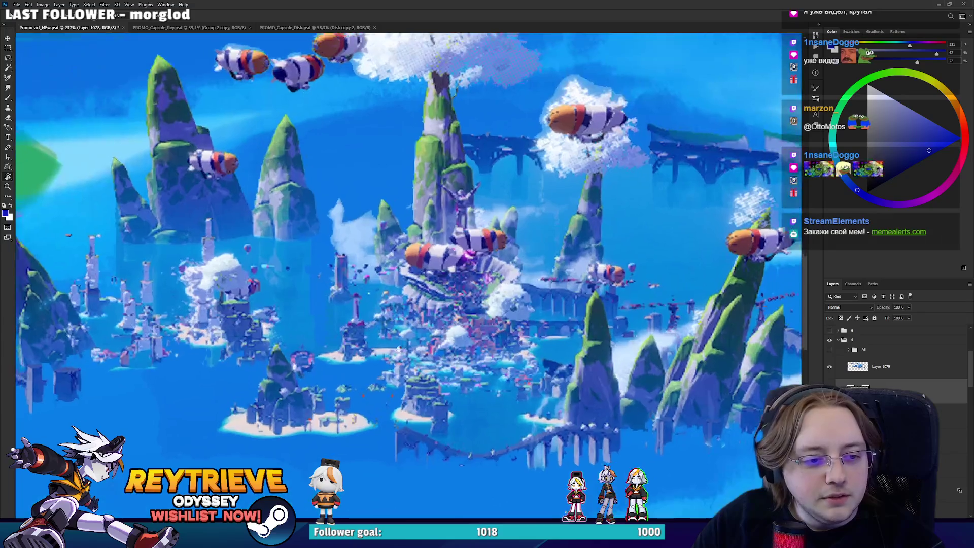
scroll(506, 322, down, 4)
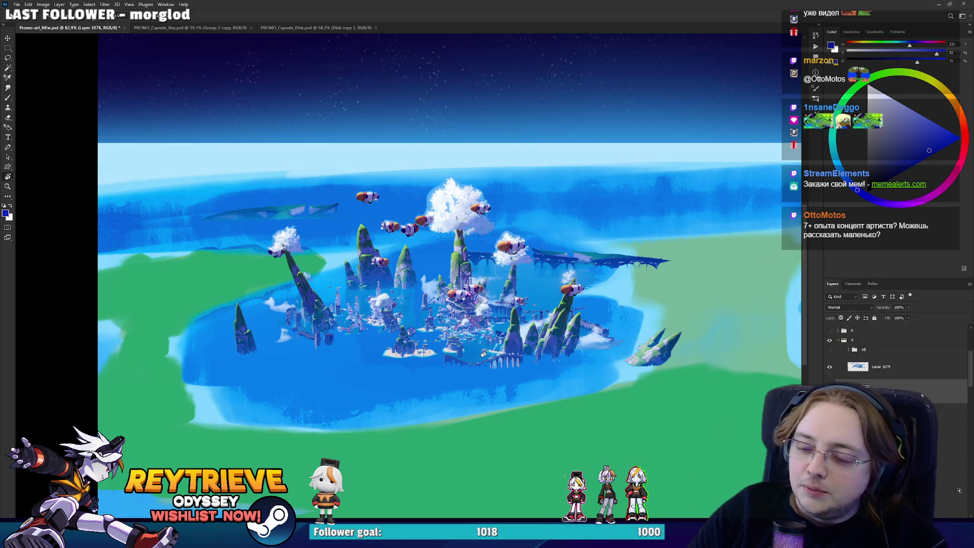
scroll(451, 249, up, 6)
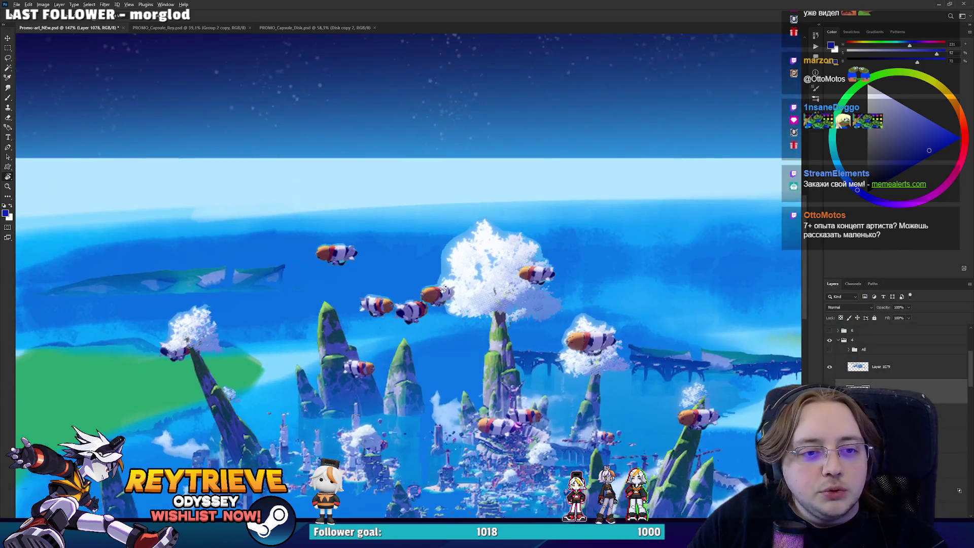
key(e)
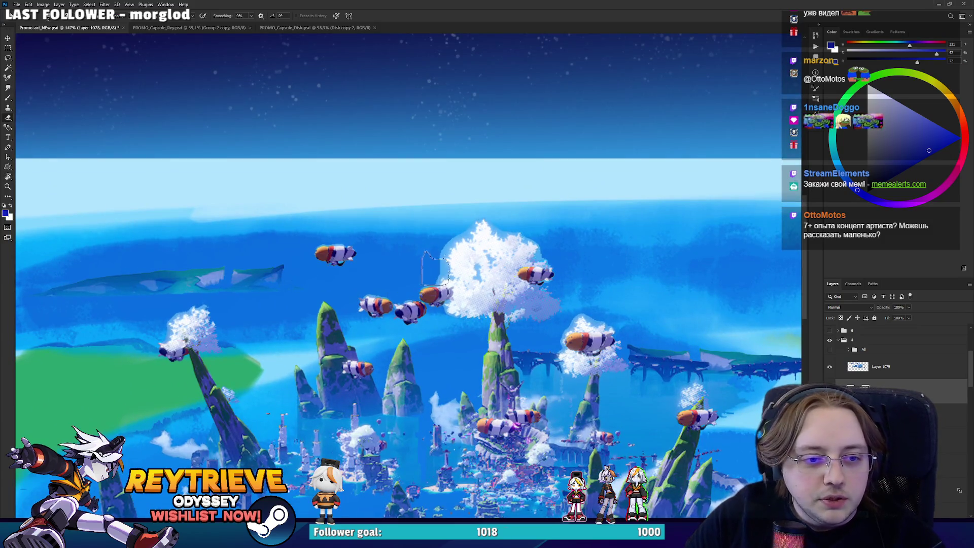
click(879, 374)
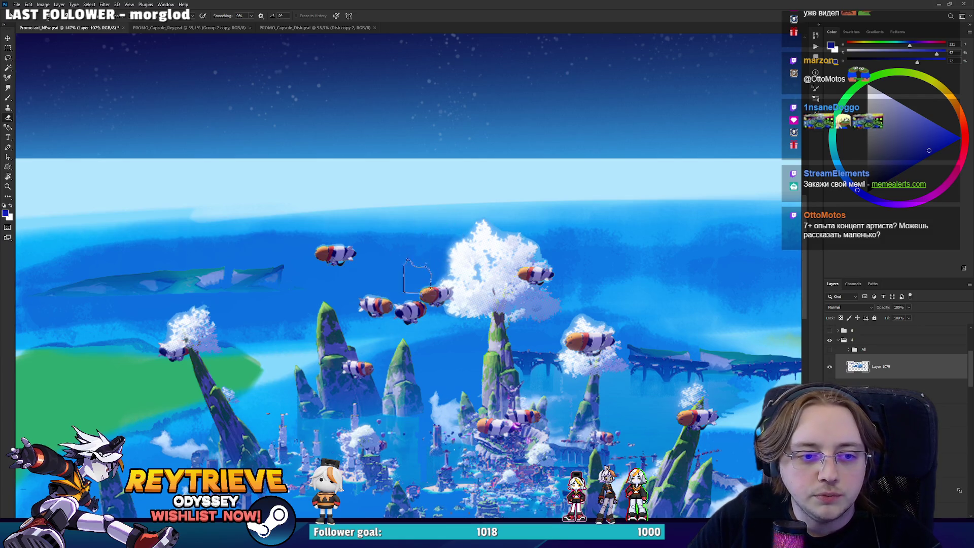
drag(349, 261, 342, 236)
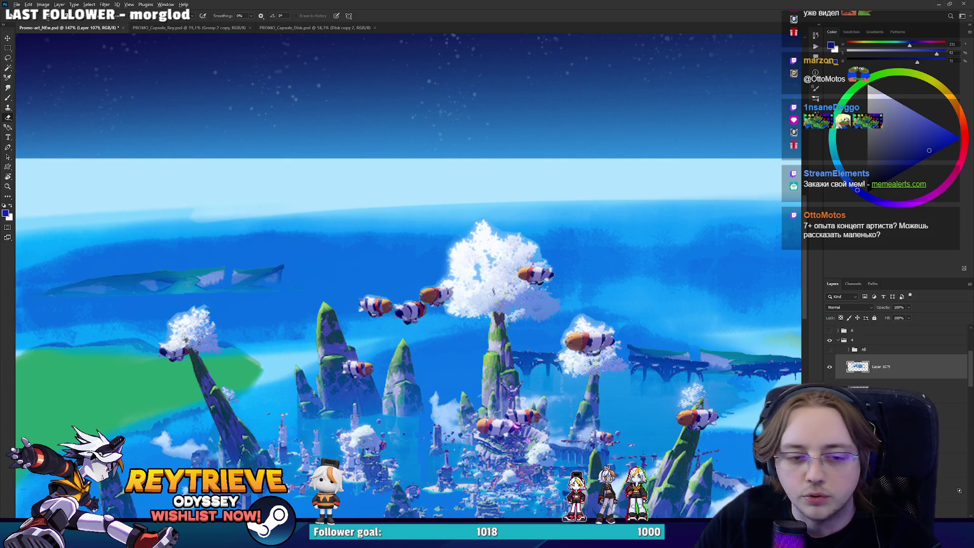
Tilt the view about 45° and paint ocean blue over the white cloud streak.
scroll(329, 320, down, 5)
scroll(328, 319, up, 6)
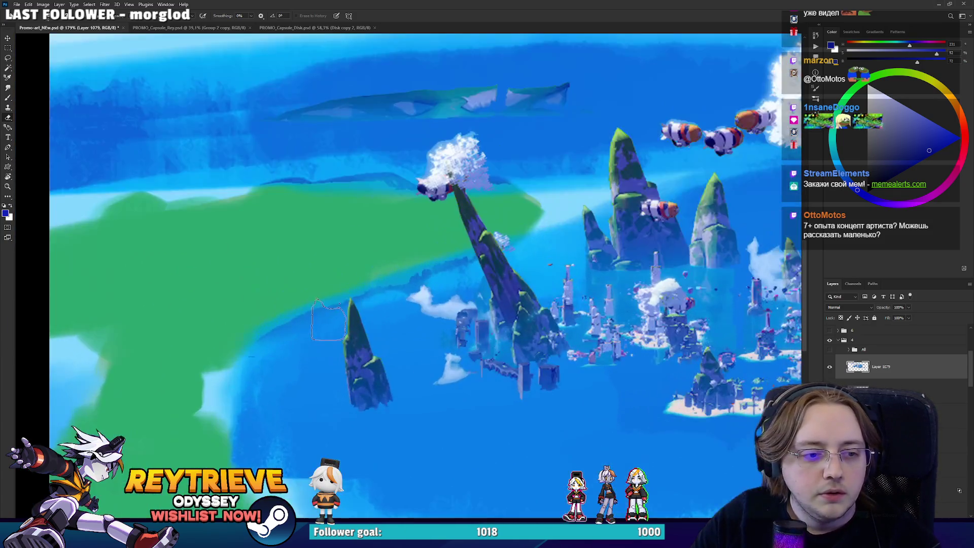
scroll(328, 319, down, 5)
scroll(401, 326, up, 5)
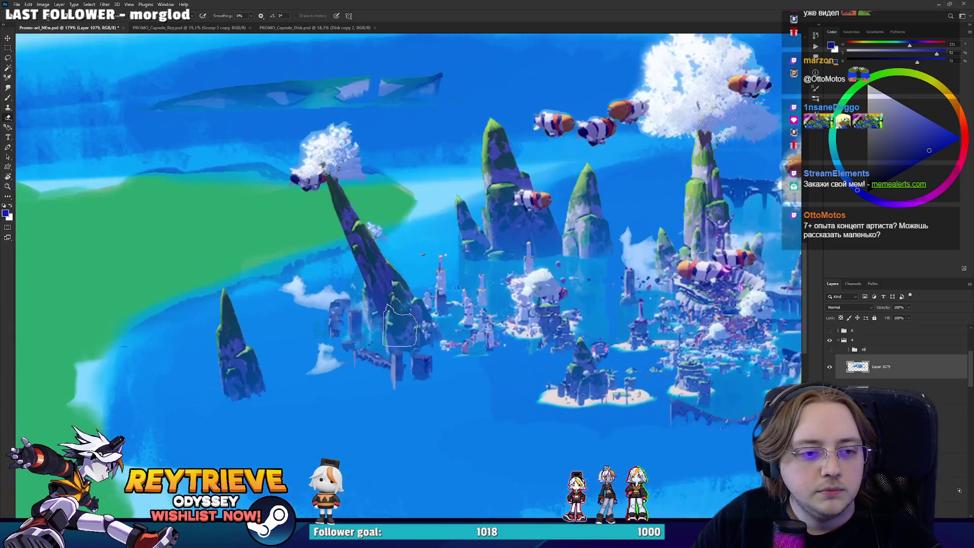
drag(400, 326, 441, 343)
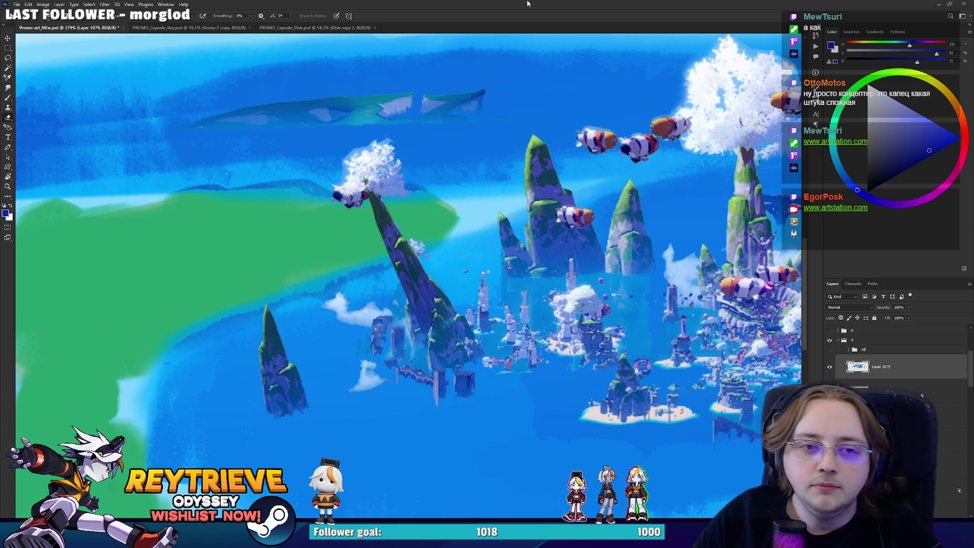
scroll(491, 322, down, 5)
scroll(751, 391, up, 4)
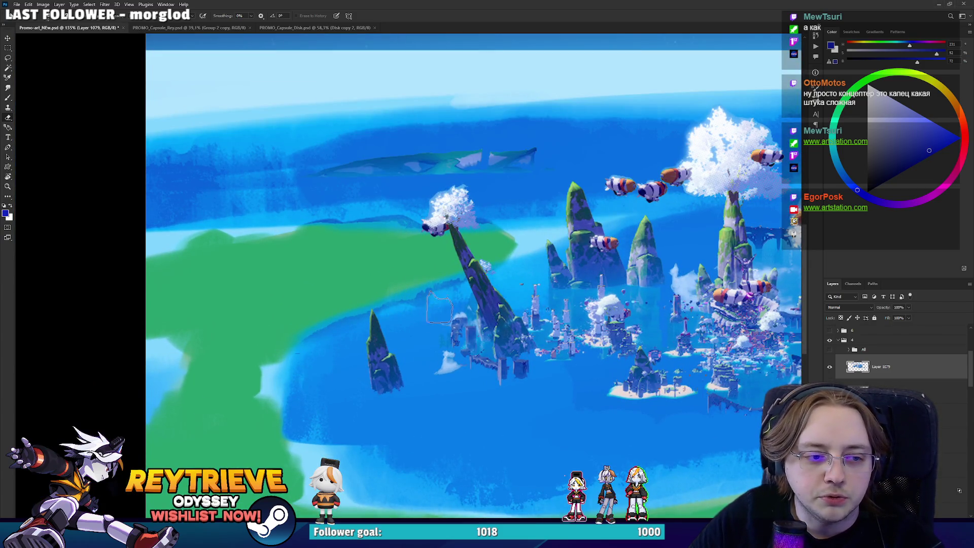
key(r)
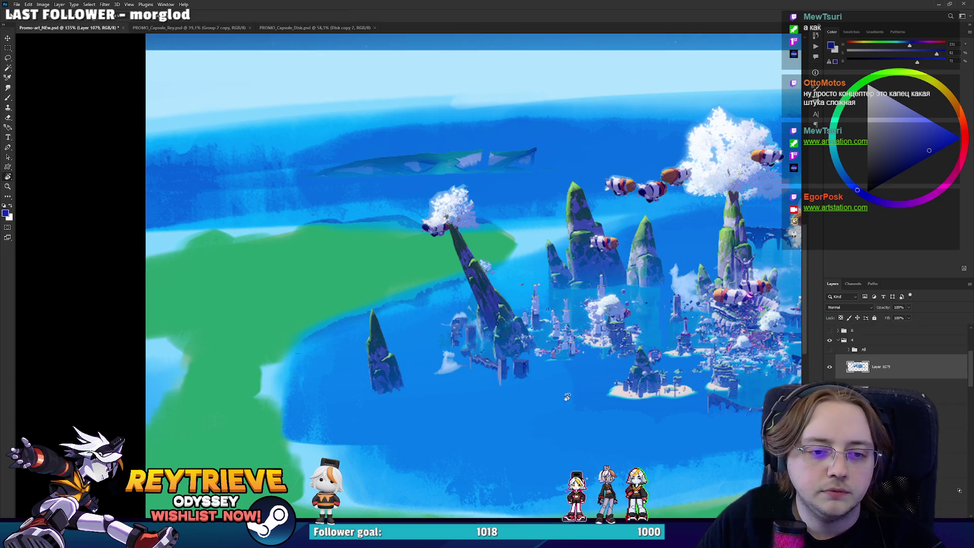
drag(555, 378, 550, 293)
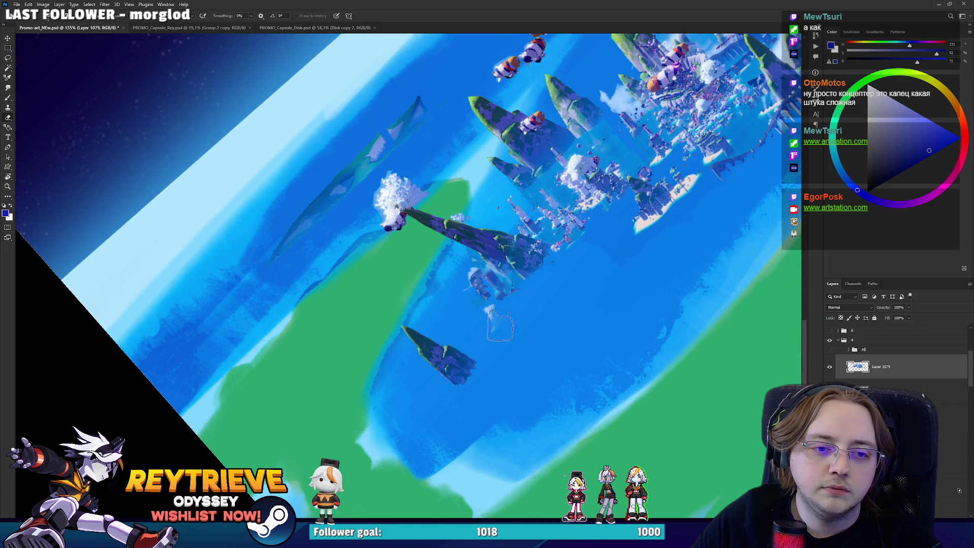
scroll(558, 268, right, 2)
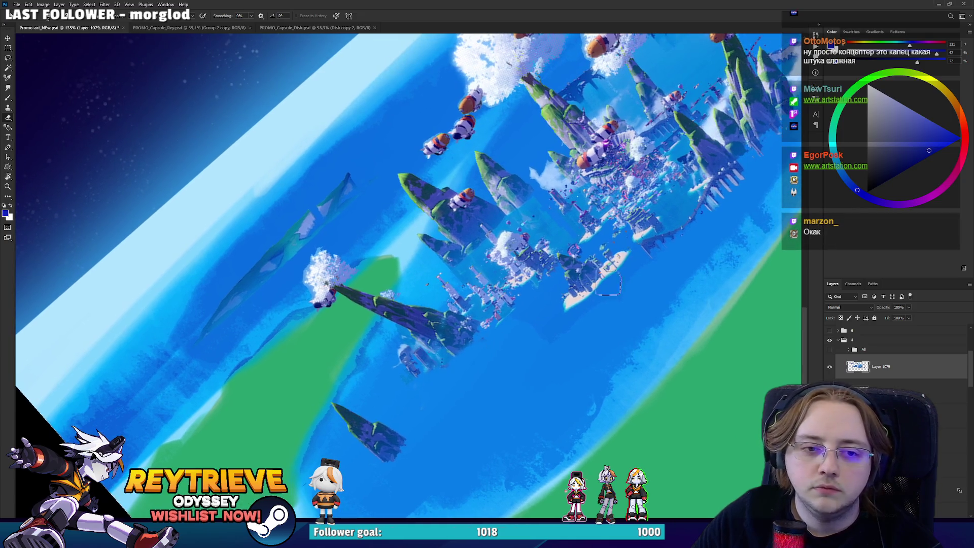
scroll(608, 282, up, 2)
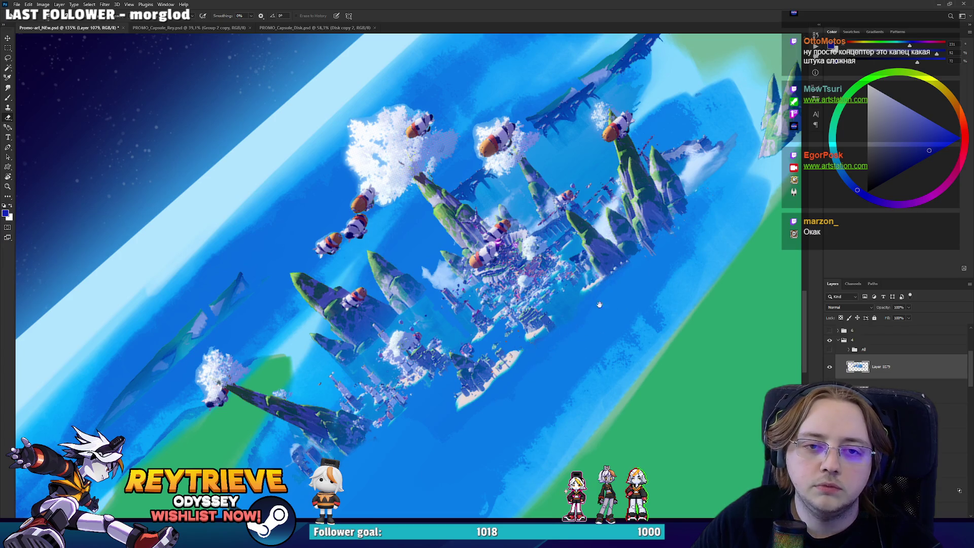
drag(599, 304, 548, 373)
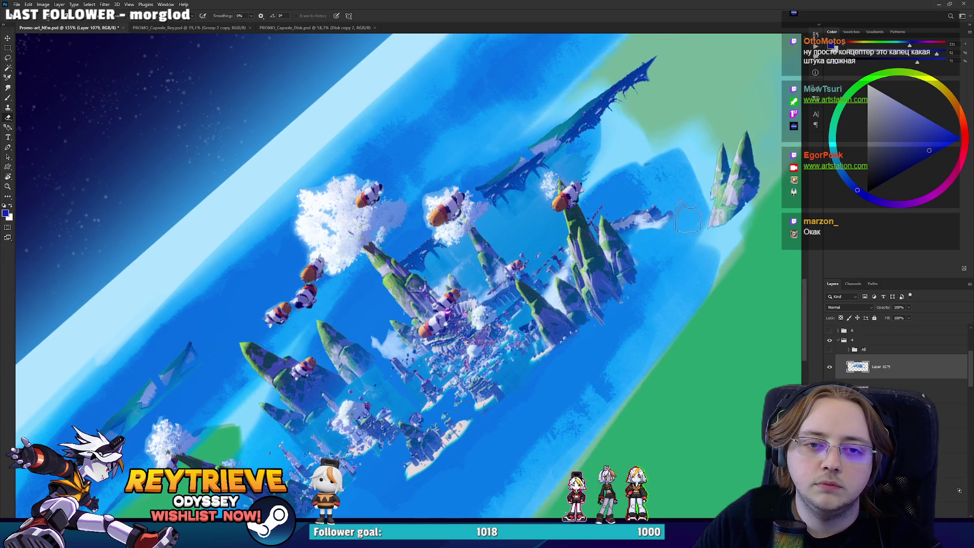
drag(689, 216, 607, 225)
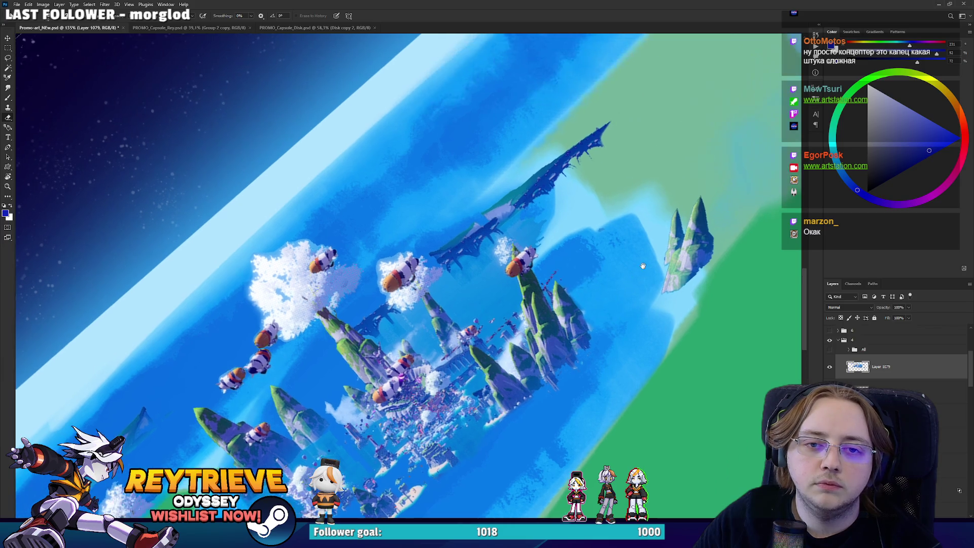
Pan across the sea, coast and far islands to check, then fit the whole image.
mouse_move(462, 249)
mouse_down()
mouse_move(527, 223)
mouse_move(507, 264)
mouse_move(548, 213)
mouse_move(540, 182)
mouse_up()
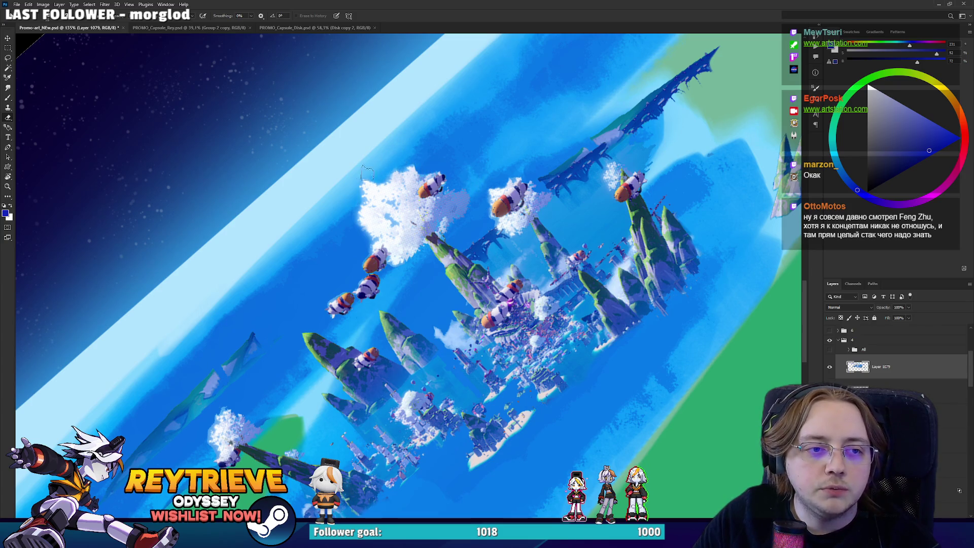
drag(330, 374, 398, 259)
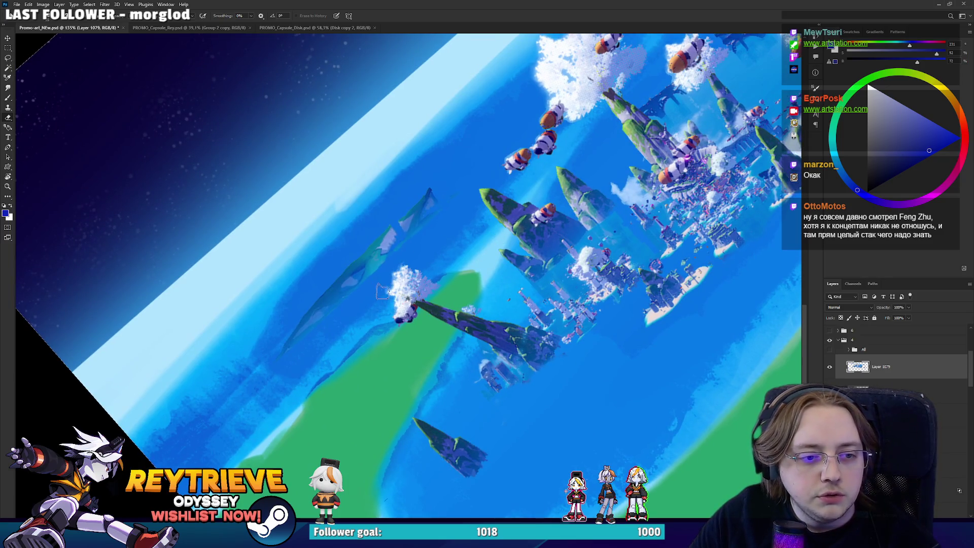
drag(486, 294, 421, 270)
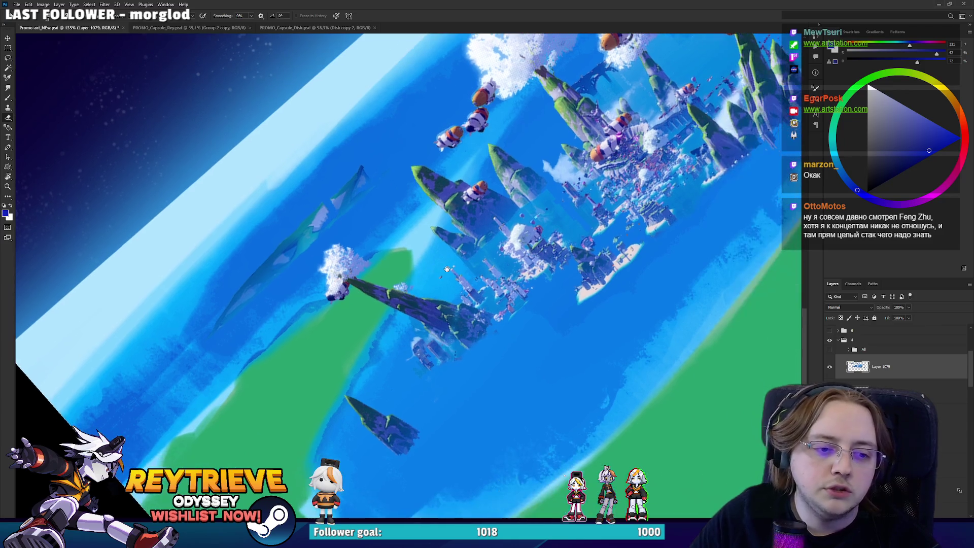
drag(541, 258, 473, 378)
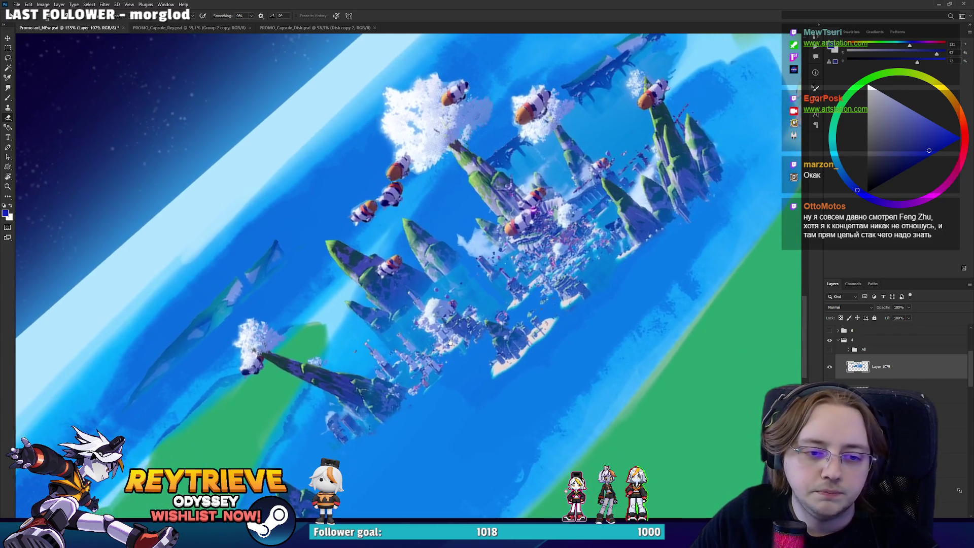
drag(583, 233, 446, 355)
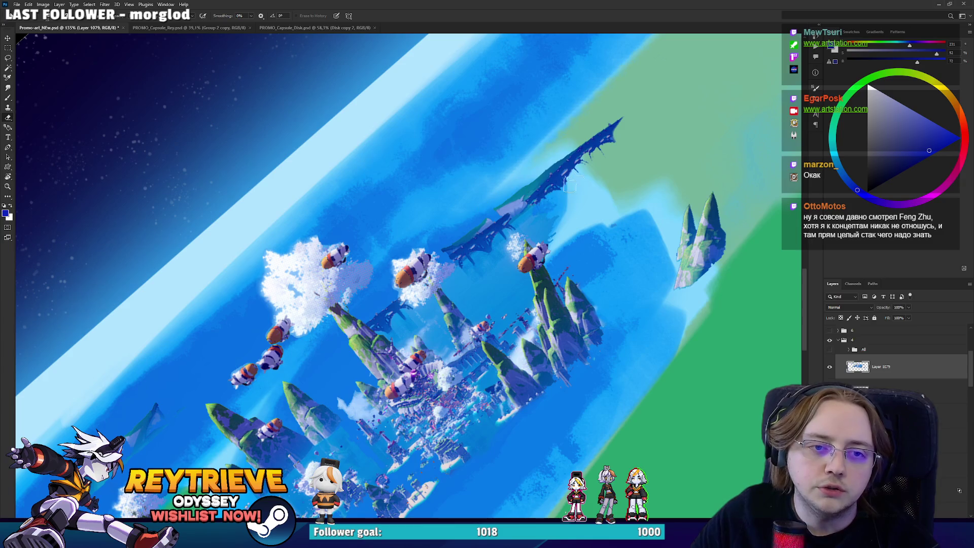
drag(569, 185, 690, 75)
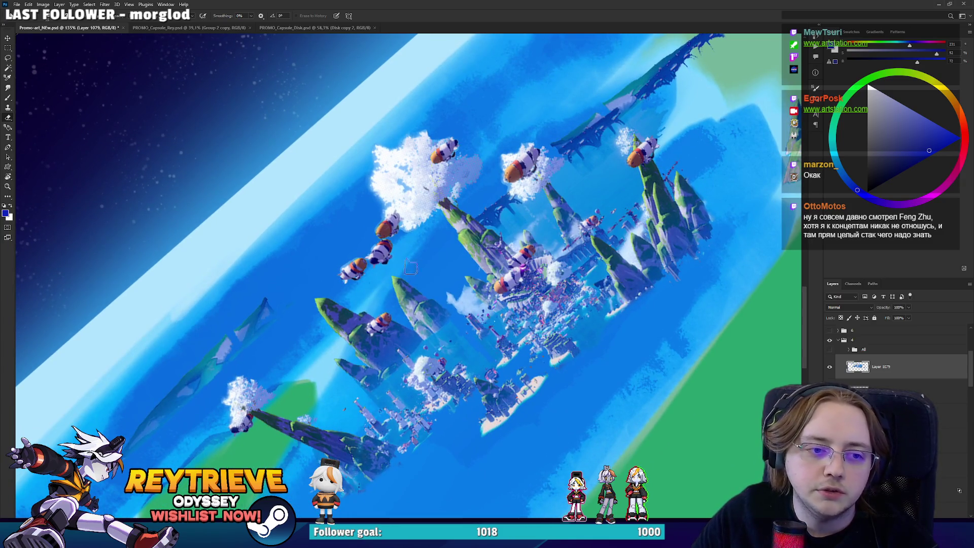
drag(410, 266, 403, 221)
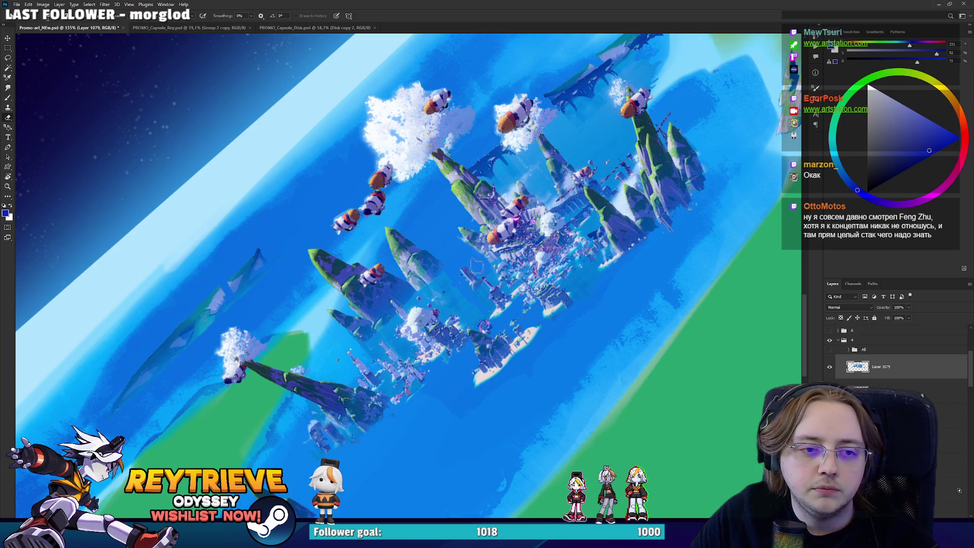
key(ctrl+0)
Level the view and stretch the island-city layer taller with Free Transform.
key(r)
key(Escape)
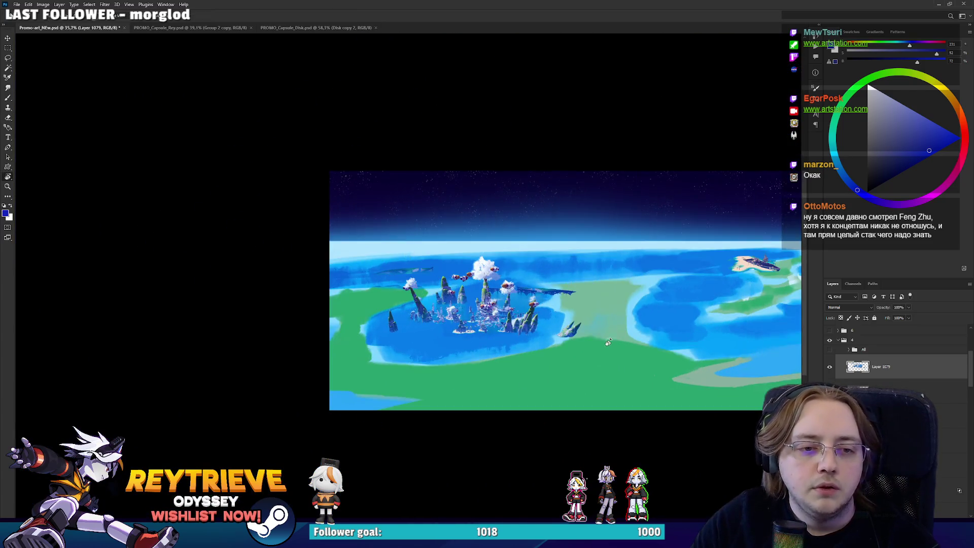
key(ctrl+t)
drag(479, 255, 446, 142)
key(Return)
Add a new layer filled with sampled sea blue, set to Lighten at about 49% opacity.
scroll(461, 248, up, 5)
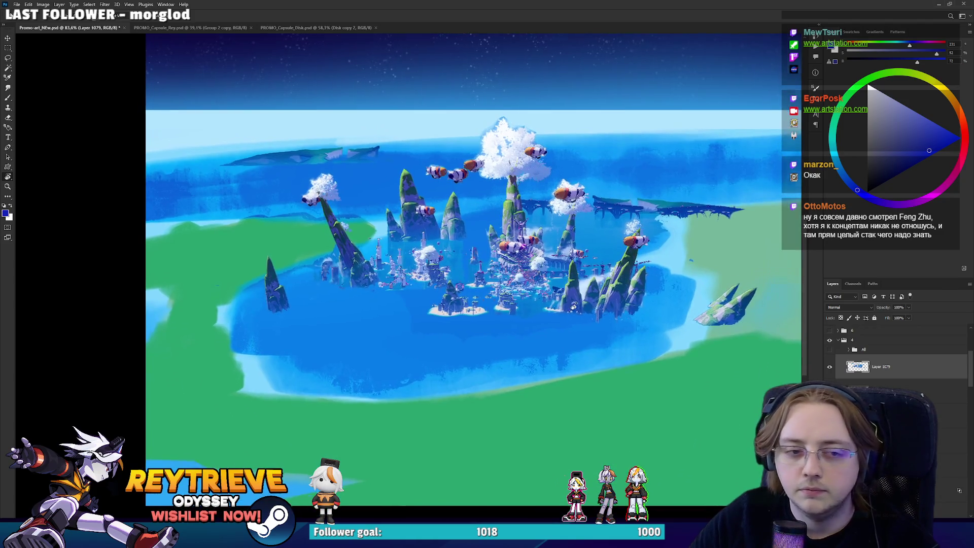
mouse_move(563, 325)
mouse_down()
mouse_move(570, 248)
mouse_move(572, 258)
mouse_up()
key(ctrl+shift+alt+n)
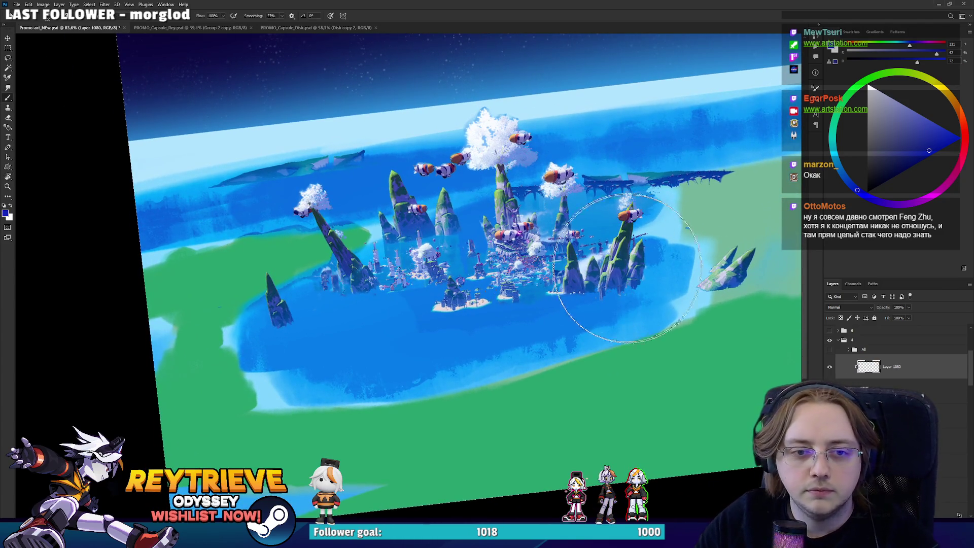
alt+click(656, 318)
key(alt+BackSpace)
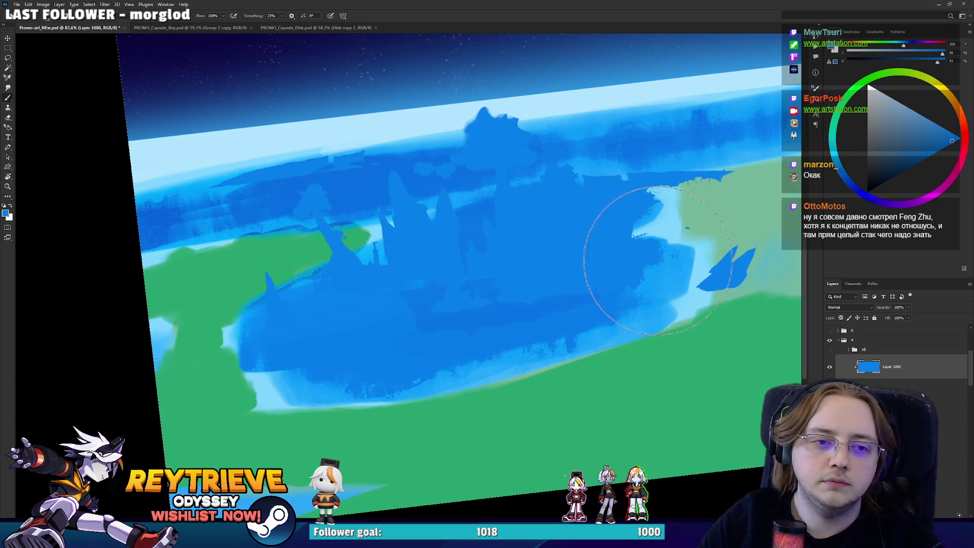
click(849, 306)
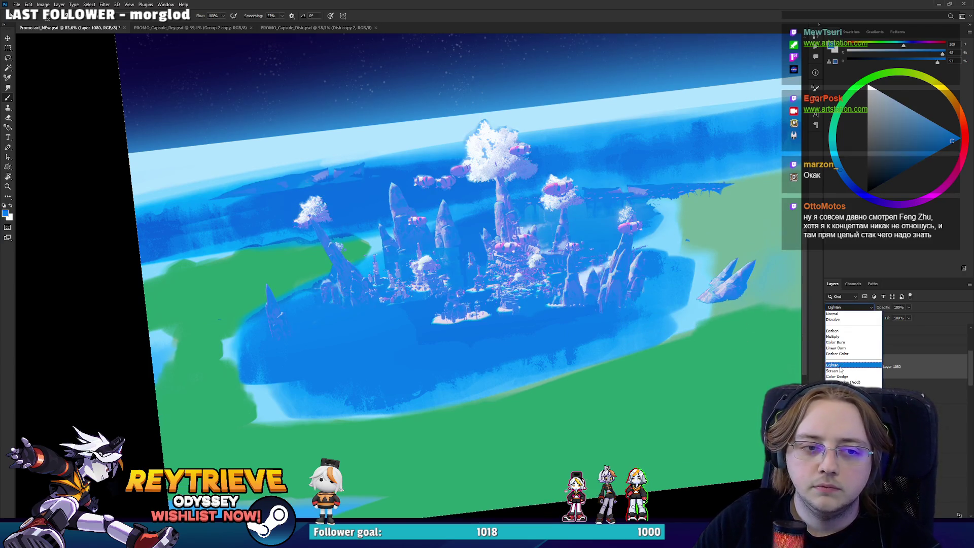
click(839, 369)
key(Escape)
drag(898, 316, 891, 317)
scroll(462, 302, down, 3)
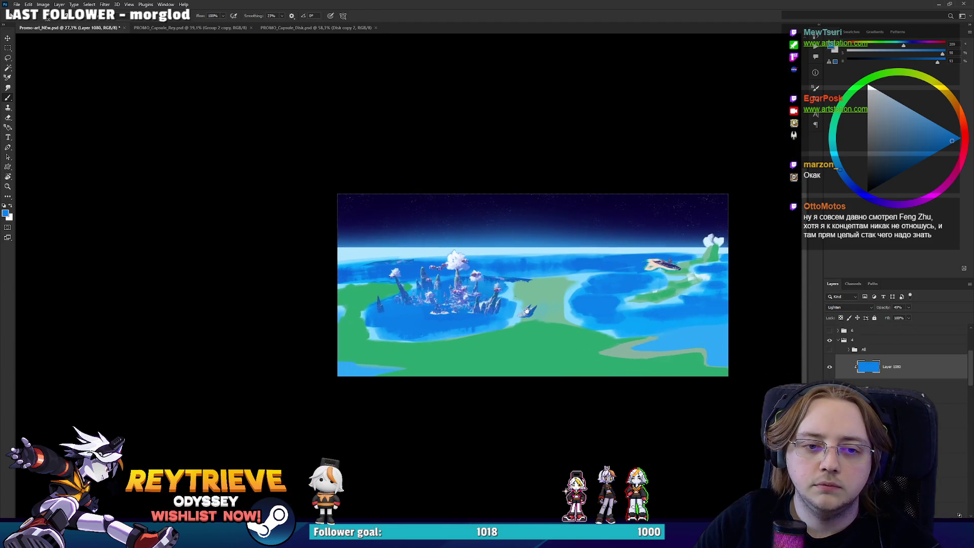
scroll(461, 303, up, 3)
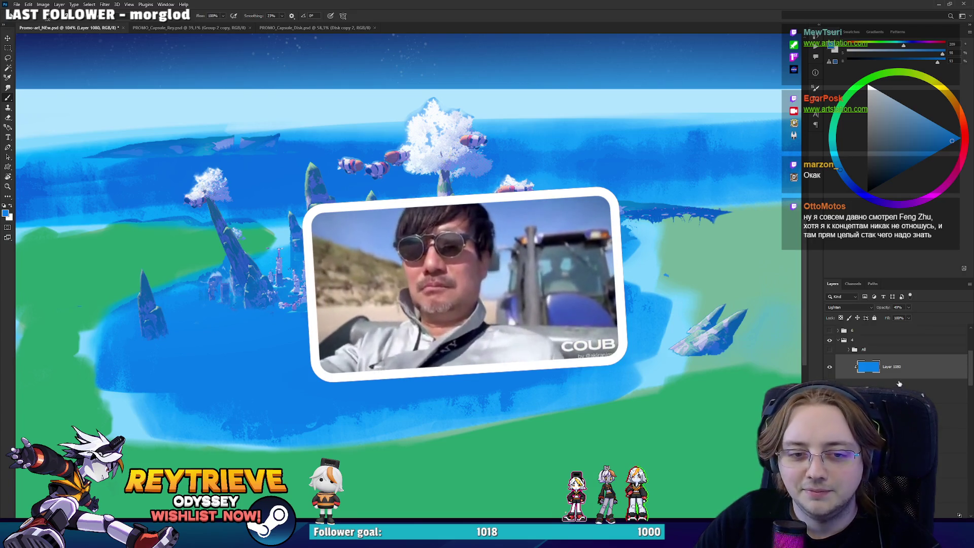
Select the Layer 1079 copy island layer, zoom onto the island city, and open the Filter menu.
click(919, 385)
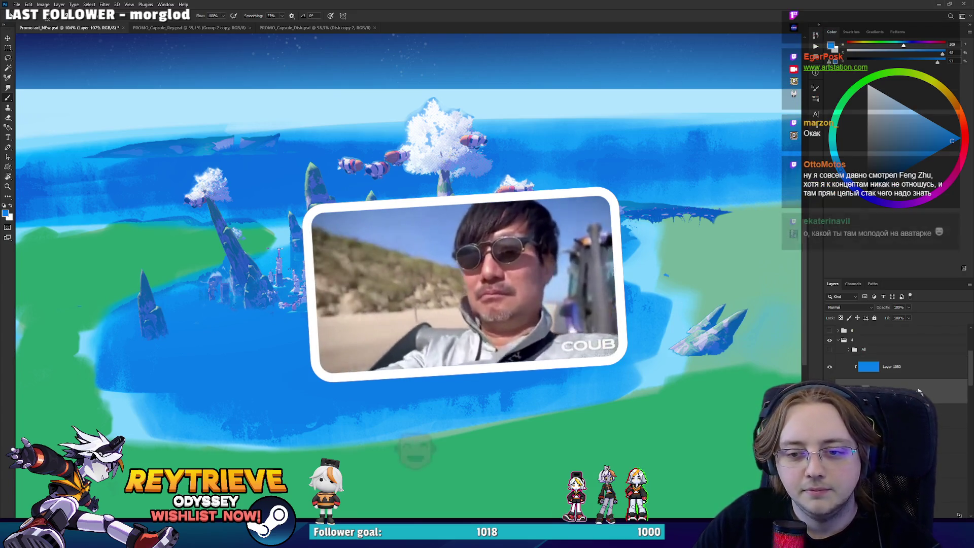
scroll(571, 317, up, 3)
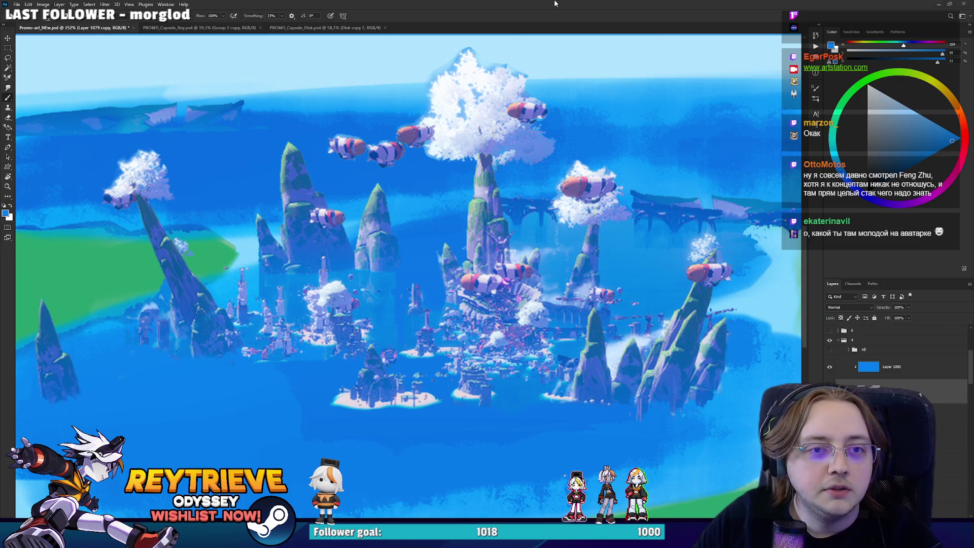
scroll(605, 211, down, 5)
scroll(606, 211, up, 2)
mouse_move(583, 193)
mouse_down()
mouse_move(605, 211)
mouse_move(612, 239)
mouse_up()
scroll(614, 238, up, 2)
click(105, 4)
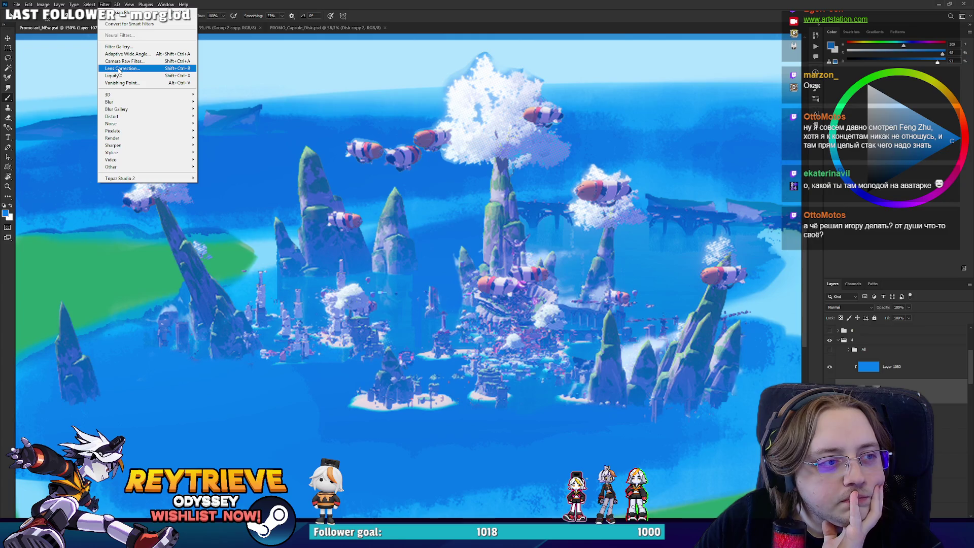
In Filter Gallery, apply Cutout with fewer Number of Levels and more edge simplicity.
click(119, 46)
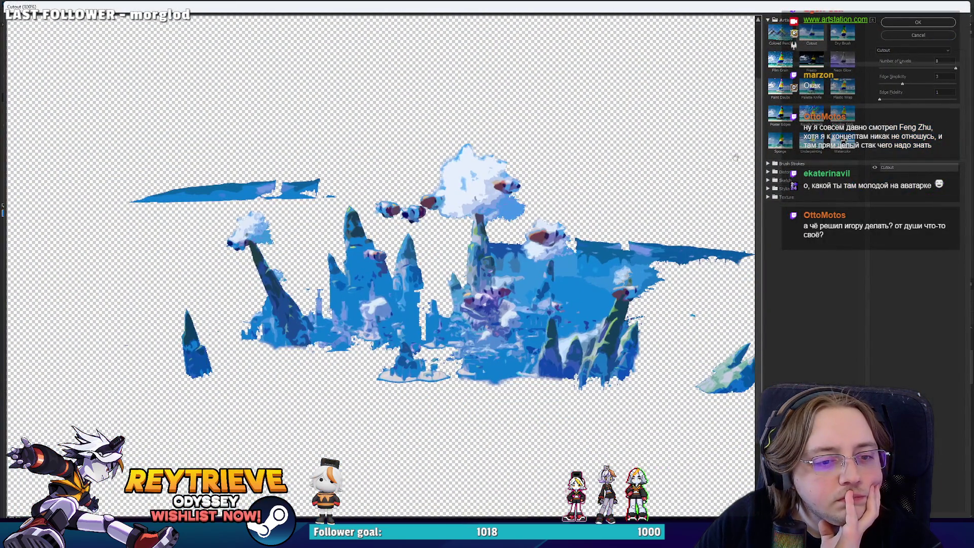
click(784, 121)
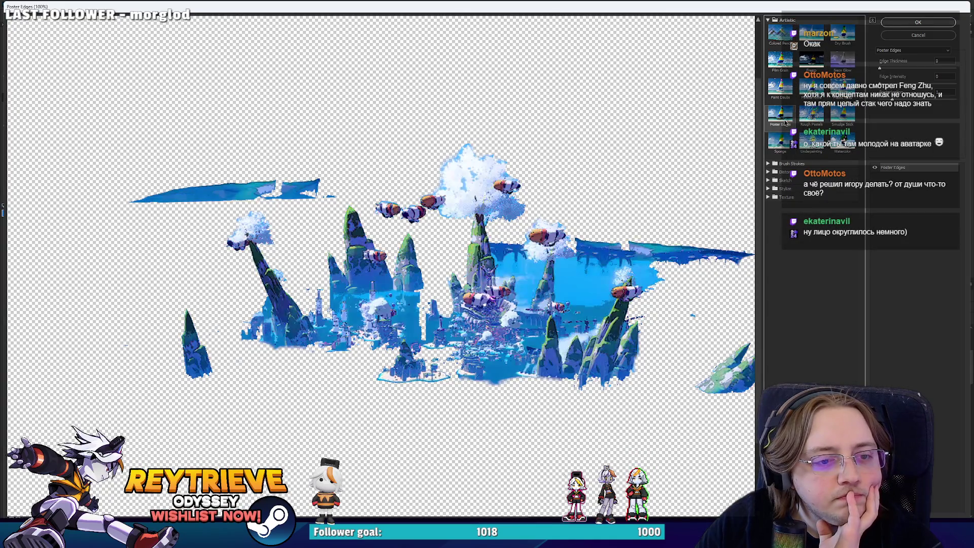
click(812, 35)
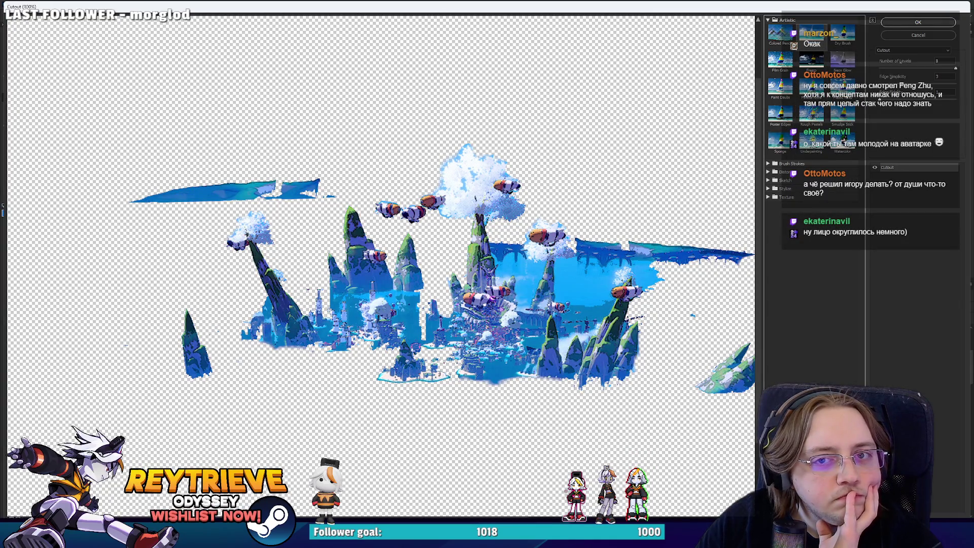
click(918, 69)
drag(919, 69, 951, 68)
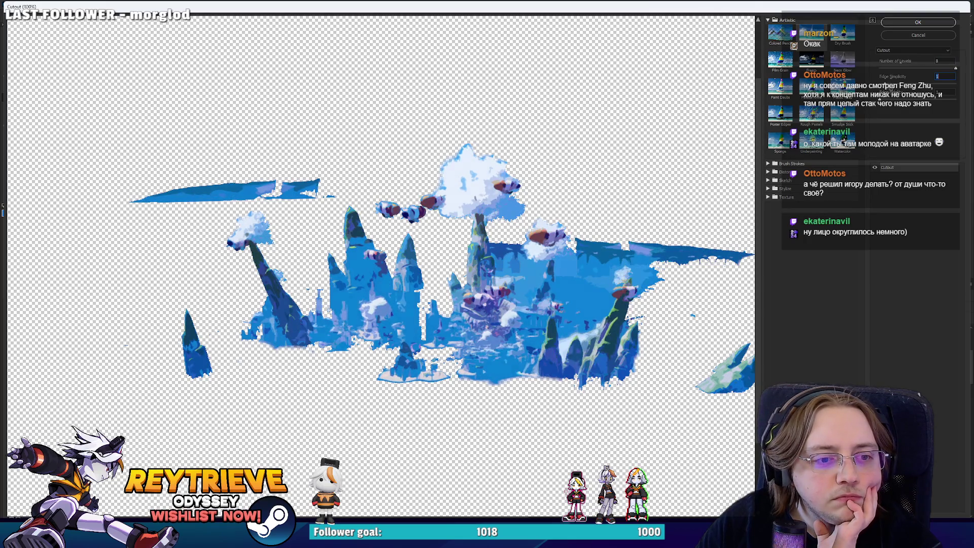
click(938, 84)
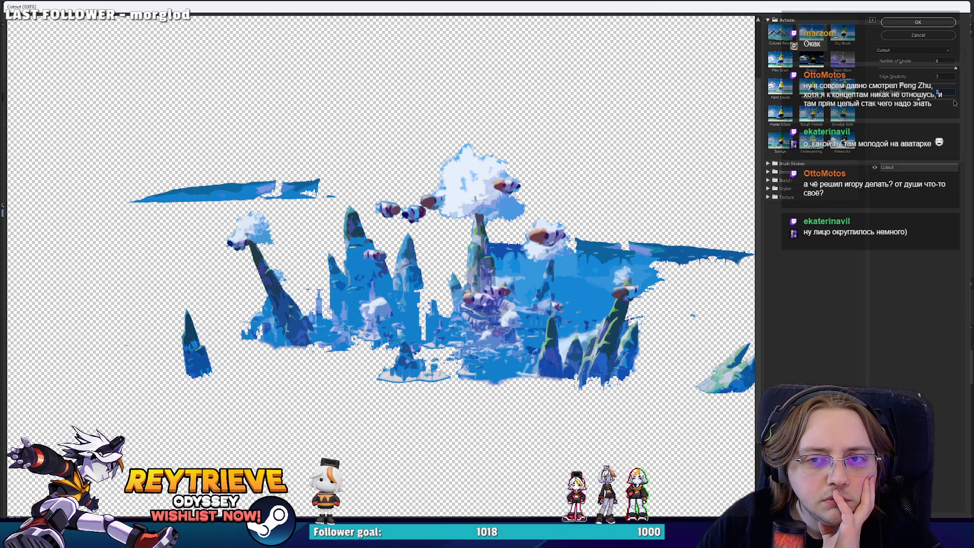
click(893, 69)
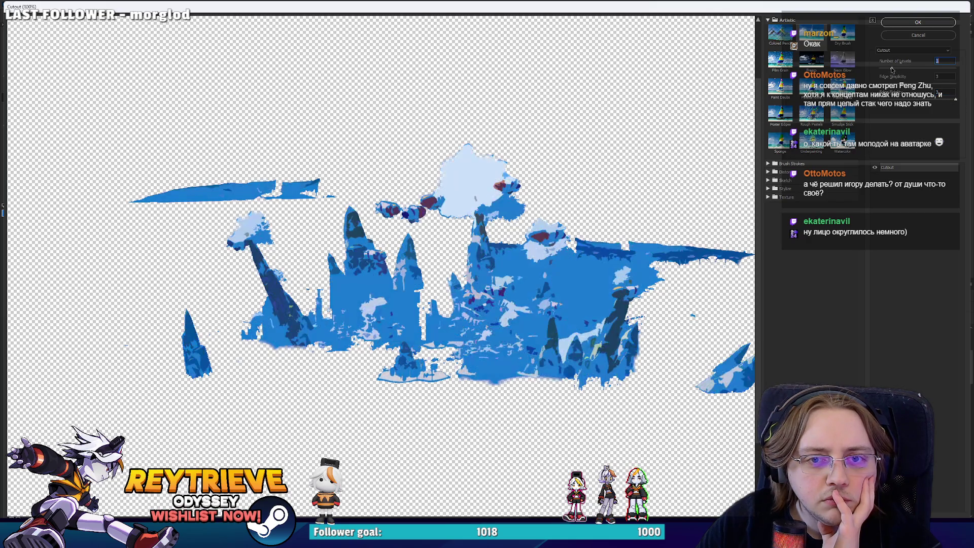
drag(891, 69, 884, 70)
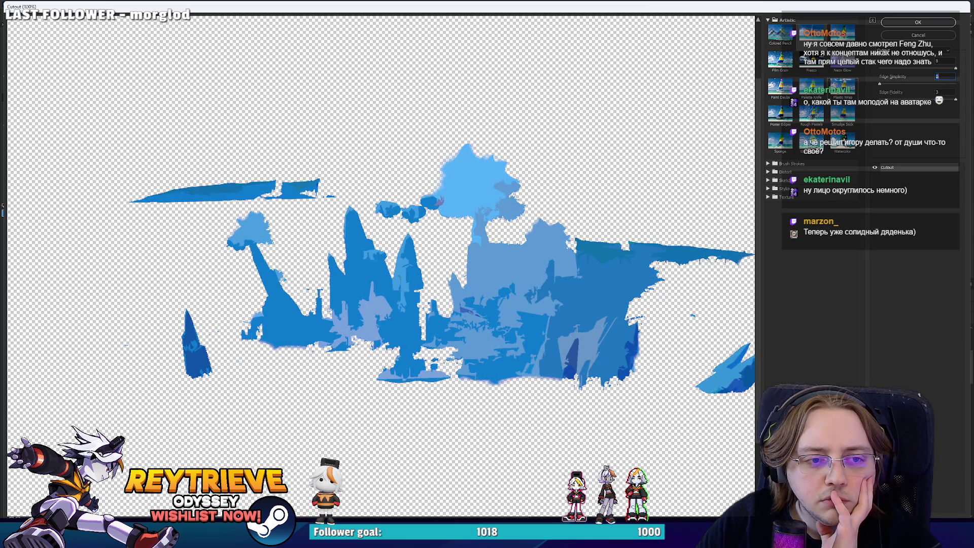
click(931, 25)
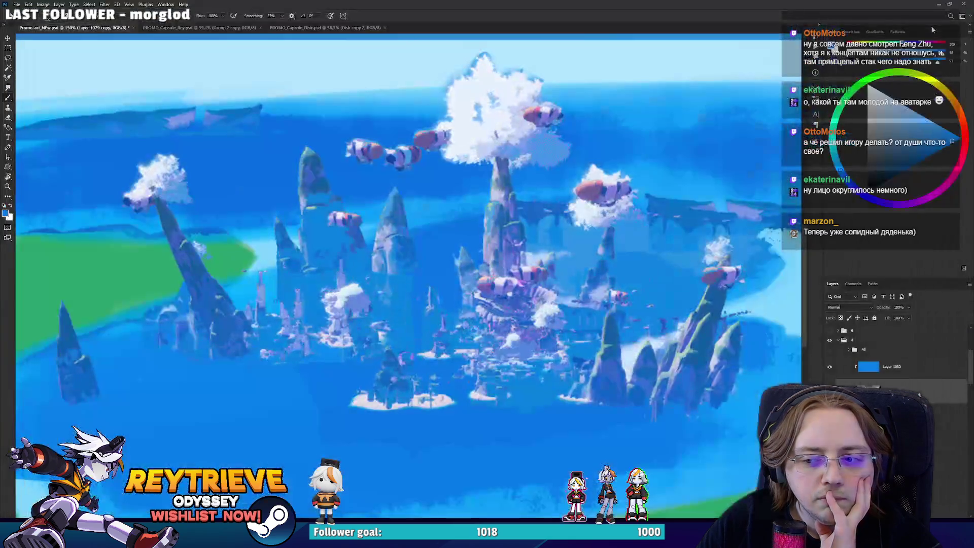
right_click(932, 29)
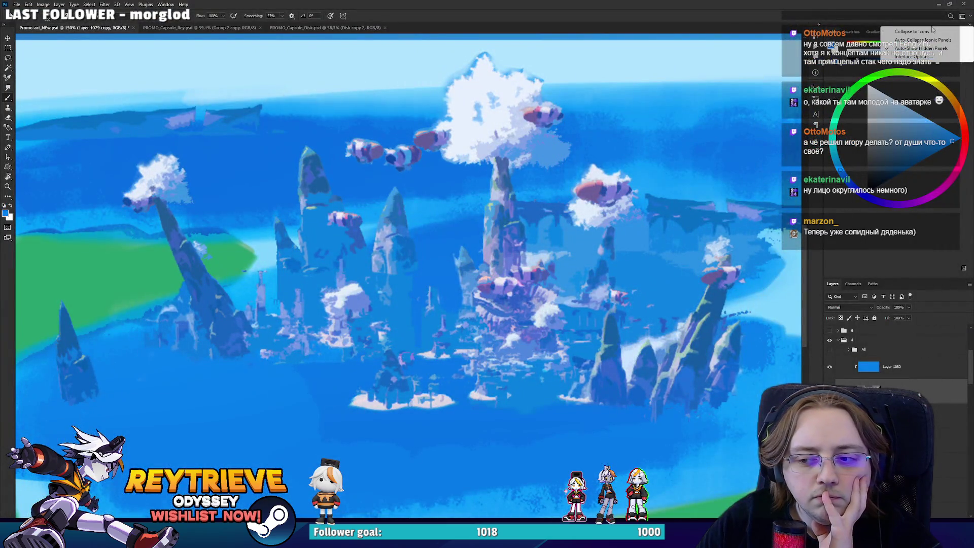
click(641, 4)
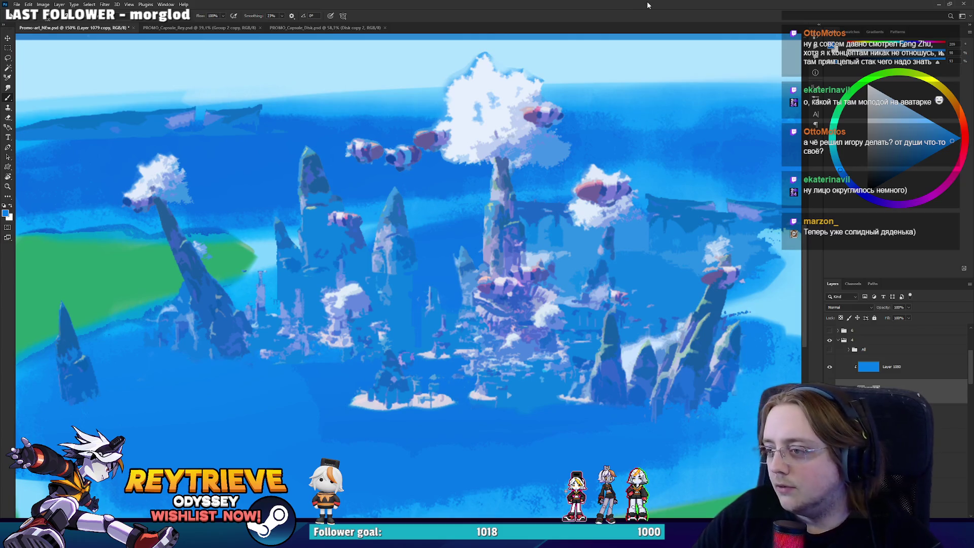
scroll(485, 311, down, 2)
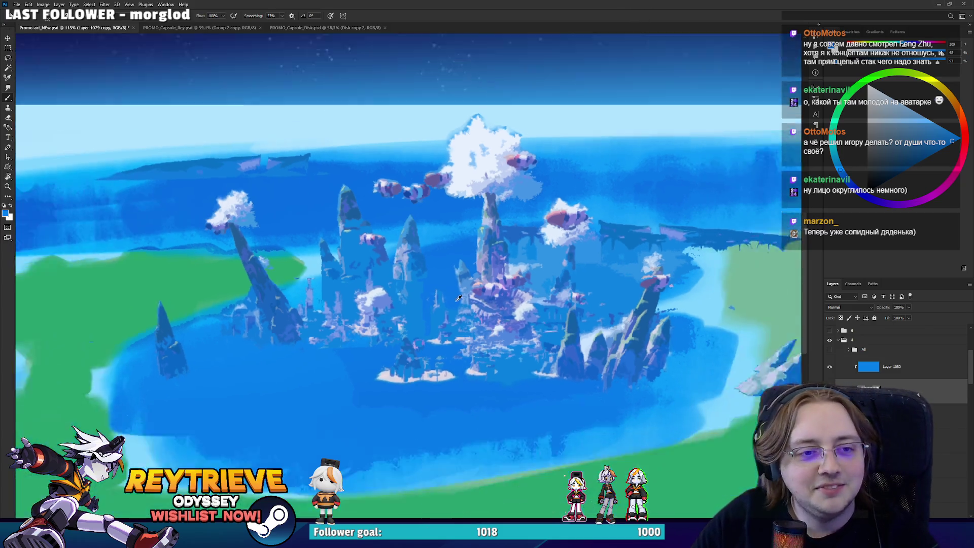
scroll(484, 310, up, 4)
scroll(485, 310, down, 4)
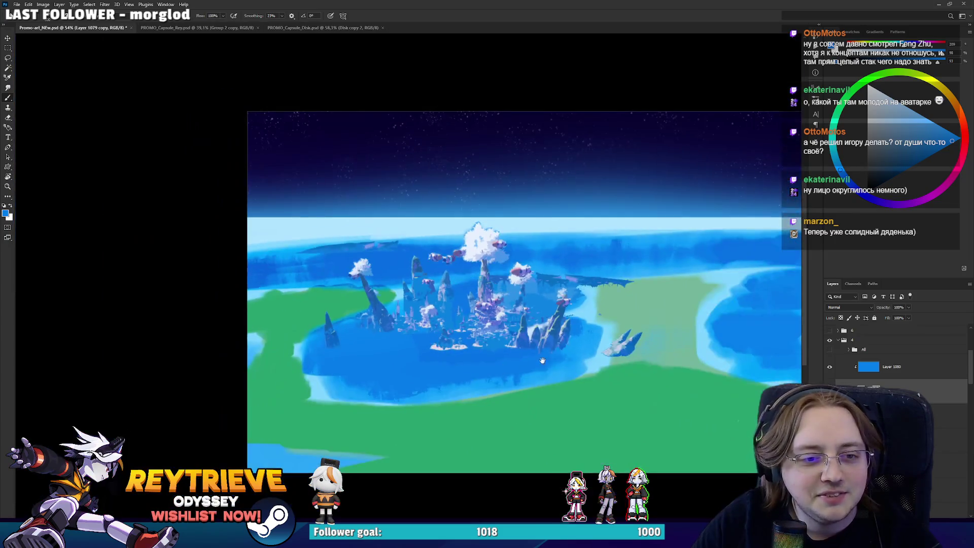
scroll(532, 339, up, 1)
scroll(548, 349, down, 1)
scroll(548, 349, up, 6)
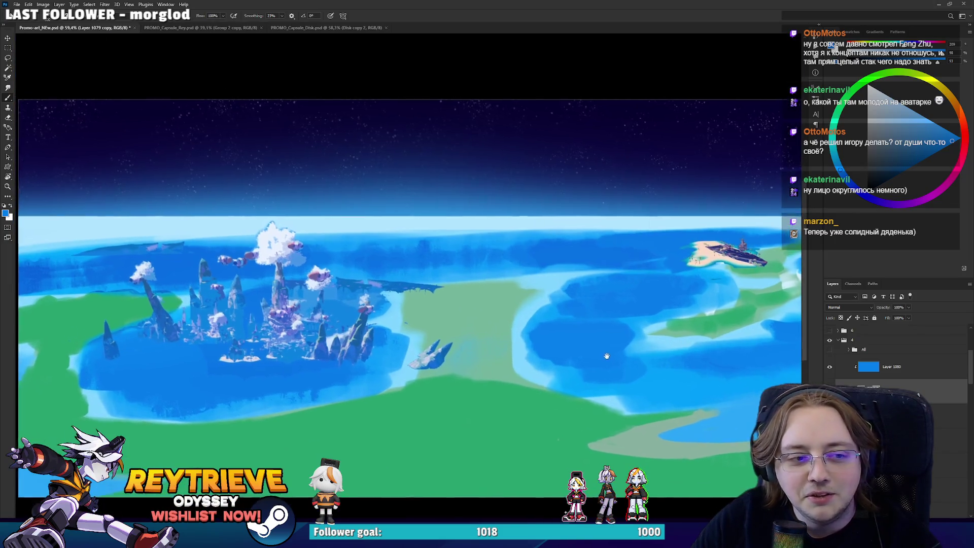
scroll(292, 337, down, 4)
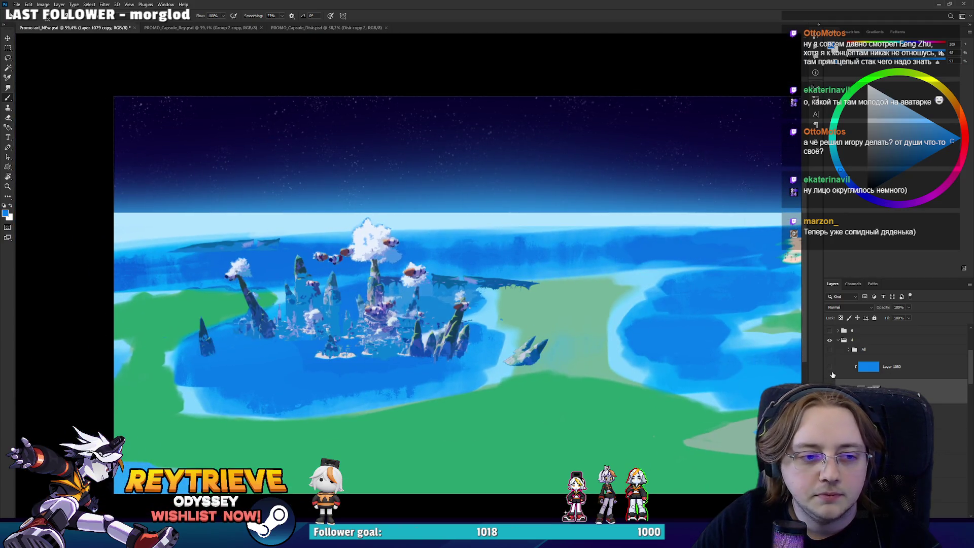
click(836, 371)
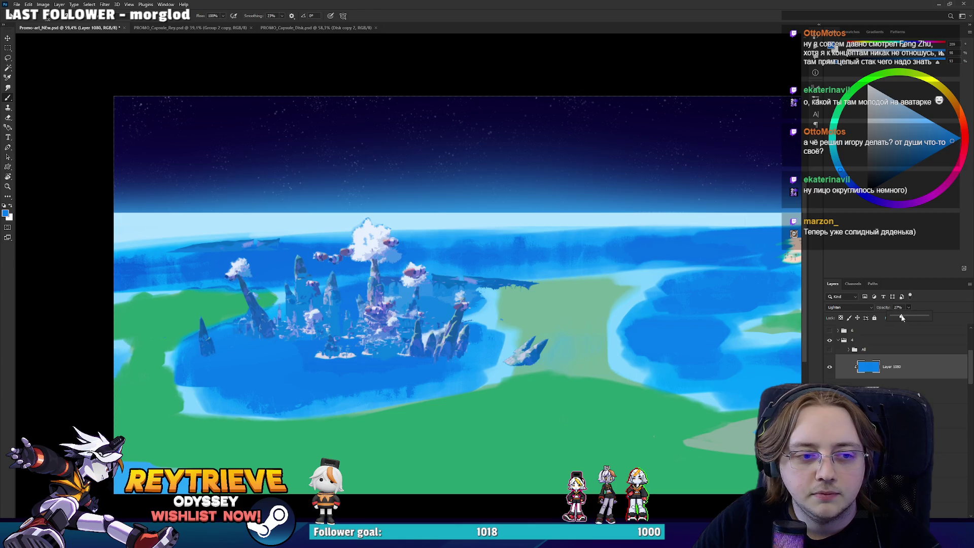
scroll(456, 284, up, 5)
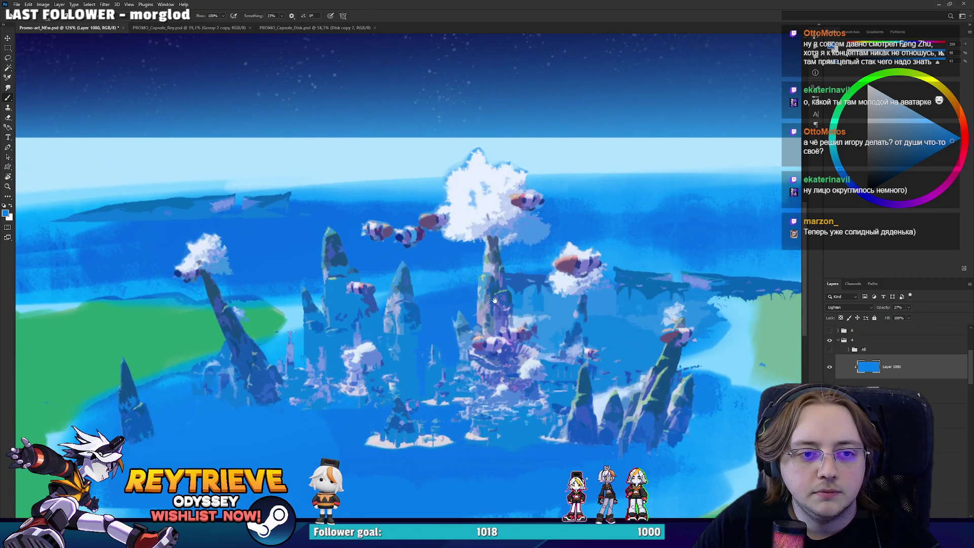
drag(459, 358, 450, 401)
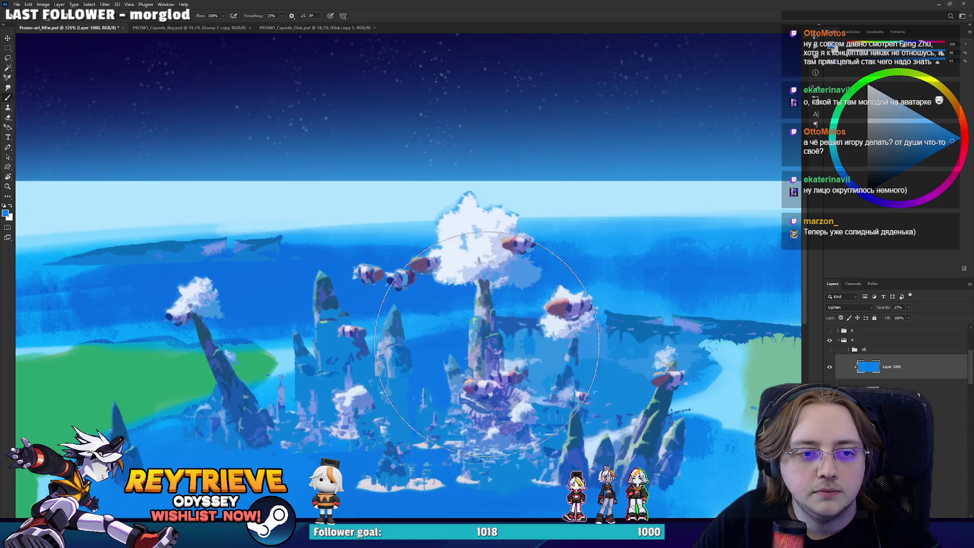
click(892, 416)
key(e)
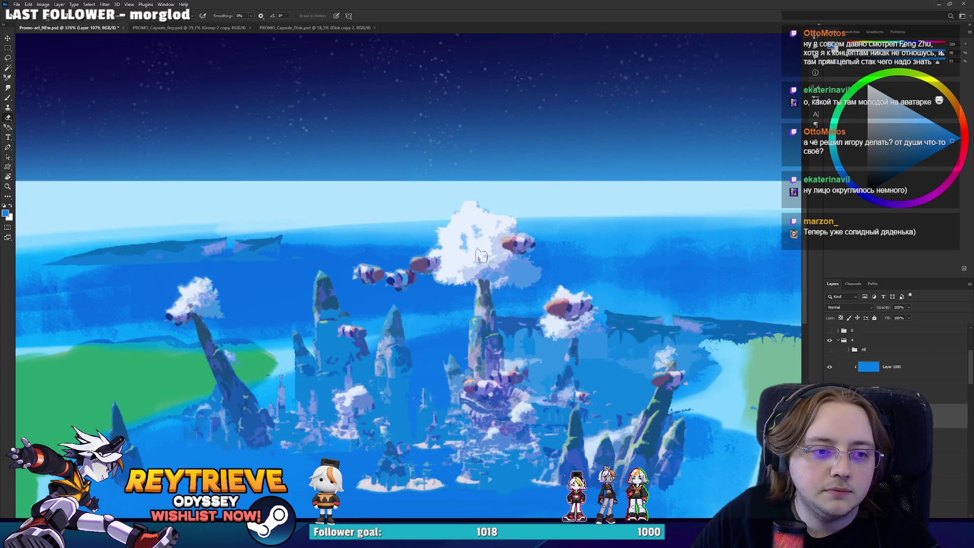
drag(481, 256, 390, 312)
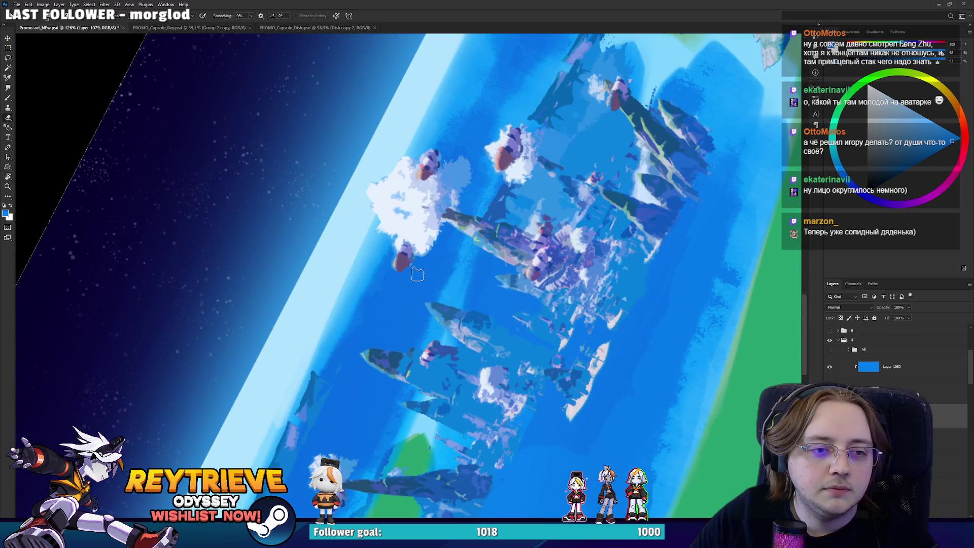
mouse_move(420, 274)
mouse_down()
mouse_move(436, 304)
mouse_move(542, 238)
mouse_up()
mouse_move(604, 241)
mouse_down()
mouse_move(600, 173)
mouse_move(659, 328)
mouse_up()
scroll(638, 263, down, 5)
key(Escape)
scroll(659, 329, up, 4)
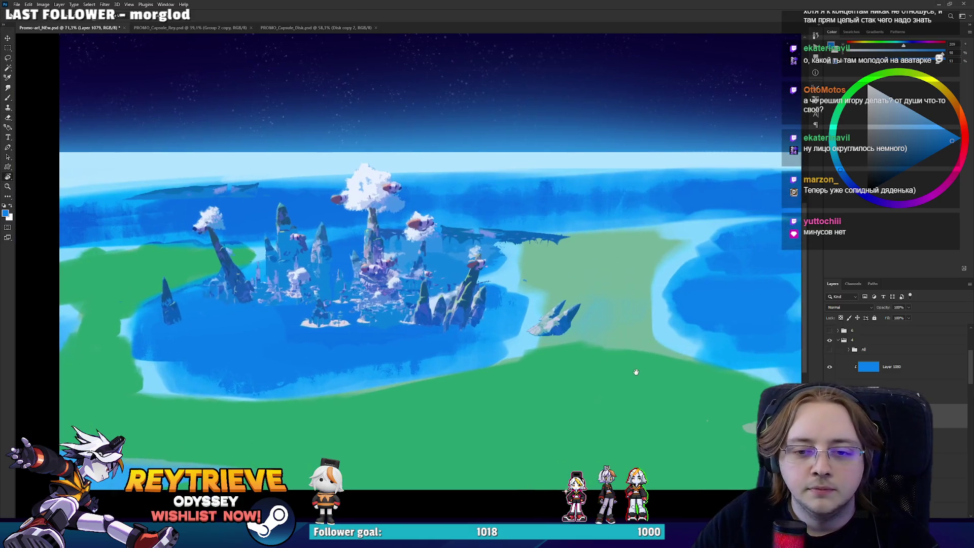
scroll(892, 376, down, 3)
Make Layer 1077 active, rotate the view about 45°, and choose the 250 px brush.
click(891, 387)
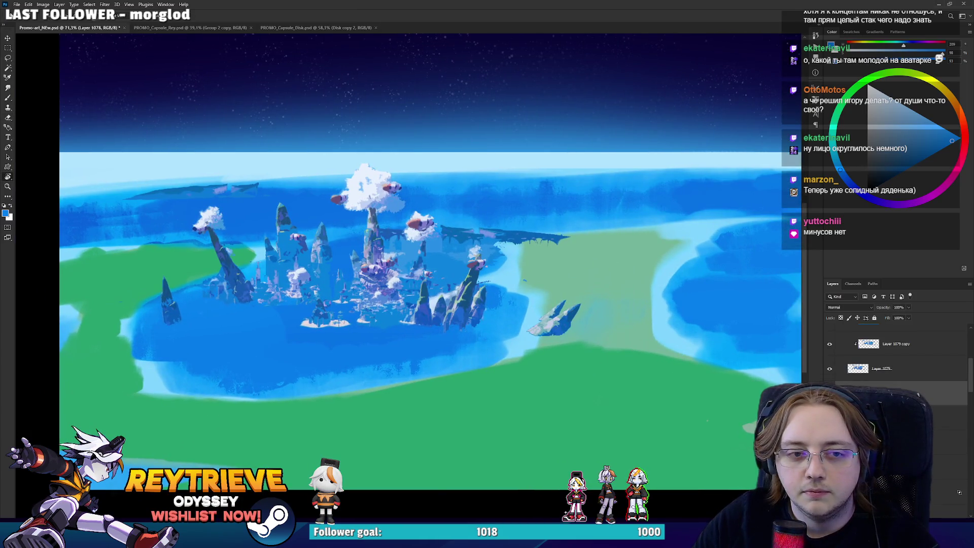
scroll(892, 375, down, 1)
click(891, 379)
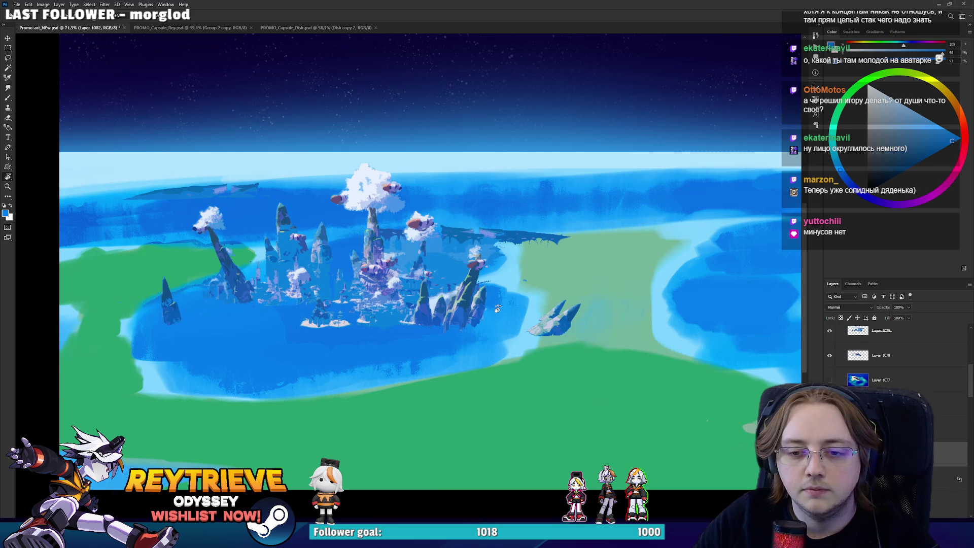
mouse_move(497, 309)
mouse_down()
mouse_move(507, 276)
mouse_move(501, 245)
mouse_up()
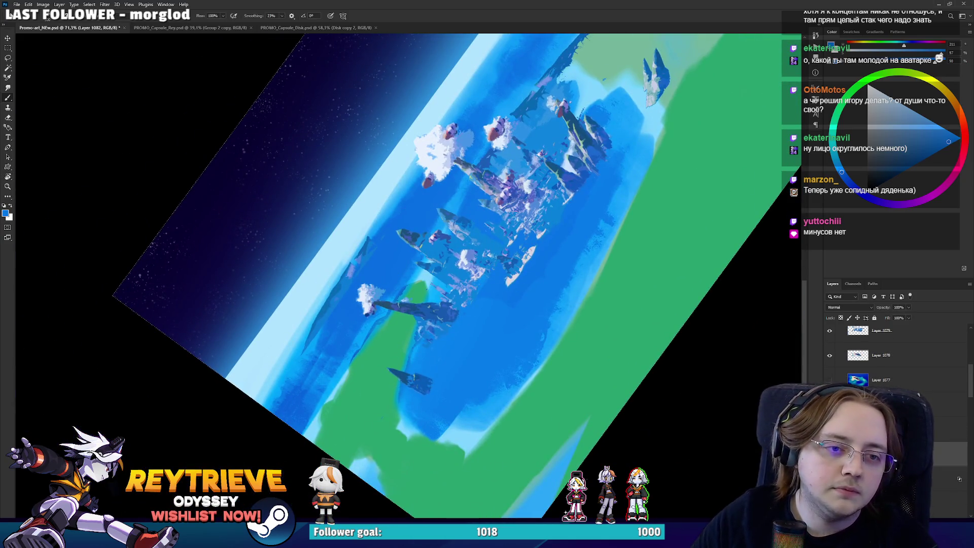
right_click(523, 175)
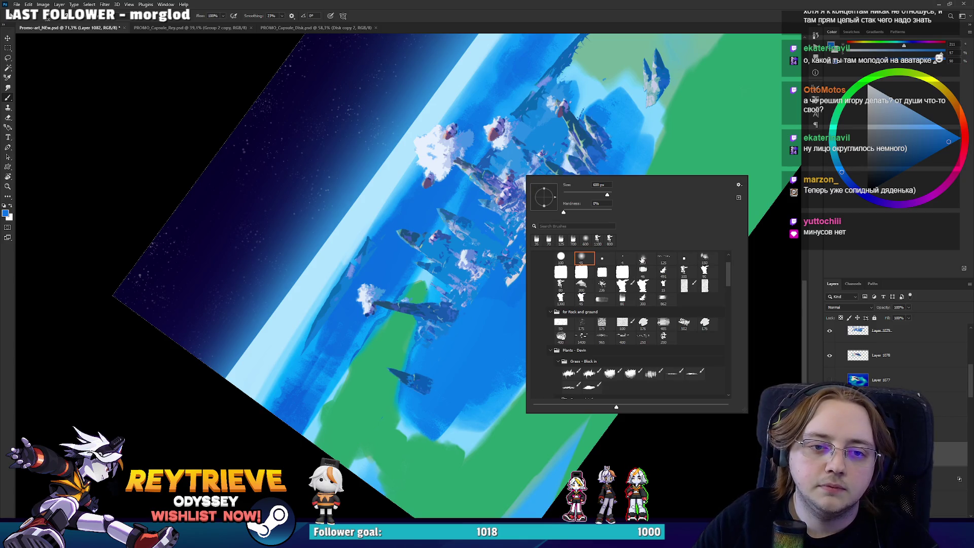
click(642, 259)
click(426, 294)
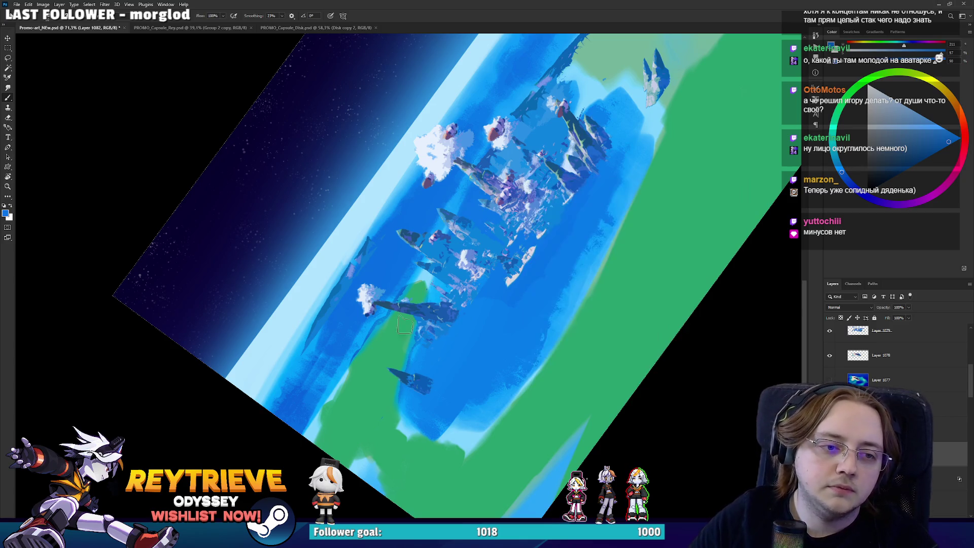
Paint blue water over the green patches at lower left, the strip, and upper middle.
mouse_move(390, 375)
mouse_down()
mouse_move(375, 365)
mouse_move(335, 436)
mouse_move(427, 315)
mouse_move(355, 456)
mouse_move(456, 405)
mouse_move(515, 355)
mouse_up()
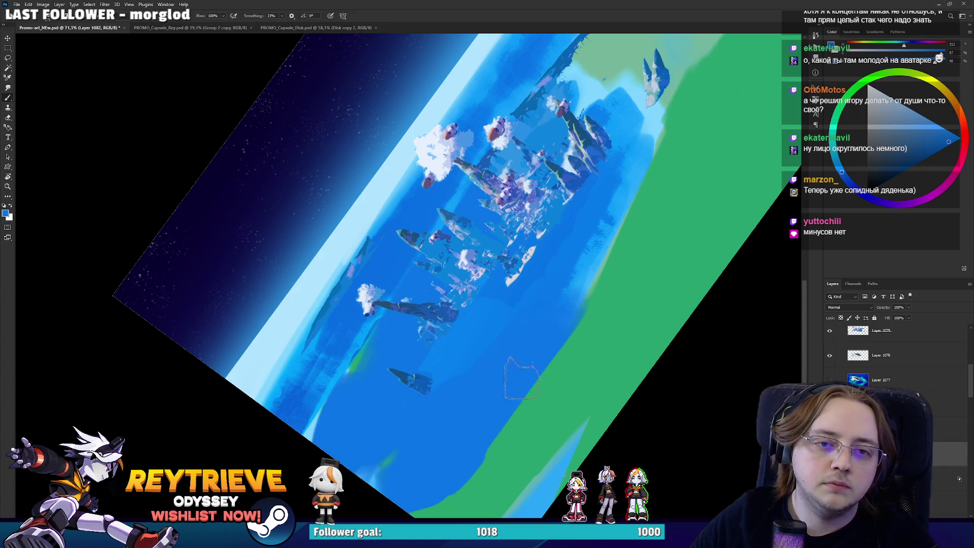
mouse_move(558, 431)
mouse_down()
mouse_move(674, 152)
mouse_move(538, 347)
mouse_up()
mouse_move(456, 304)
mouse_down()
mouse_move(507, 192)
mouse_move(436, 264)
mouse_move(604, 90)
mouse_up()
mouse_move(527, 200)
mouse_down()
mouse_move(524, 279)
mouse_move(568, 193)
mouse_up()
scroll(553, 162, down, 3)
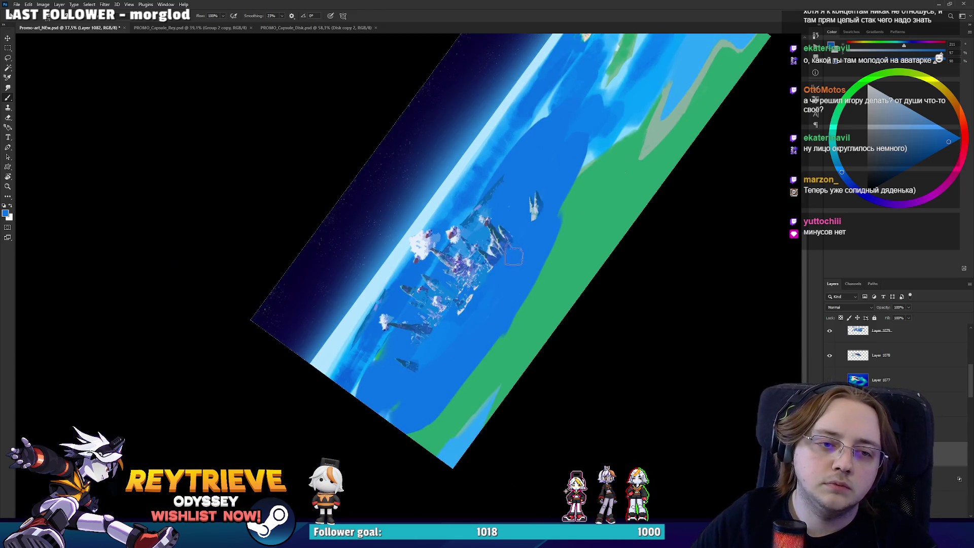
Paint a curved blue current, a dark-blue upper stroke, and a green arcing current across the channel.
drag(603, 132, 545, 340)
key(ctrl+z)
drag(596, 129, 536, 320)
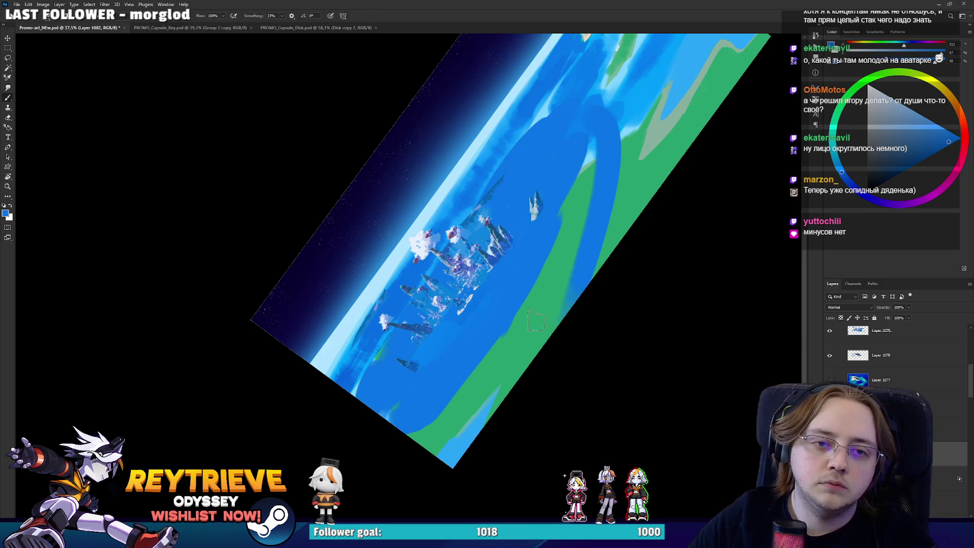
drag(606, 101, 554, 276)
alt+click(573, 174)
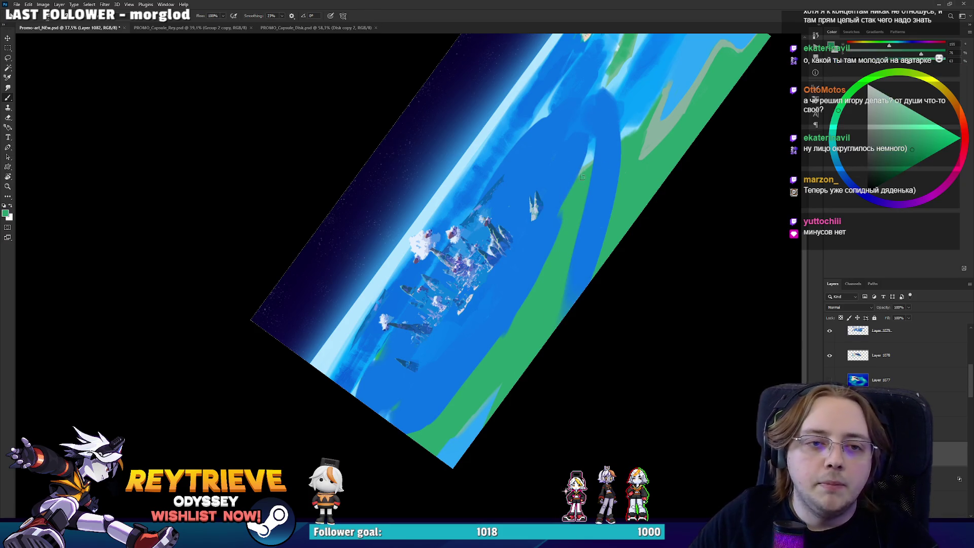
mouse_move(544, 141)
mouse_down()
mouse_move(588, 167)
mouse_move(574, 222)
mouse_up()
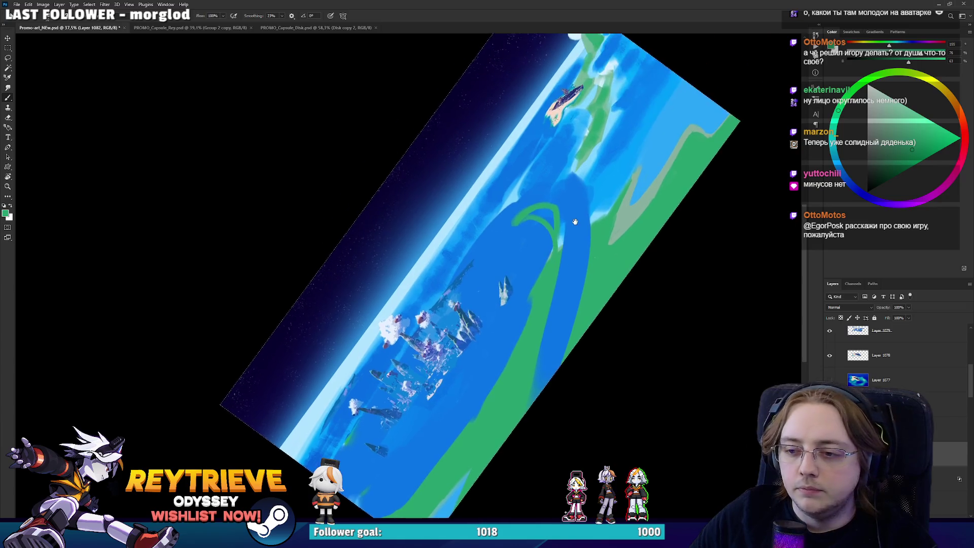
alt+click(511, 233)
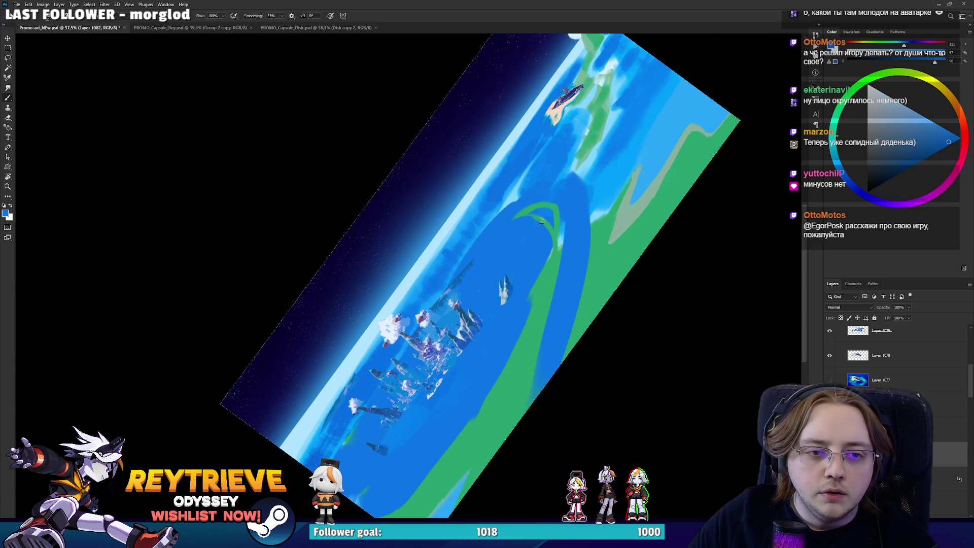
Rotate the canvas view by about 155°, 180° and 100°, sampling green and ocean blue.
key(r)
drag(543, 237, 271, 353)
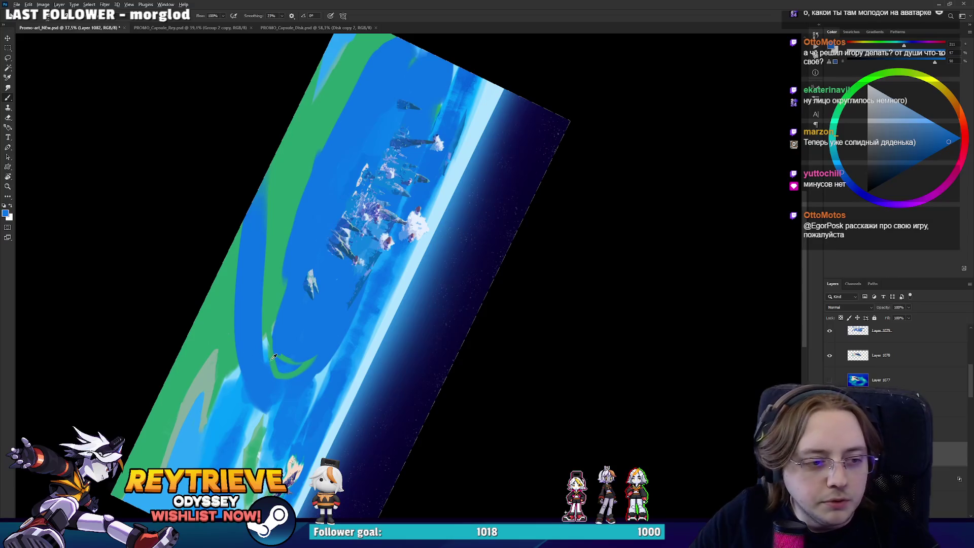
alt+click(271, 354)
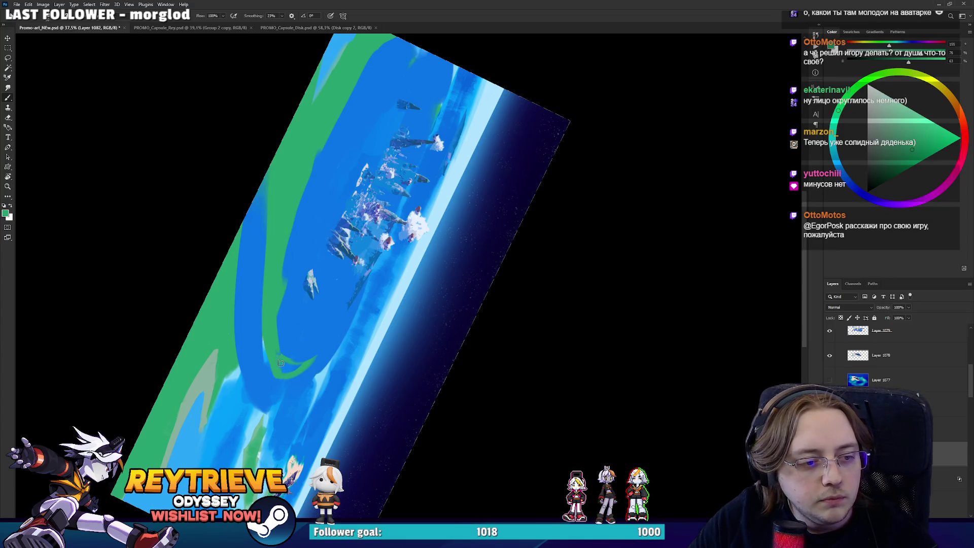
mouse_move(279, 366)
mouse_down()
mouse_move(348, 417)
mouse_move(543, 326)
mouse_move(497, 212)
mouse_up()
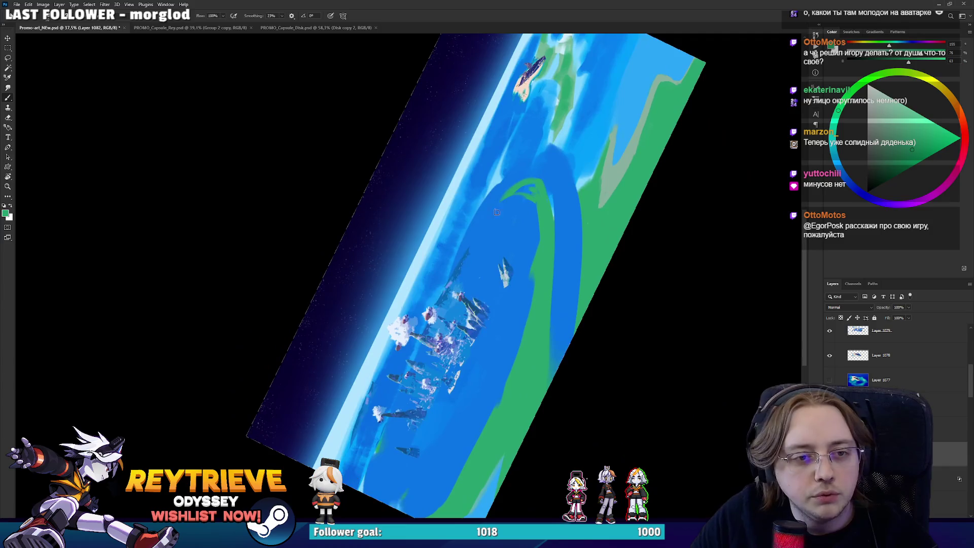
alt+click(483, 219)
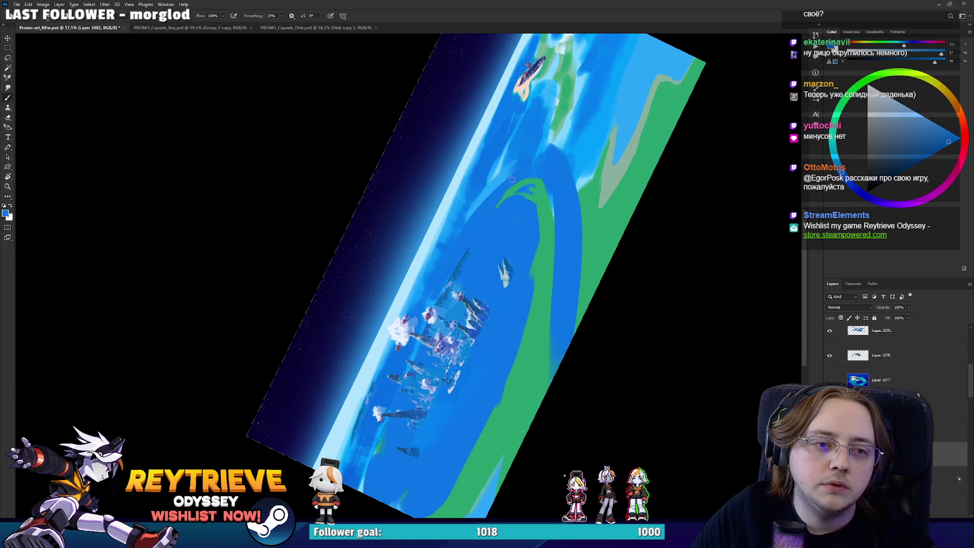
key(r)
mouse_move(492, 198)
mouse_down()
mouse_move(535, 365)
mouse_move(511, 401)
mouse_move(512, 276)
mouse_move(524, 289)
mouse_move(413, 327)
mouse_move(442, 270)
mouse_move(326, 189)
mouse_move(382, 350)
mouse_up()
key(b)
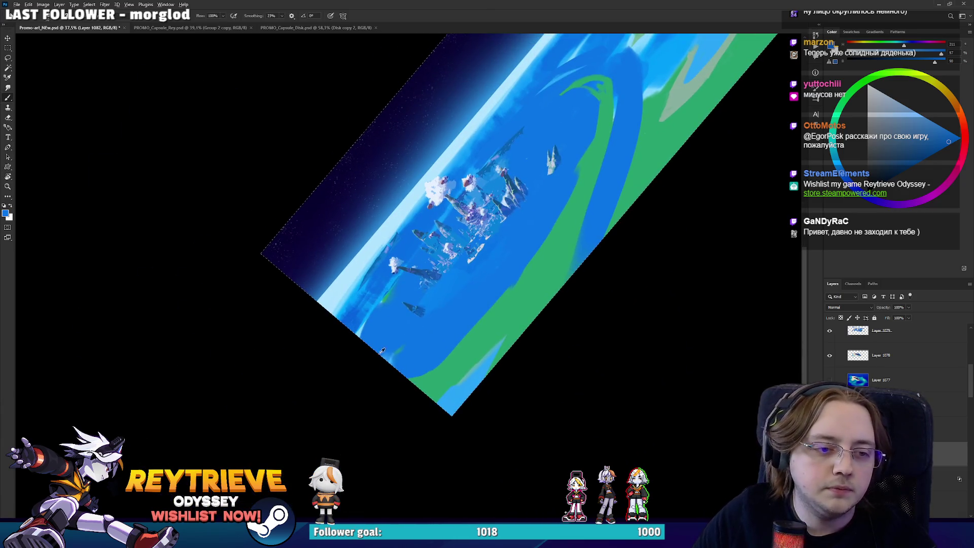
Sample a lighter blue and brush it over the green edge strip, then tilt the view.
alt+click(426, 374)
alt+click(379, 328)
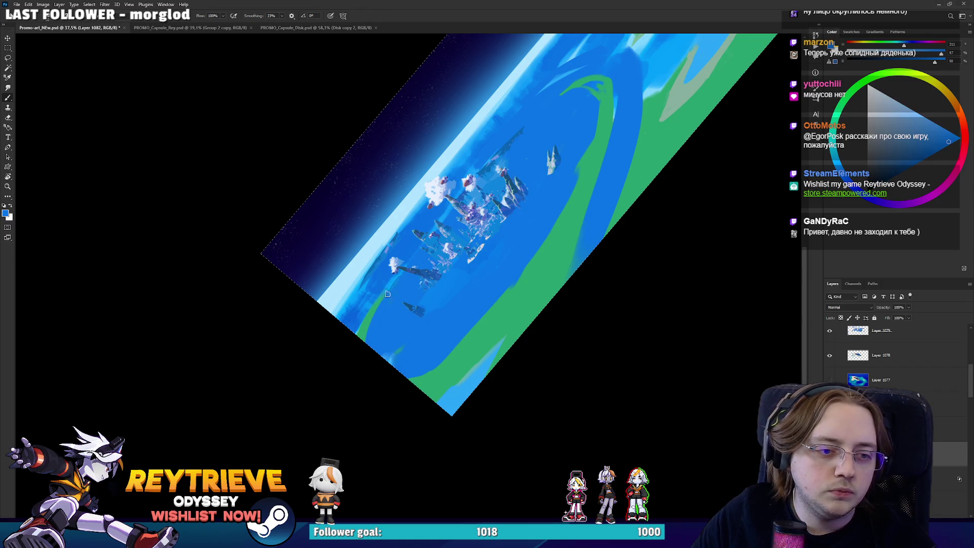
alt+click(366, 325)
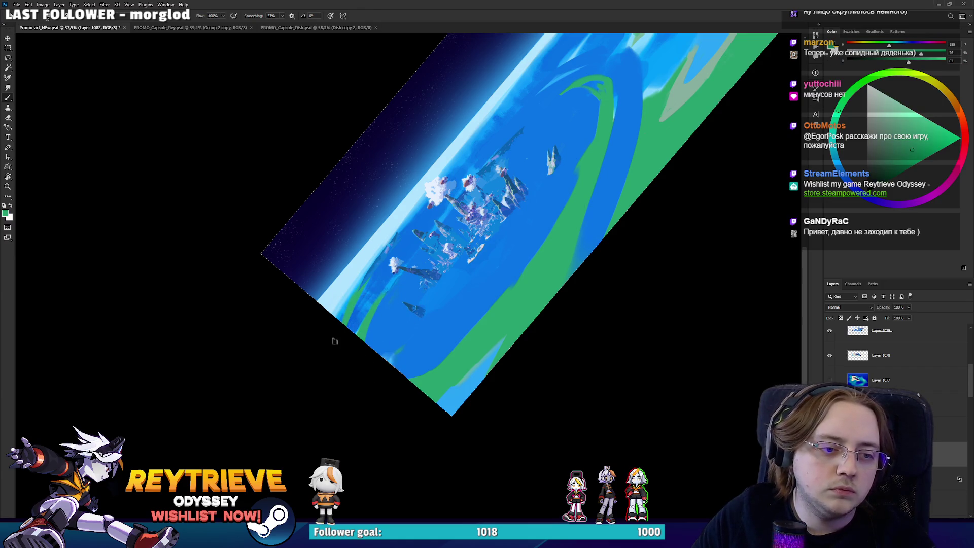
alt+click(426, 199)
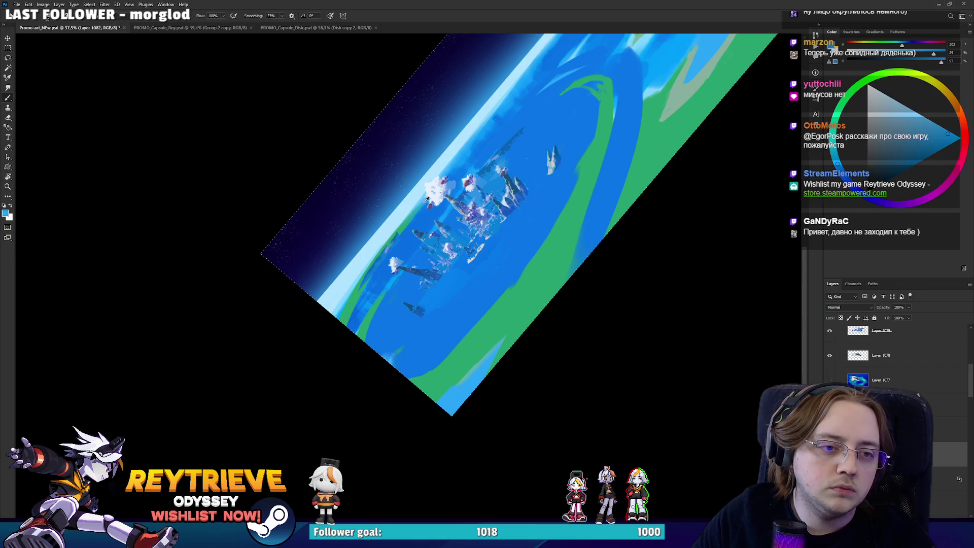
mouse_move(349, 328)
mouse_down()
mouse_move(383, 262)
mouse_move(375, 280)
mouse_up()
alt+click(404, 244)
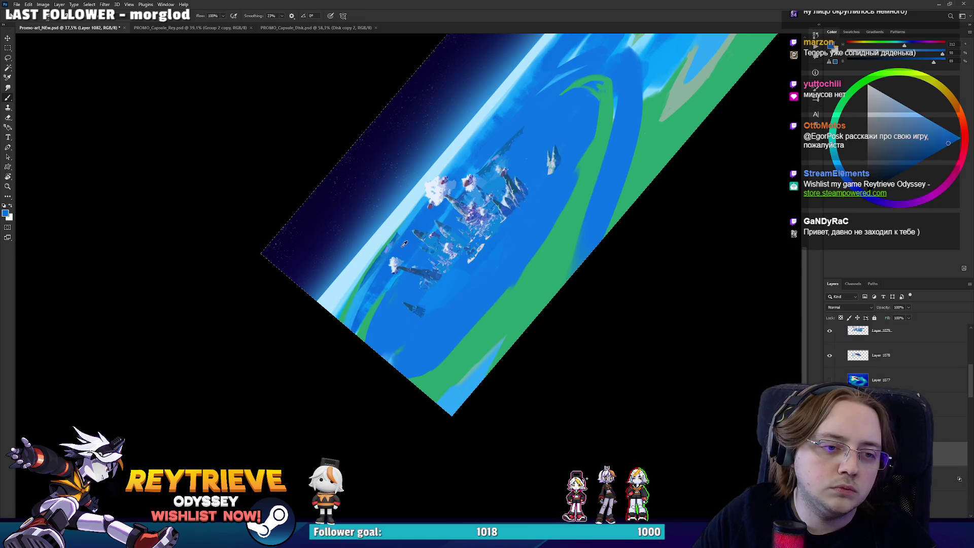
key(r)
mouse_move(335, 361)
mouse_down()
mouse_move(542, 312)
mouse_move(335, 355)
mouse_move(296, 374)
mouse_up()
Sample ocean blue and paint over the left green edge and the band's inner edge.
alt+click(333, 349)
alt+click(308, 203)
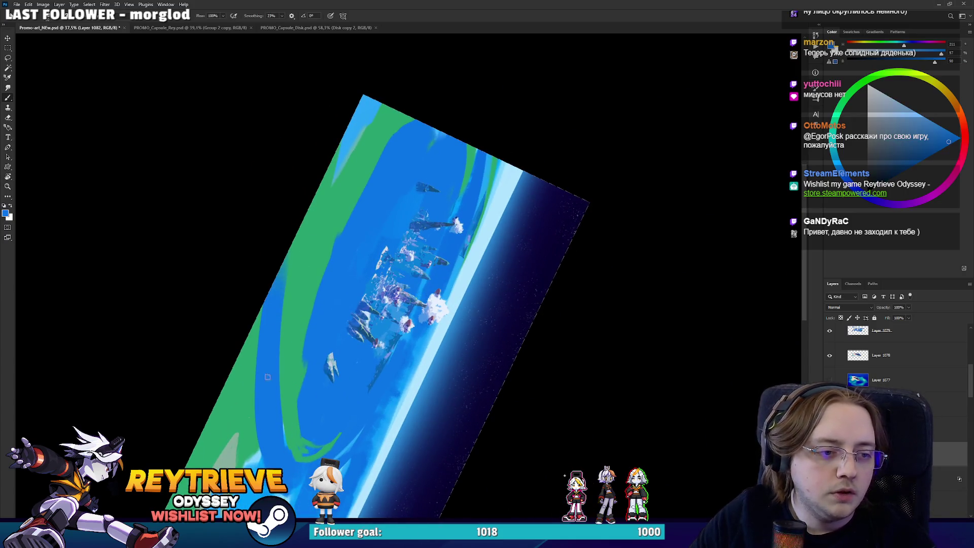
drag(297, 228, 283, 279)
drag(284, 344, 305, 213)
key(r)
mouse_move(305, 177)
mouse_down()
mouse_move(439, 448)
mouse_move(523, 347)
mouse_up()
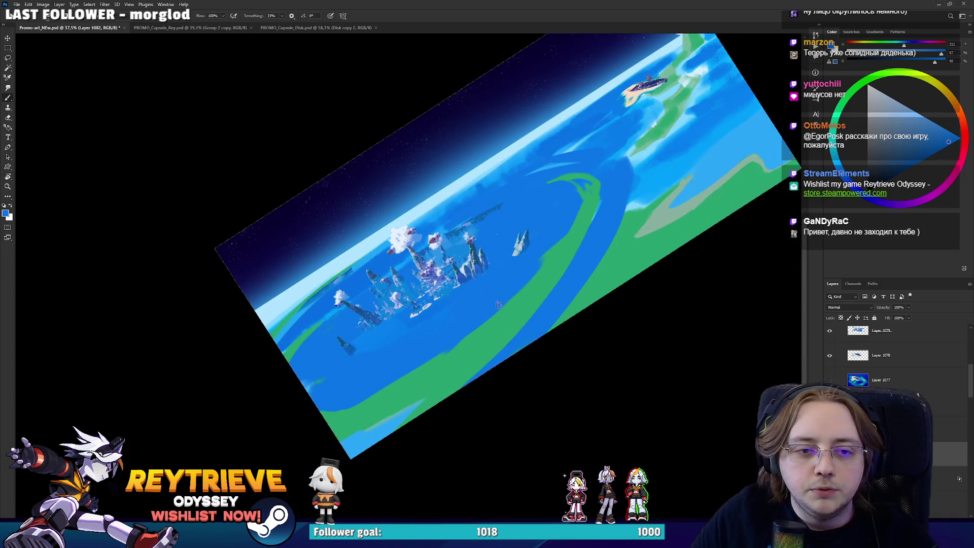
drag(589, 228, 479, 327)
drag(566, 242, 535, 273)
drag(561, 246, 599, 205)
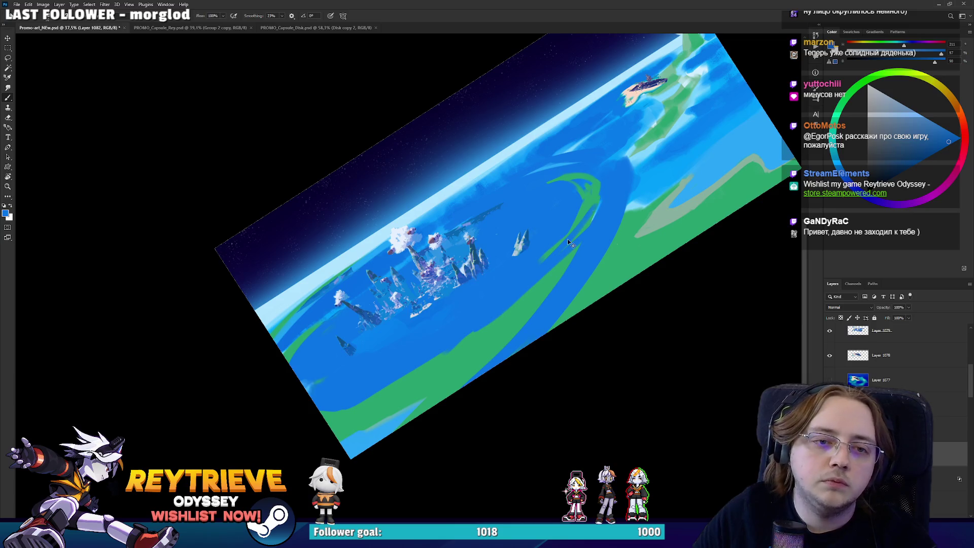
Undo misplaced strokes and repaint blue along the green band's inner edge.
key(ctrl+z)
mouse_move(538, 274)
mouse_down()
mouse_move(595, 216)
mouse_move(457, 446)
mouse_move(388, 469)
mouse_move(345, 331)
mouse_up()
key(r)
key(ctrl+z)
drag(386, 460, 346, 325)
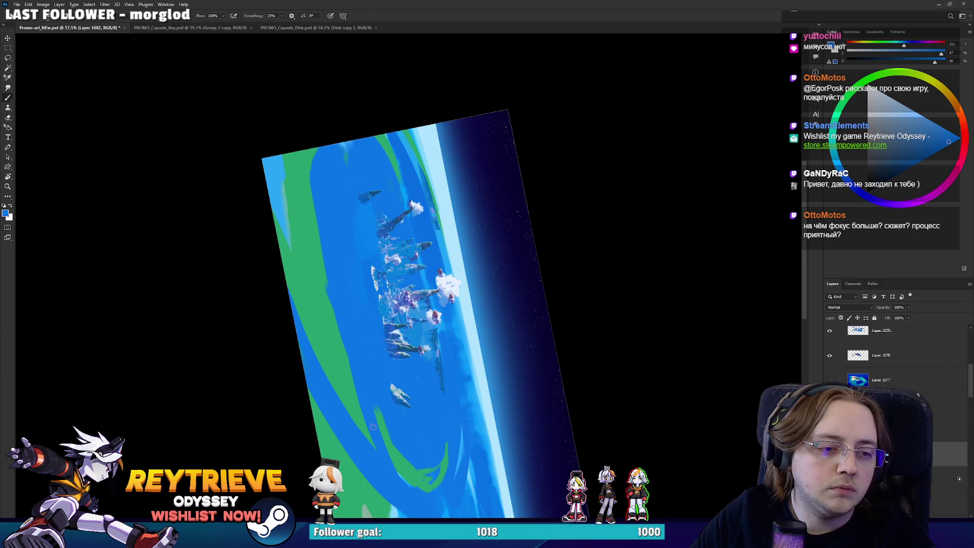
drag(369, 392, 304, 150)
key(ctrl+z)
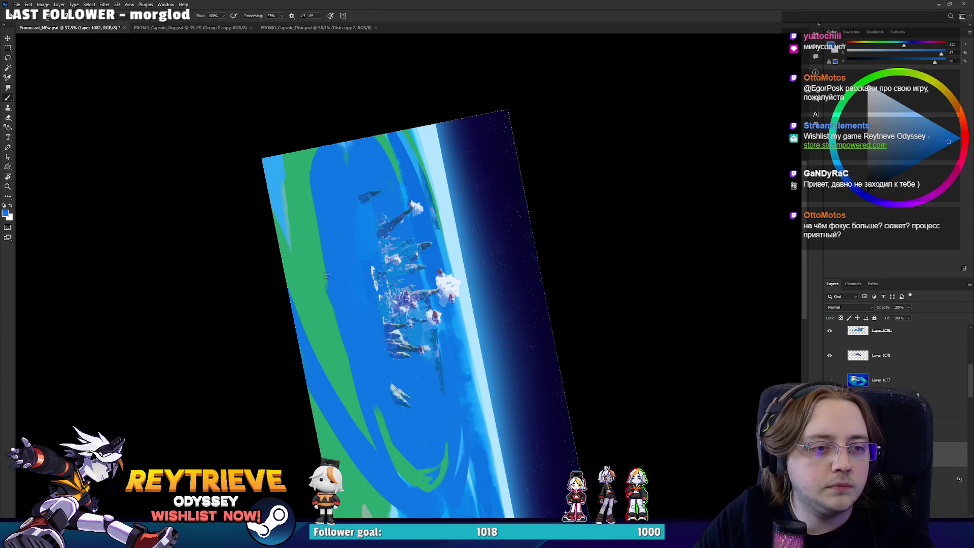
drag(329, 314, 300, 150)
key(ctrl+z)
drag(326, 280, 294, 159)
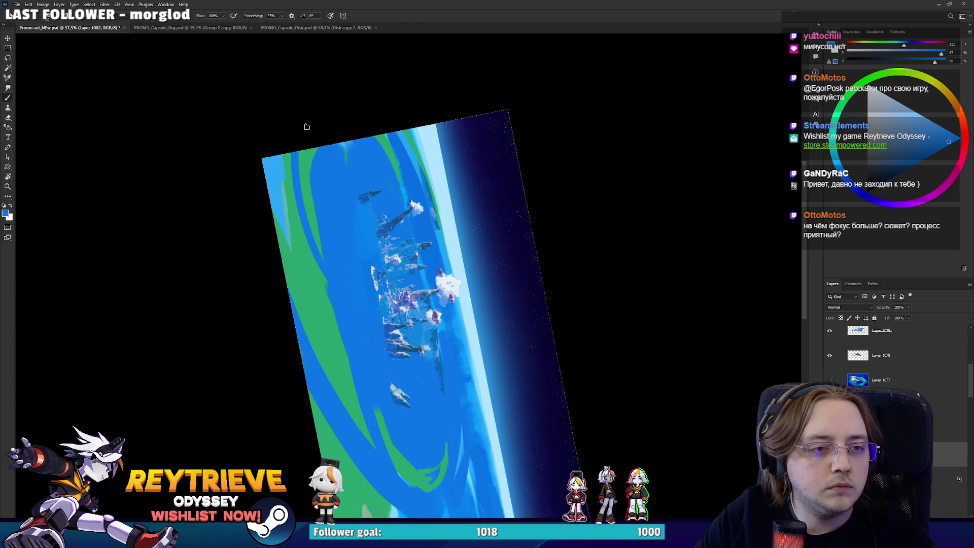
Rotate the view about 140° and settle the painting at a shallower diagonal.
key(r)
mouse_move(307, 126)
mouse_down()
mouse_move(218, 244)
mouse_move(463, 346)
mouse_move(448, 370)
mouse_up()
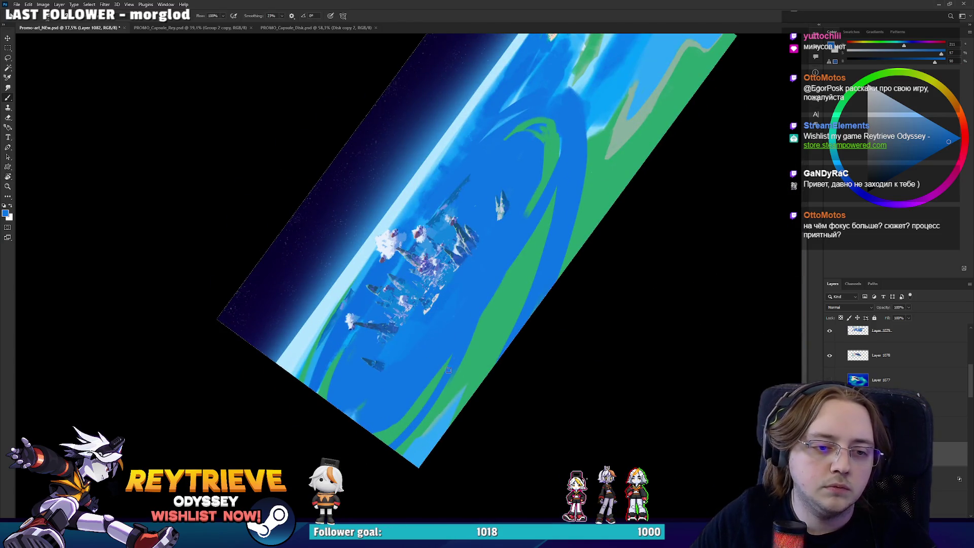
scroll(493, 290, up, 3)
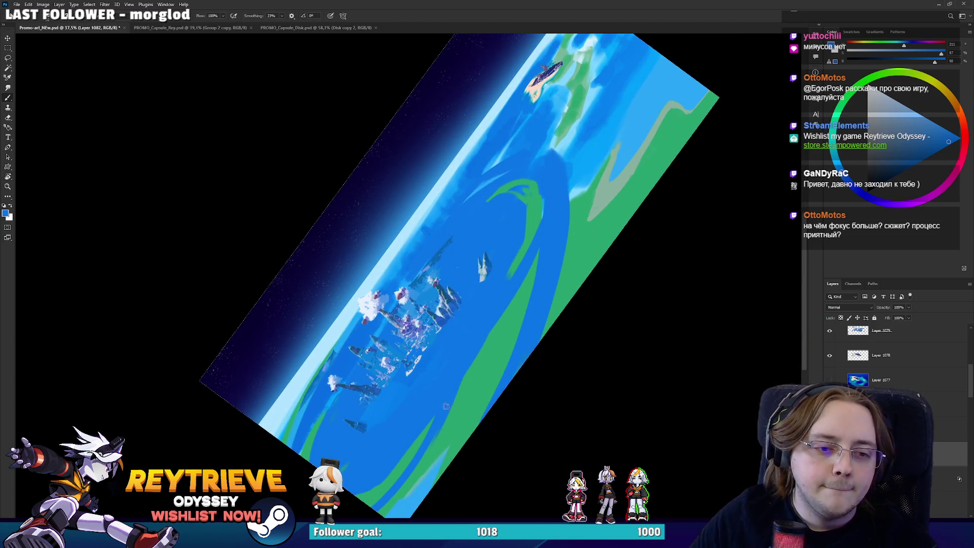
key(r)
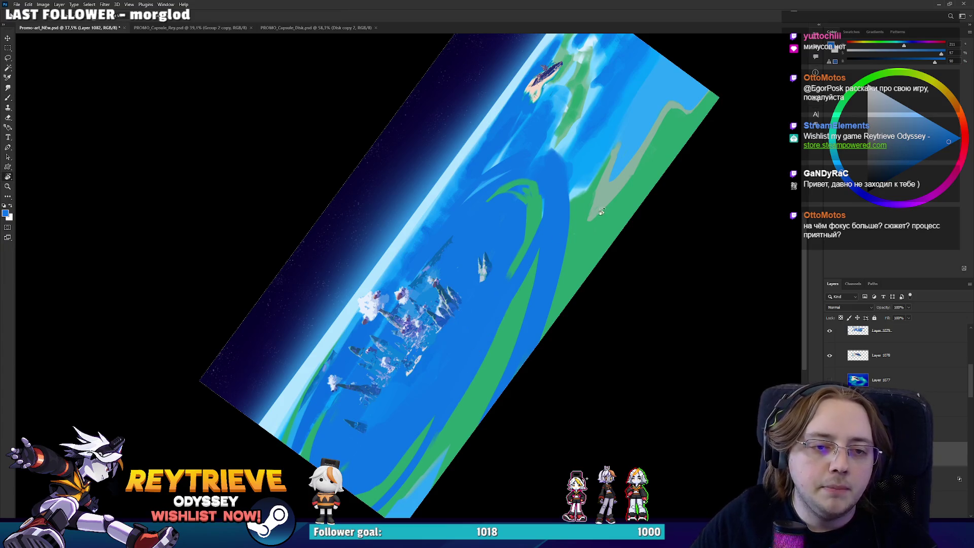
mouse_move(512, 287)
mouse_down()
mouse_move(469, 360)
mouse_move(510, 300)
mouse_move(565, 281)
mouse_up()
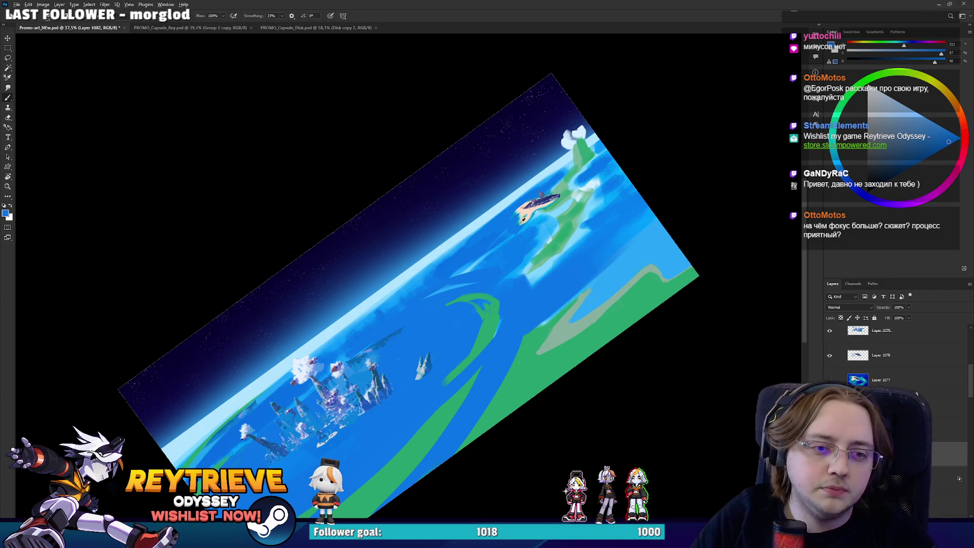
Zoom and pan along the horizon to the island with the ship.
scroll(409, 244, up, 2)
drag(409, 244, 516, 230)
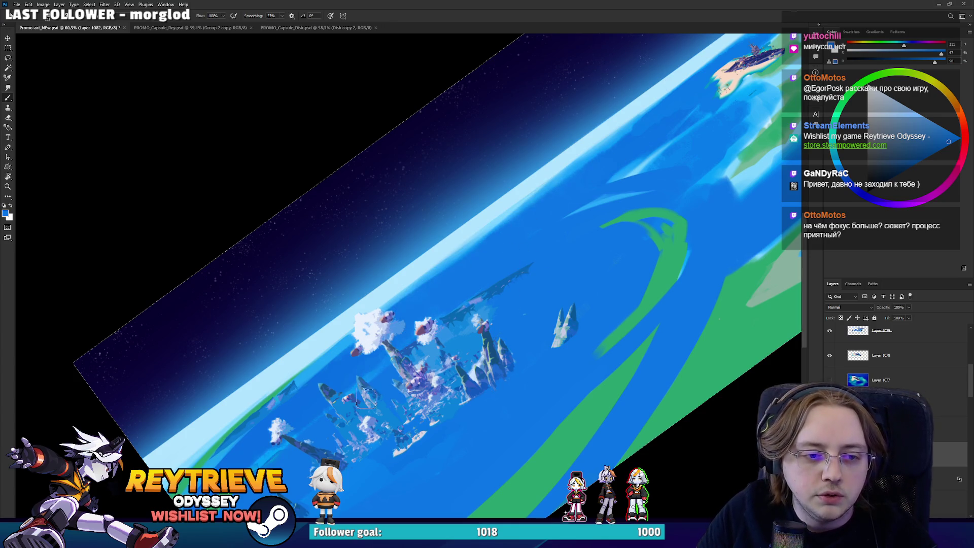
drag(383, 391, 400, 398)
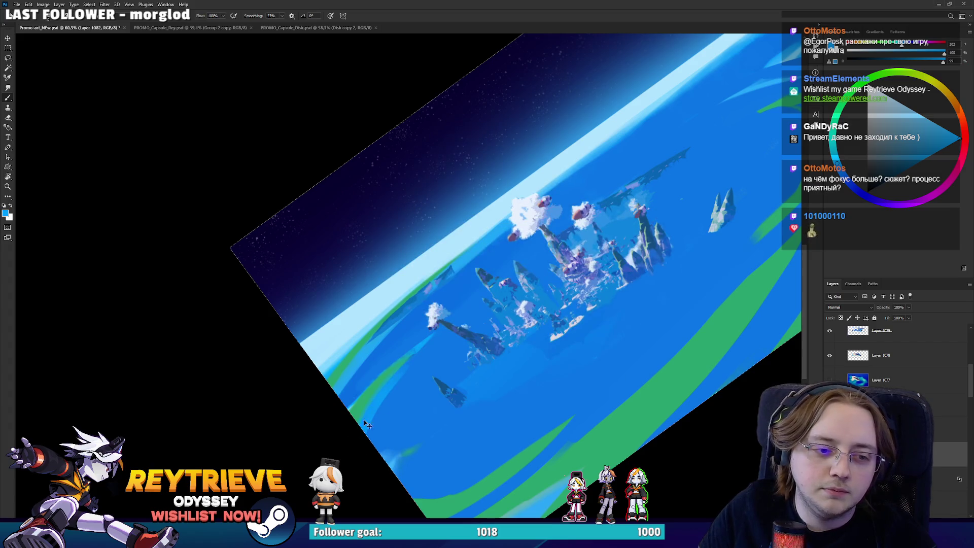
drag(791, 104, 701, 167)
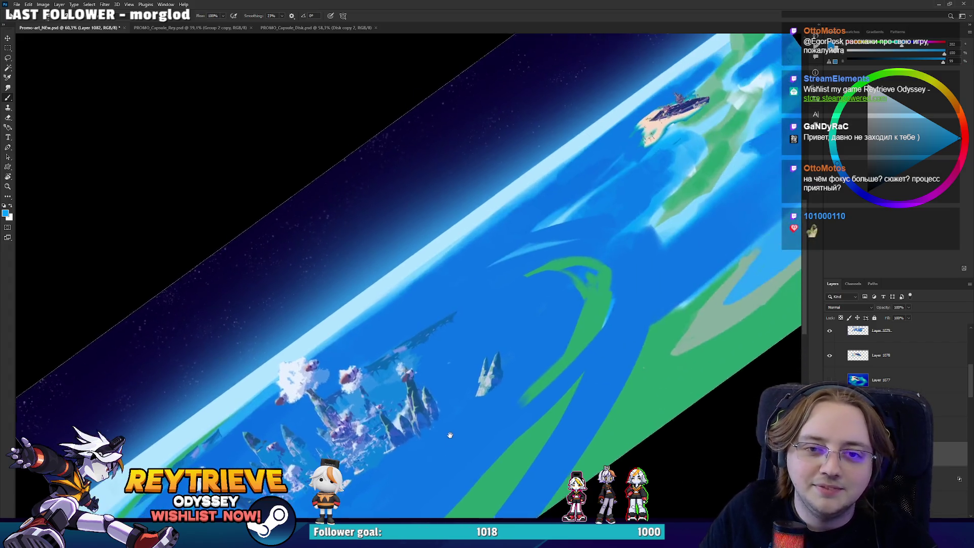
Sample a pale light colour and paint a white streak along the lower-left green band.
alt+click(754, 86)
mouse_move(456, 366)
mouse_down()
mouse_move(314, 366)
mouse_move(339, 335)
mouse_up()
key(ctrl+z)
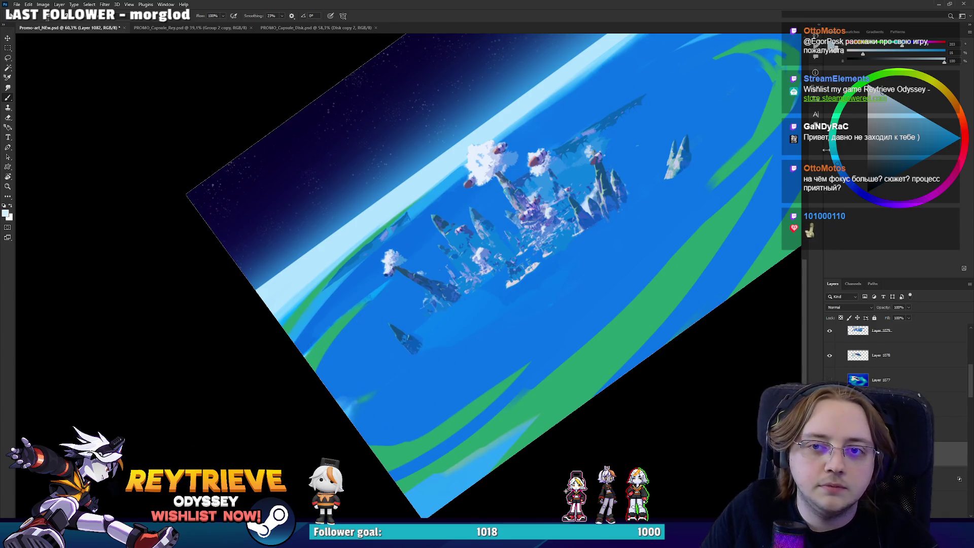
click(876, 96)
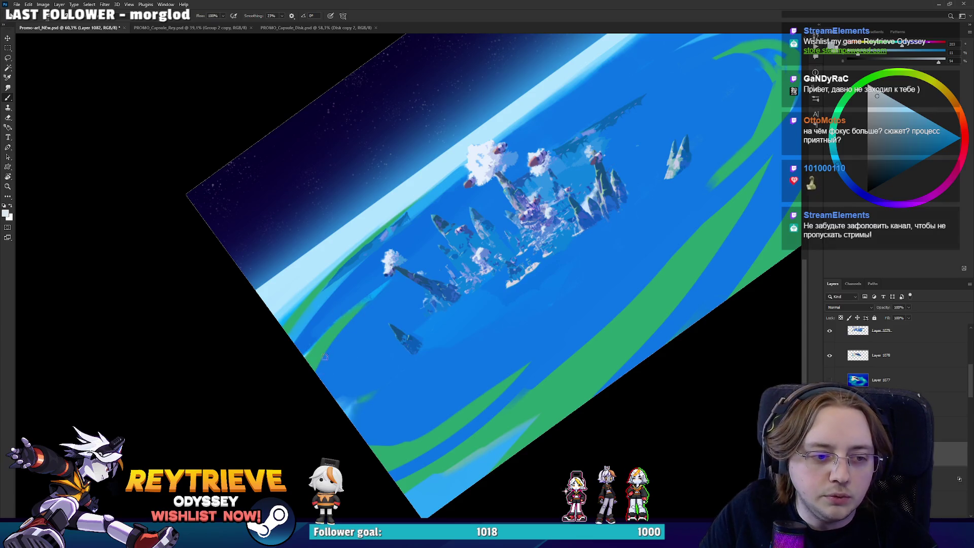
drag(320, 376, 378, 297)
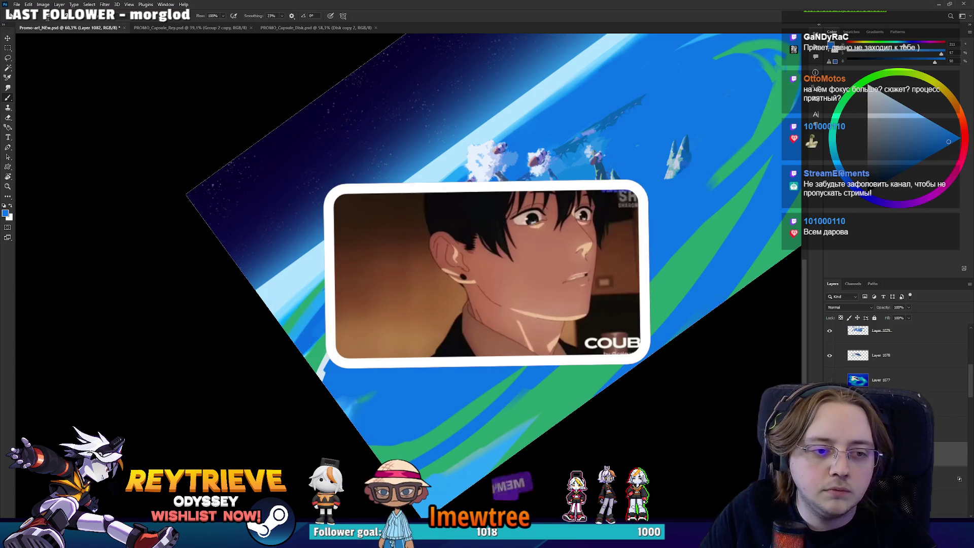
Rotate the view to inspect, resample green and pale blue, and undo the white streak.
key(r)
drag(421, 415, 357, 410)
key(b)
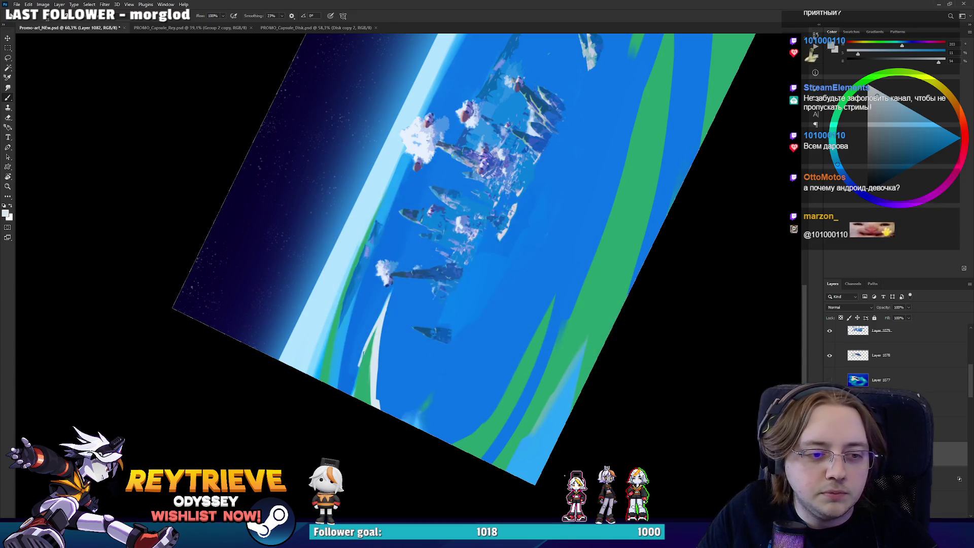
alt+click(362, 373)
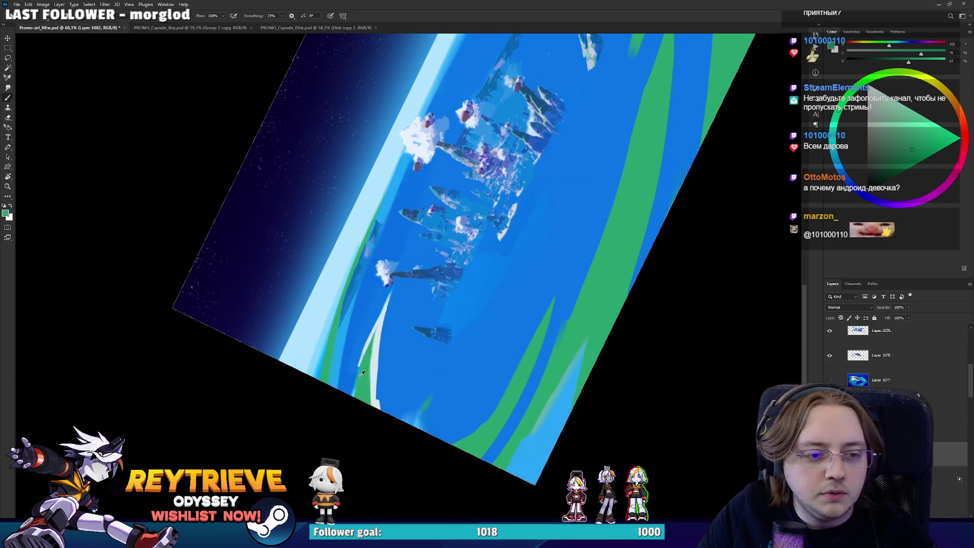
alt+click(371, 338)
mouse_move(370, 332)
mouse_down()
mouse_move(304, 263)
mouse_move(341, 194)
mouse_up()
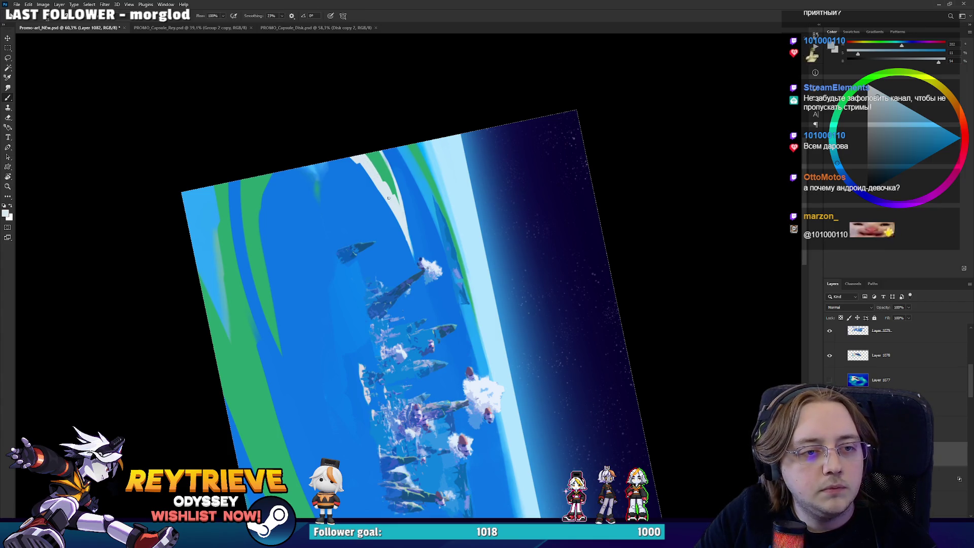
mouse_move(389, 197)
mouse_down()
mouse_move(324, 228)
mouse_move(309, 304)
mouse_move(348, 362)
mouse_up()
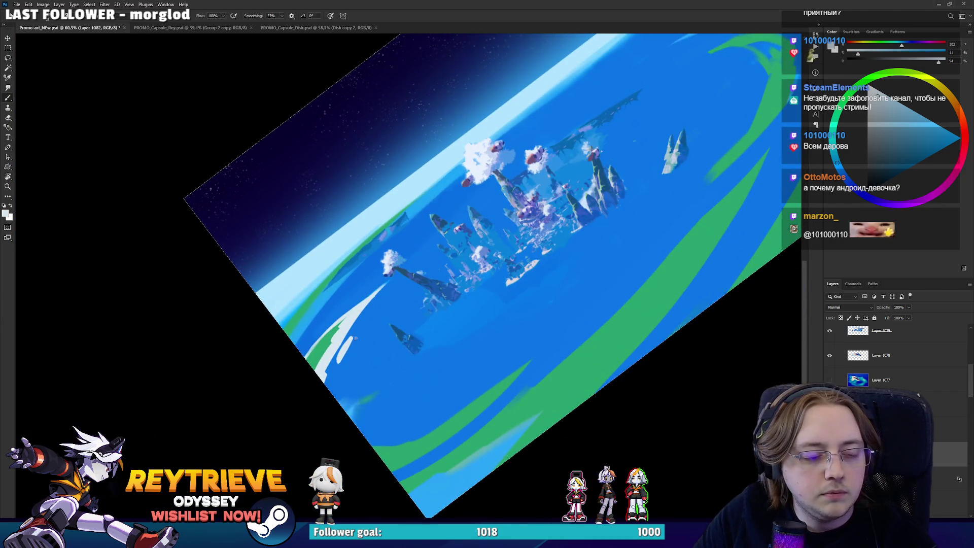
key(ctrl+z)
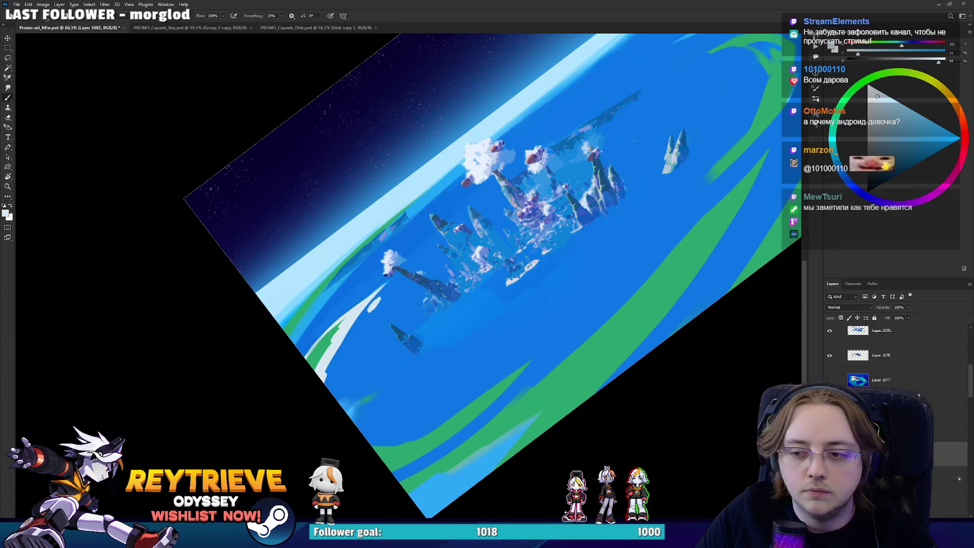
Paint sampled ocean blue over the remaining white streak.
key(r)
mouse_move(502, 299)
mouse_down()
mouse_move(519, 287)
mouse_move(517, 224)
mouse_move(486, 350)
mouse_move(510, 323)
mouse_move(379, 344)
mouse_up()
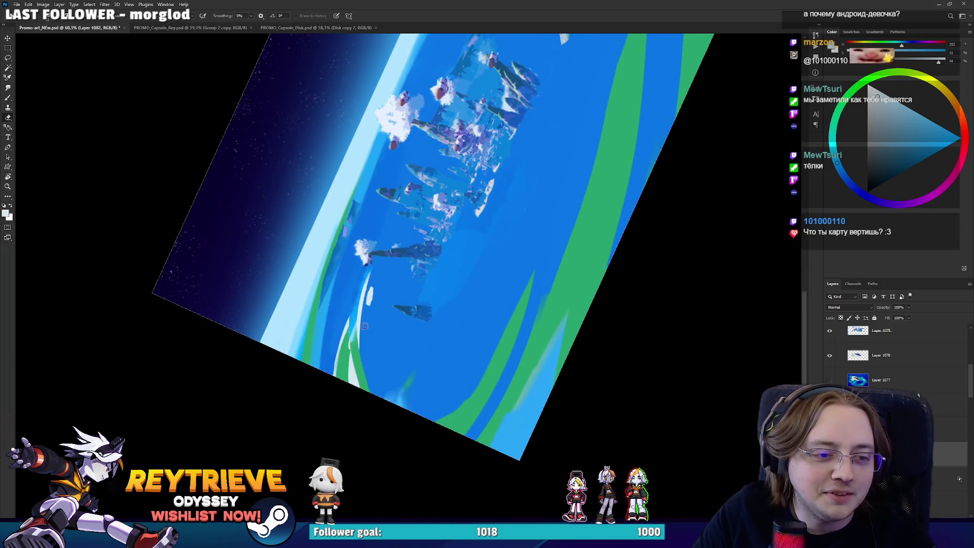
key(b)
alt+click(358, 339)
mouse_move(357, 339)
mouse_down()
mouse_move(364, 287)
mouse_move(361, 320)
mouse_move(356, 299)
mouse_up()
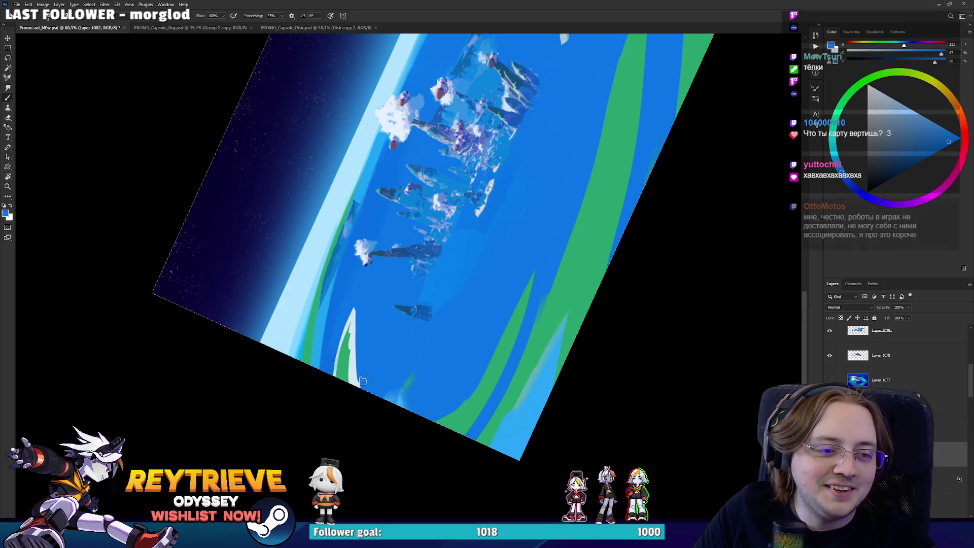
drag(367, 404, 361, 293)
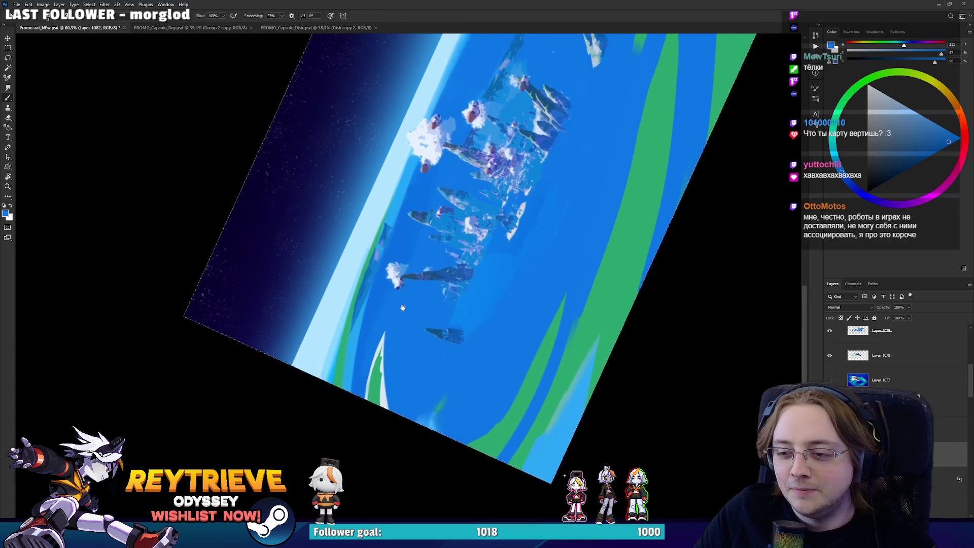
Level the horizon, paint a green current stroke on the coastline band, and highlight it in light blue.
key(r)
mouse_move(400, 224)
mouse_down()
mouse_move(457, 264)
mouse_move(483, 316)
mouse_move(482, 233)
mouse_move(355, 334)
mouse_up()
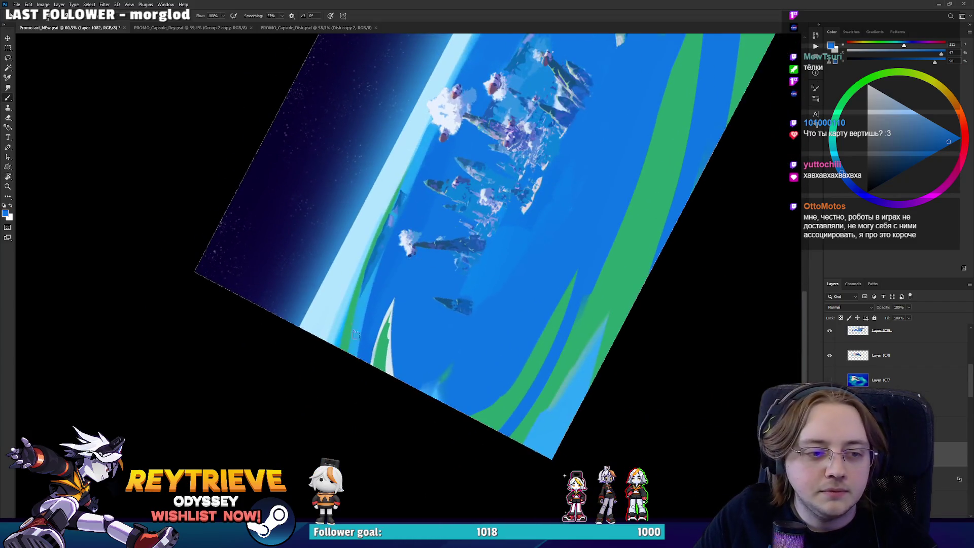
alt+click(391, 357)
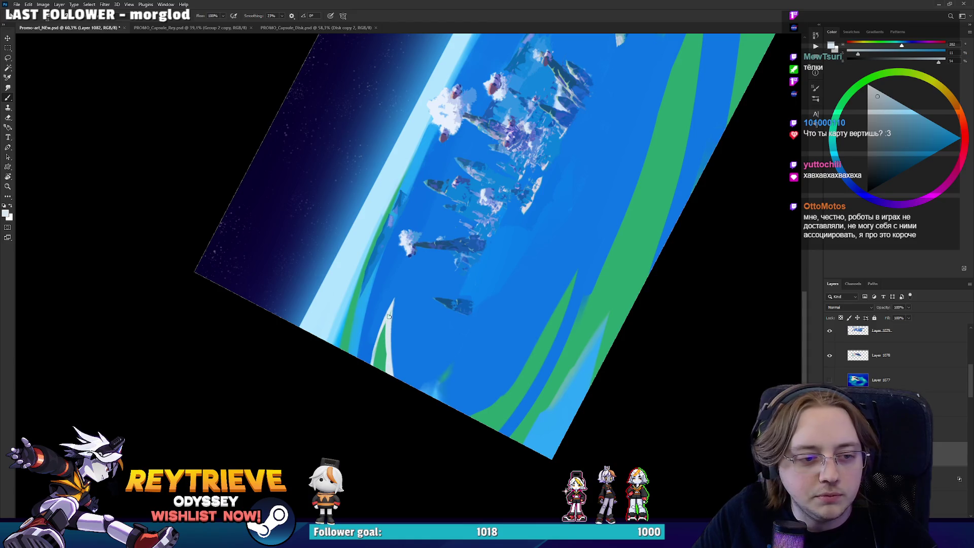
alt+click(393, 319)
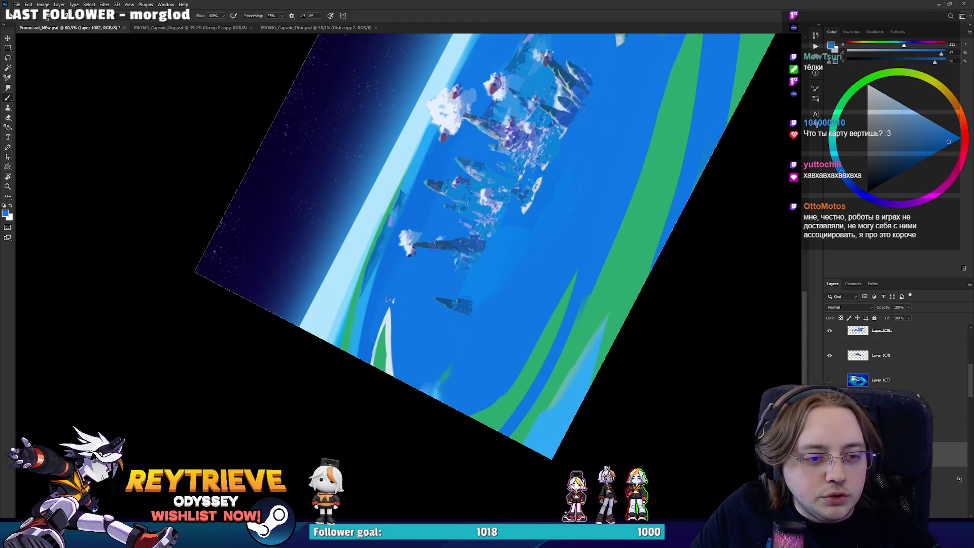
mouse_move(401, 328)
mouse_down()
mouse_move(368, 310)
mouse_move(365, 261)
mouse_move(457, 175)
mouse_up()
alt+click(365, 307)
alt+click(339, 294)
alt+click(332, 274)
drag(332, 274, 433, 185)
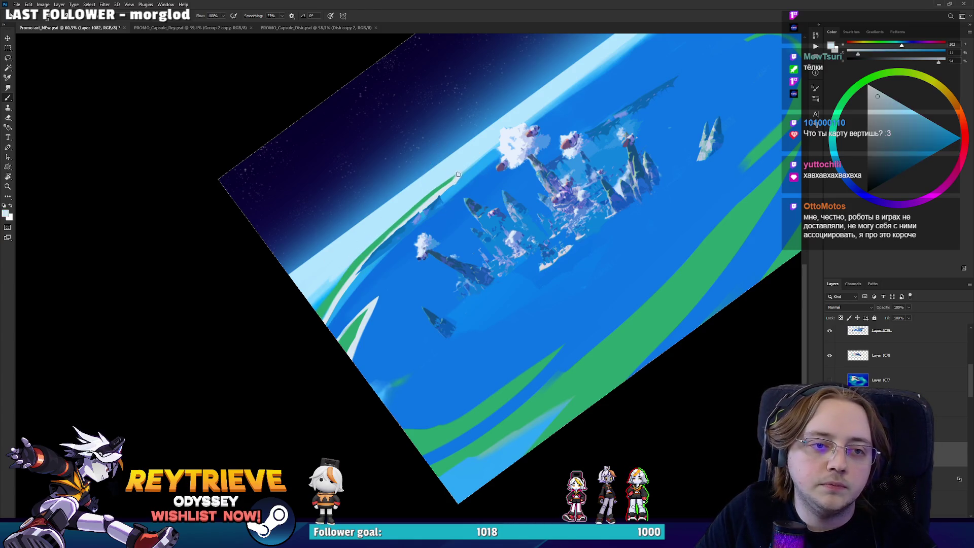
key(r)
mouse_move(459, 175)
mouse_down()
mouse_move(463, 385)
mouse_move(634, 457)
mouse_move(795, 346)
mouse_up()
click(879, 357)
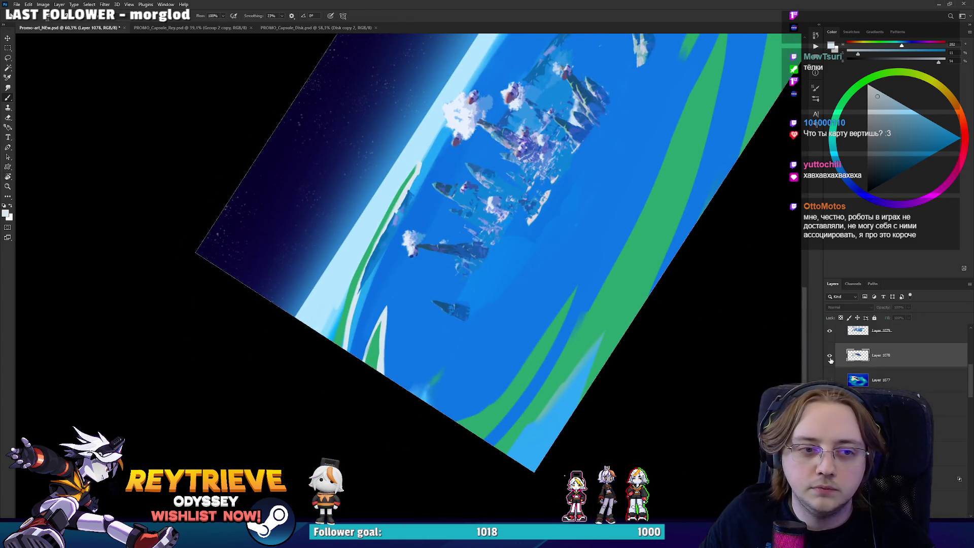
On Layer 1079, switch to the history eraser and erase along the green stripe.
scroll(891, 372, up, 2)
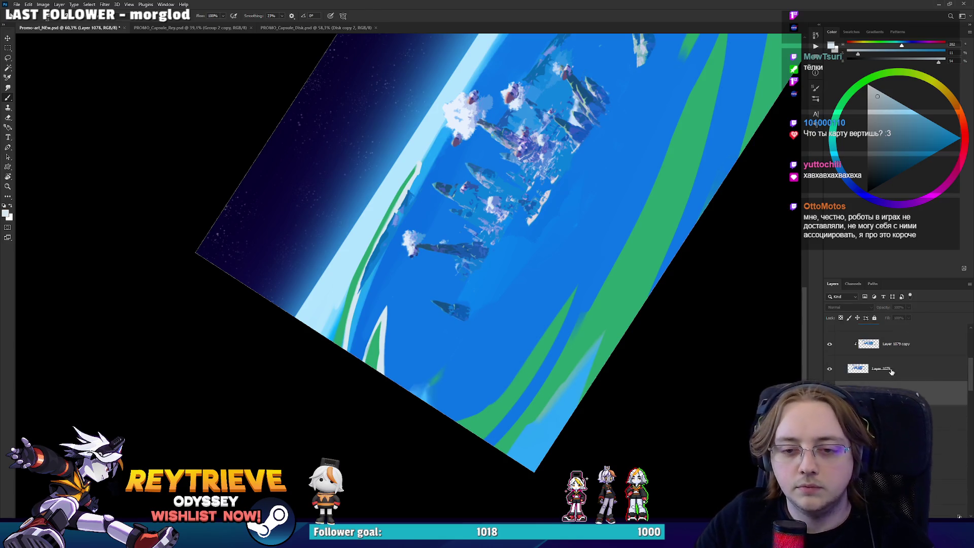
click(881, 368)
click(830, 369)
click(829, 368)
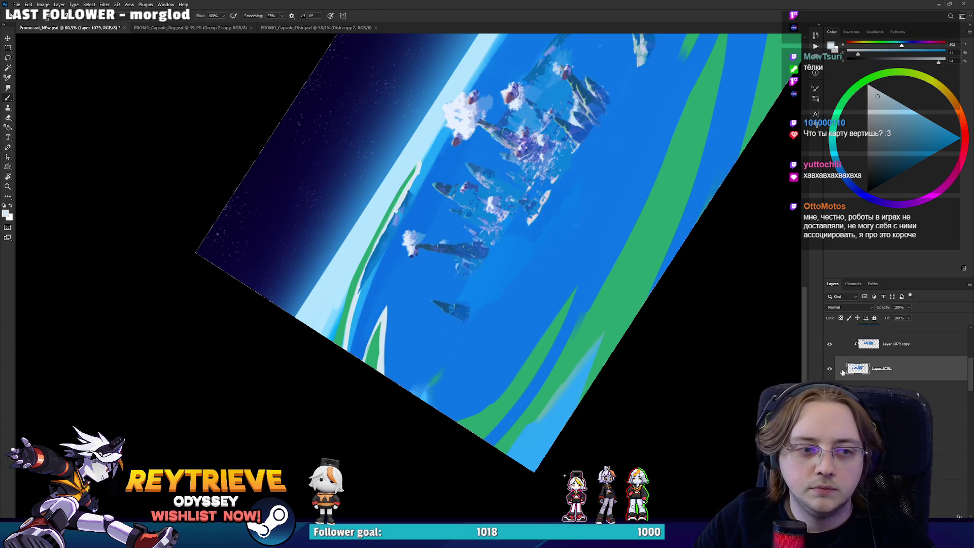
key(e)
mouse_move(360, 246)
mouse_down()
mouse_move(377, 239)
mouse_move(411, 188)
mouse_up()
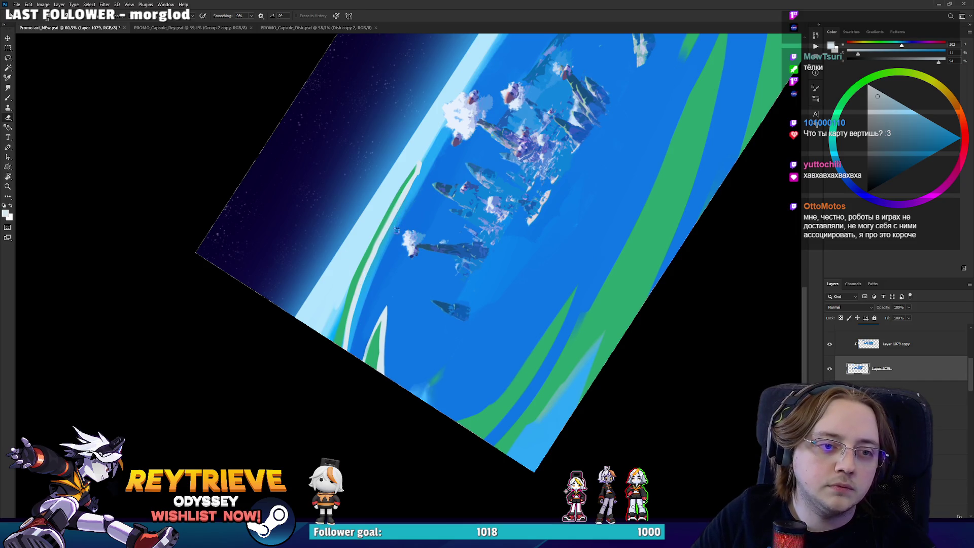
Erase the dark diagonal streak near the floating city, then make Layer 1082 active.
drag(516, 161, 449, 269)
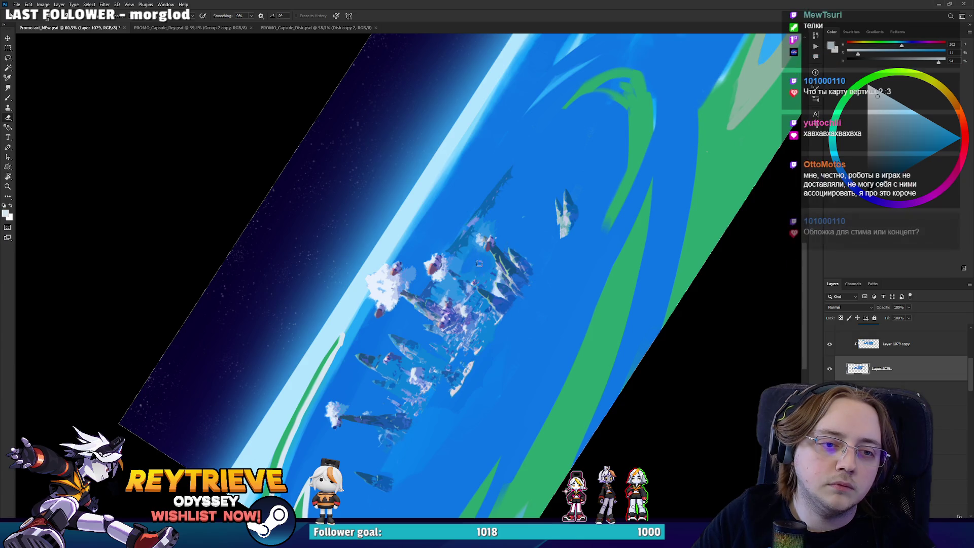
scroll(455, 211, up, 5)
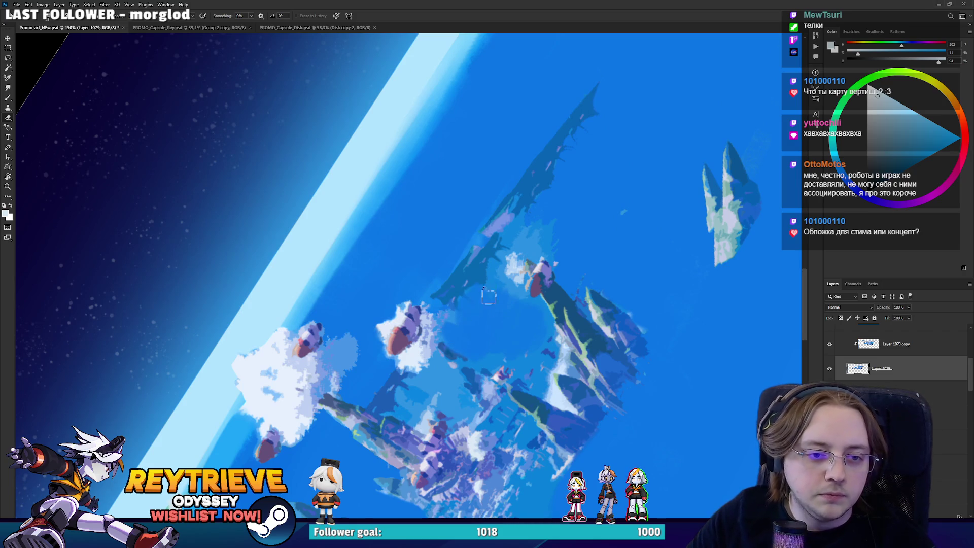
mouse_move(474, 266)
mouse_down()
mouse_move(447, 279)
mouse_move(464, 311)
mouse_move(500, 213)
mouse_move(482, 248)
mouse_move(495, 284)
mouse_move(545, 230)
mouse_move(541, 216)
mouse_move(584, 115)
mouse_up()
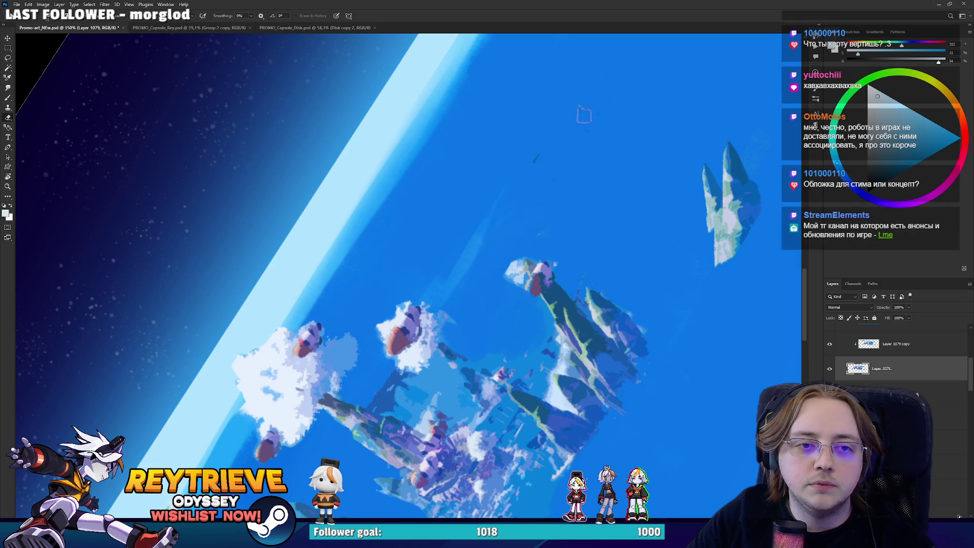
scroll(594, 222, down, 5)
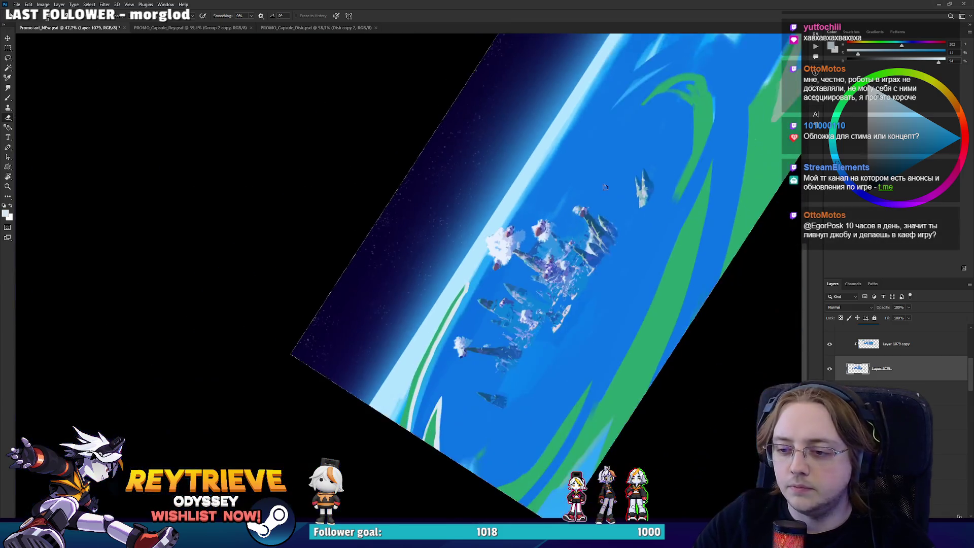
key(r)
drag(595, 223, 671, 266)
scroll(670, 266, up, 4)
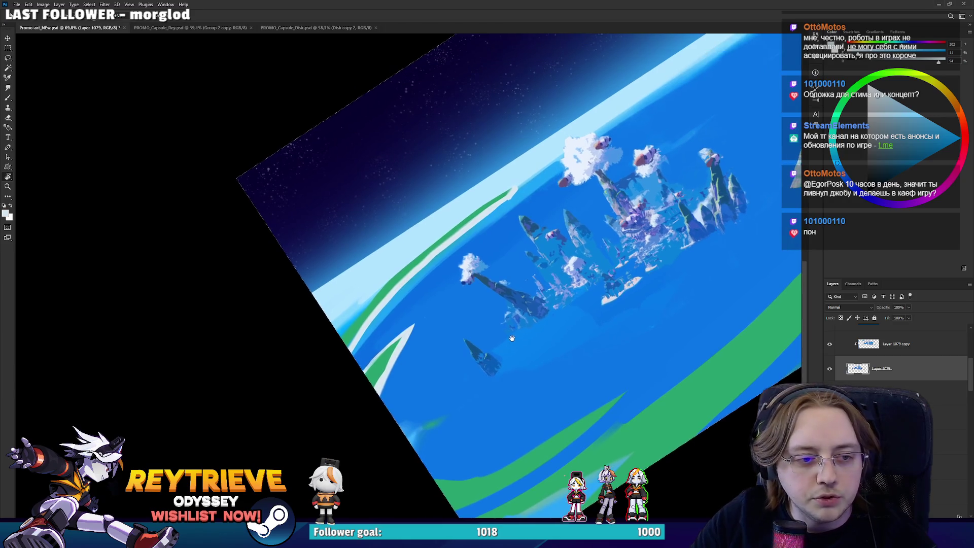
scroll(893, 355, up, 5)
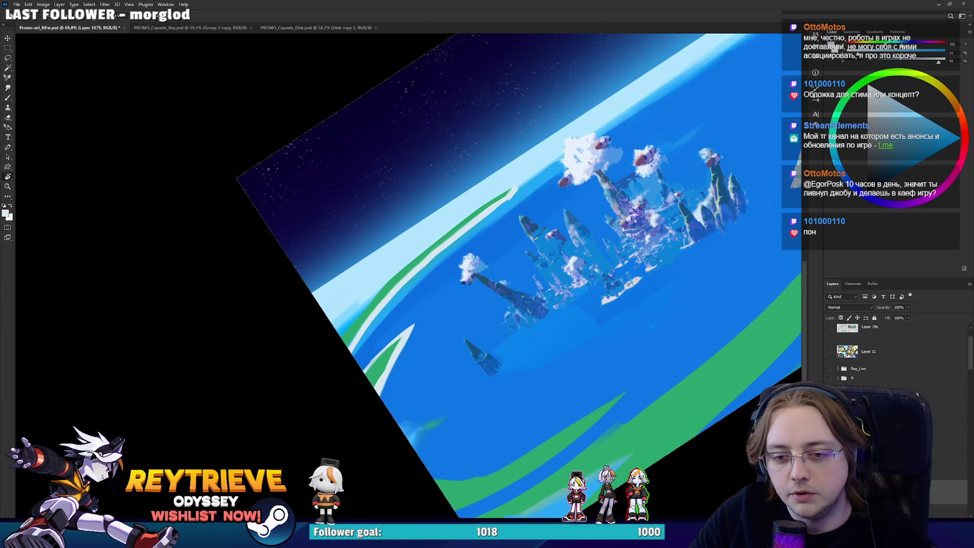
scroll(892, 355, down, 5)
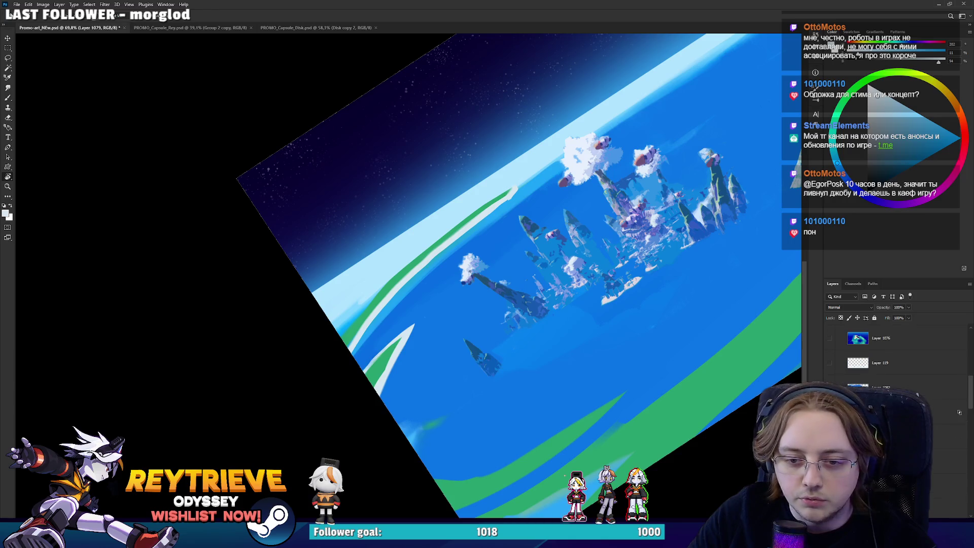
click(880, 387)
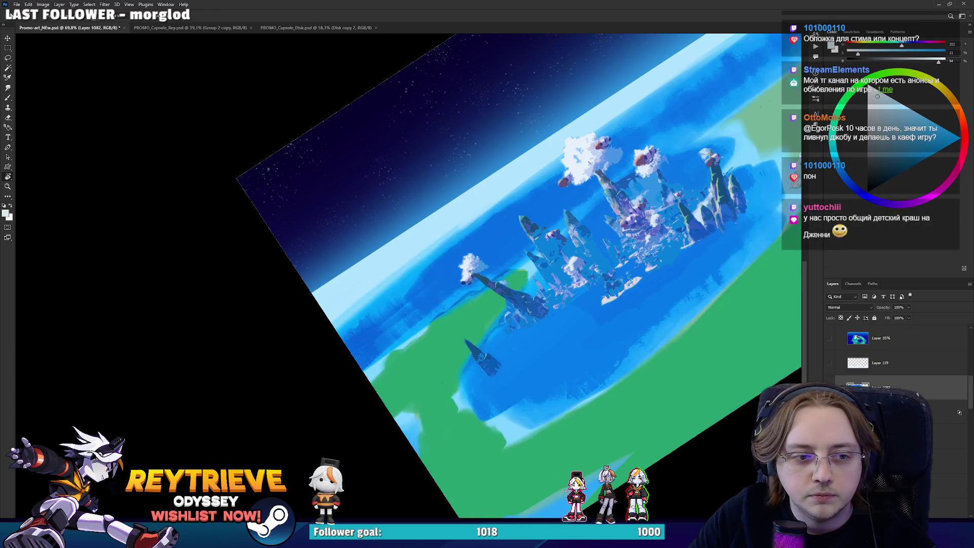
Repaint and widen the green coastline stroke along the edge band, extending it up and right.
drag(385, 213, 413, 314)
alt+click(391, 380)
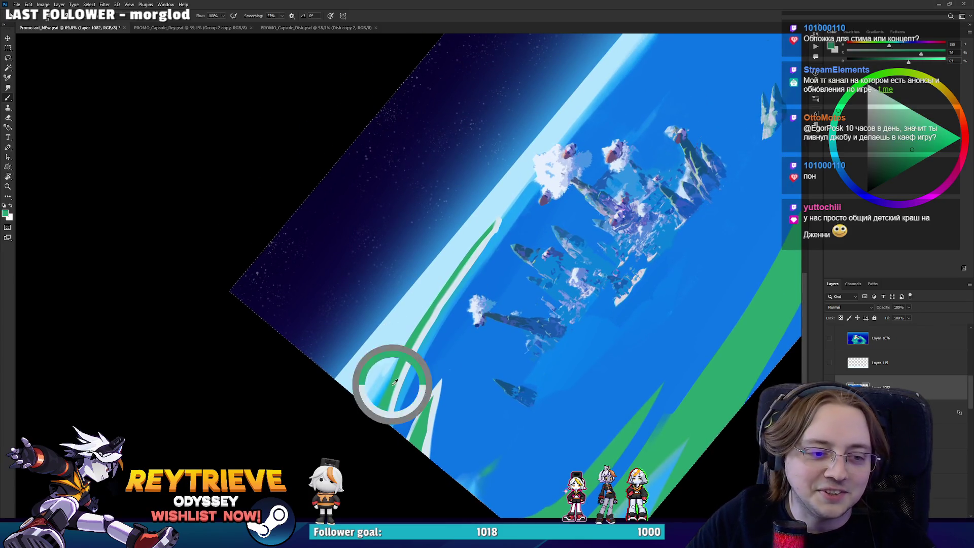
drag(404, 350, 376, 413)
drag(424, 315, 390, 370)
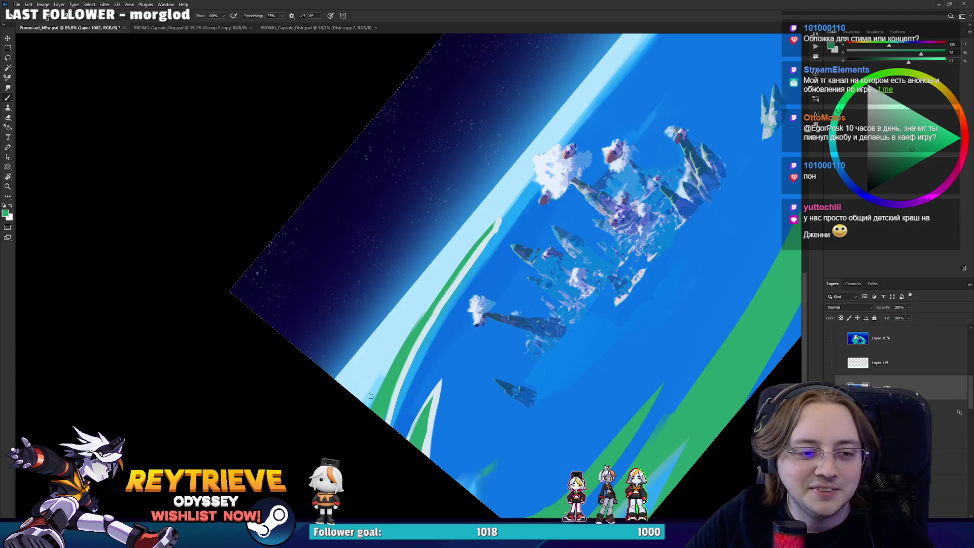
mouse_move(368, 406)
mouse_down()
mouse_move(466, 255)
mouse_move(416, 238)
mouse_up()
Sample the ocean blue and paint over the thin green stroke.
key(e)
key(r)
key(r)
mouse_move(509, 279)
mouse_down()
mouse_move(537, 323)
mouse_move(523, 197)
mouse_move(544, 256)
mouse_up()
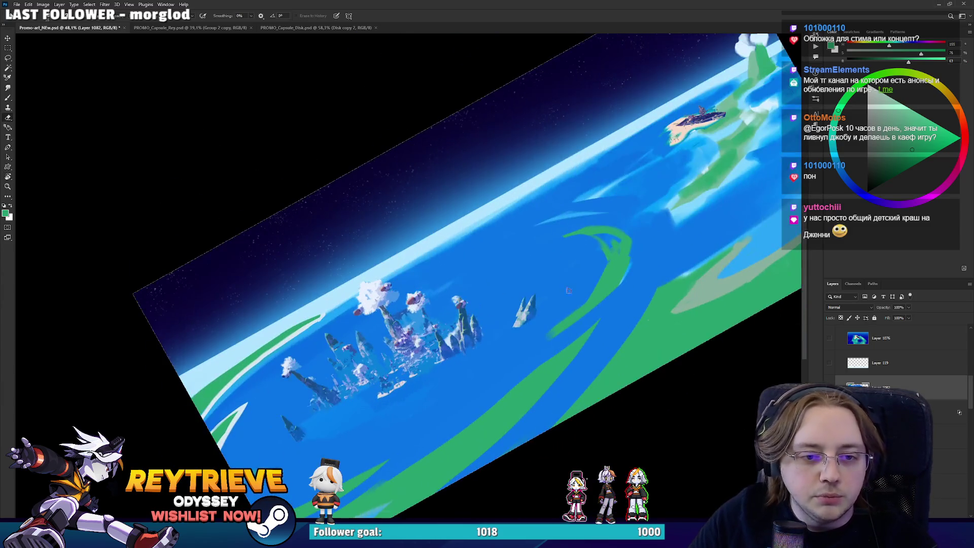
key(b)
alt+click(565, 304)
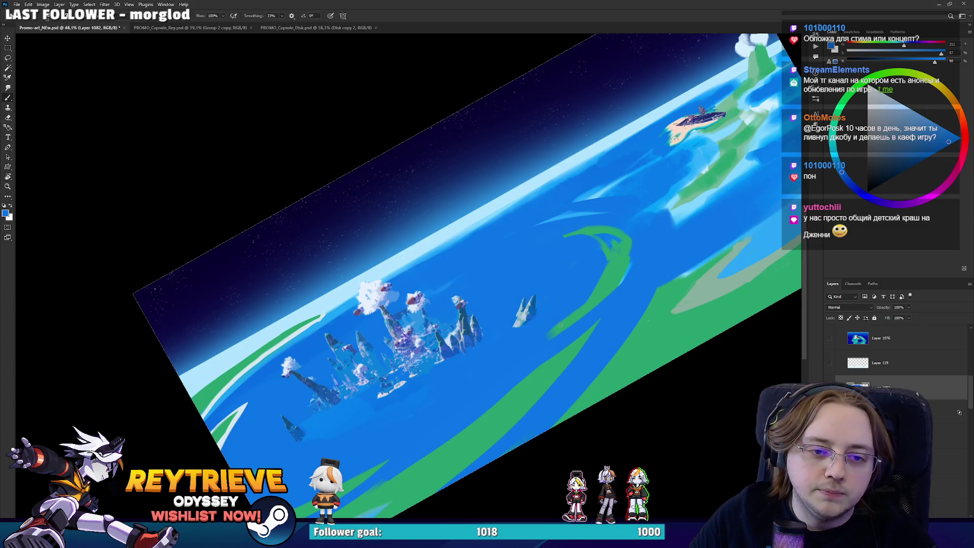
mouse_move(533, 347)
mouse_down()
mouse_move(596, 282)
mouse_move(547, 291)
mouse_move(439, 356)
mouse_move(562, 207)
mouse_move(583, 201)
mouse_move(560, 405)
mouse_up()
Cover the pale green-grey streak beside the right coast band with light blue.
key(r)
mouse_move(596, 265)
mouse_down()
mouse_move(631, 223)
mouse_move(598, 196)
mouse_up()
key(b)
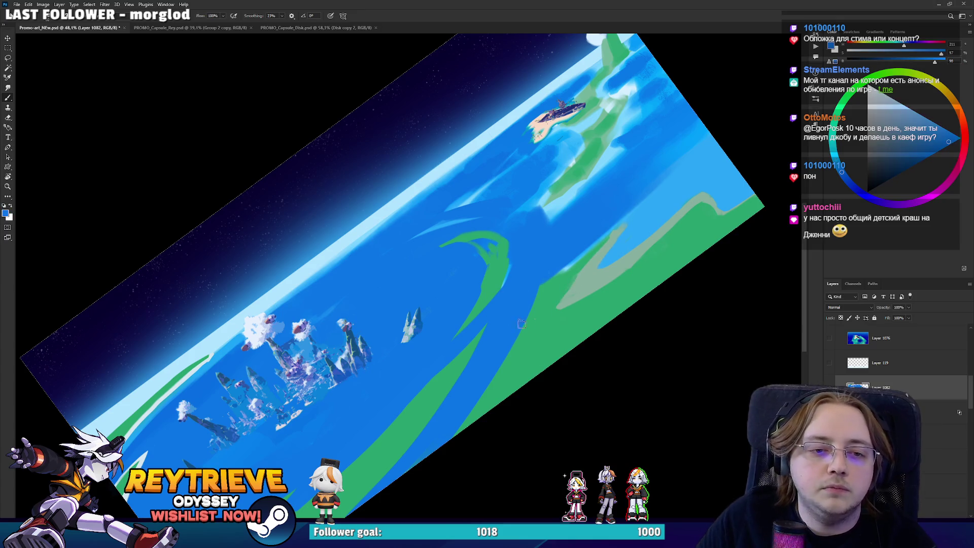
drag(601, 235, 608, 203)
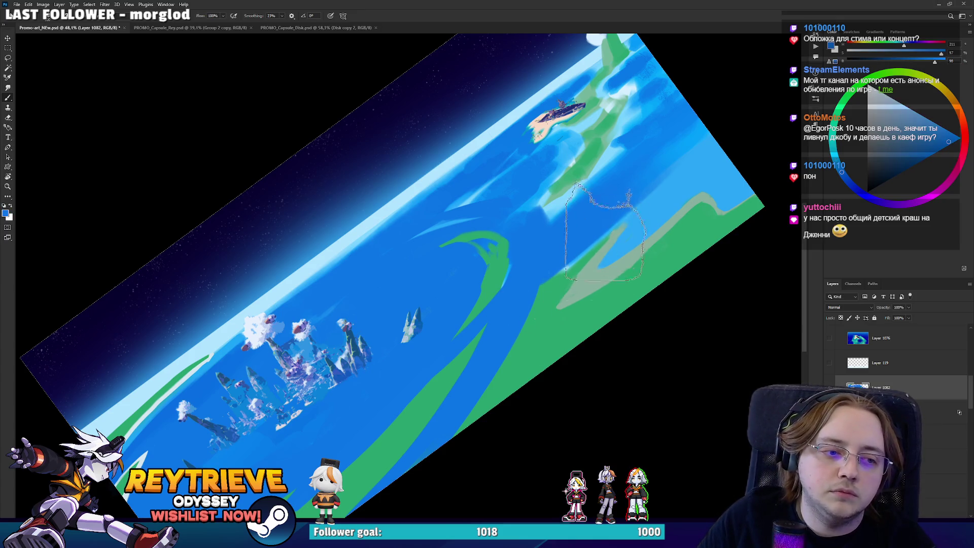
drag(568, 238, 539, 337)
key(ctrl+z)
mouse_move(621, 223)
mouse_down()
mouse_move(630, 208)
mouse_move(530, 327)
mouse_move(491, 402)
mouse_move(652, 211)
mouse_move(535, 387)
mouse_move(734, 128)
mouse_up()
key(ctrl+z)
key(ctrl+shift+z)
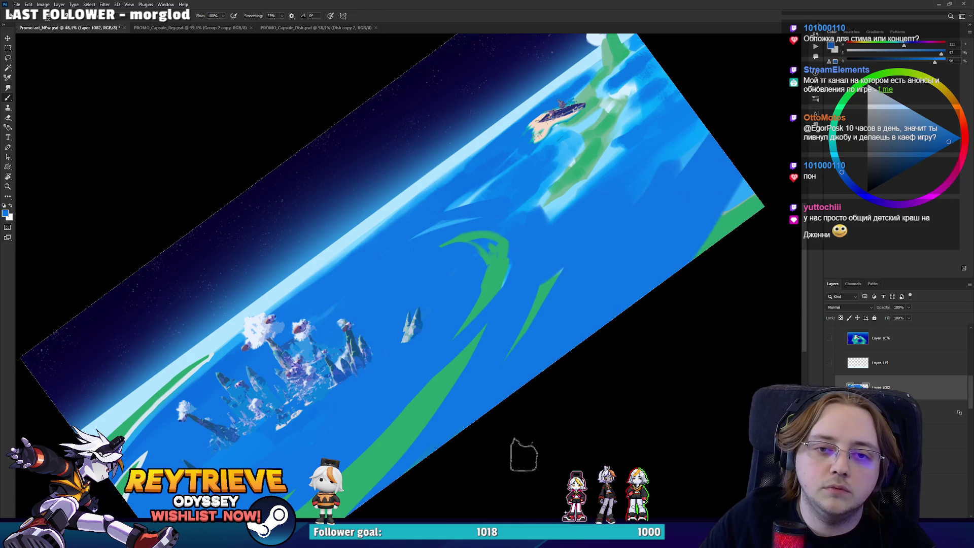
key(r)
mouse_move(522, 452)
mouse_down()
mouse_move(402, 272)
mouse_move(549, 350)
mouse_up()
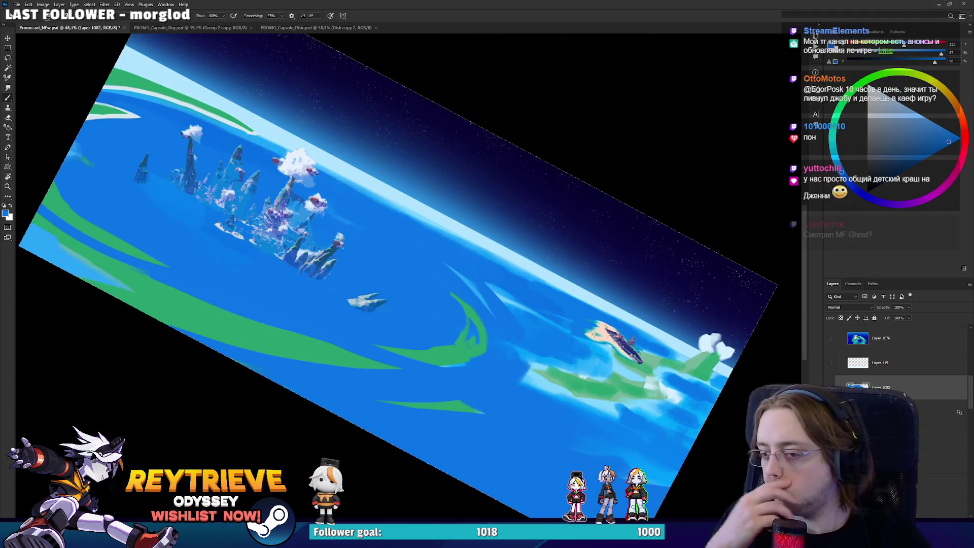
Reset the canvas rotation to level and fit the whole painting in view.
mouse_move(507, 304)
mouse_down()
mouse_move(610, 417)
mouse_move(681, 338)
mouse_move(670, 264)
mouse_move(583, 261)
mouse_up()
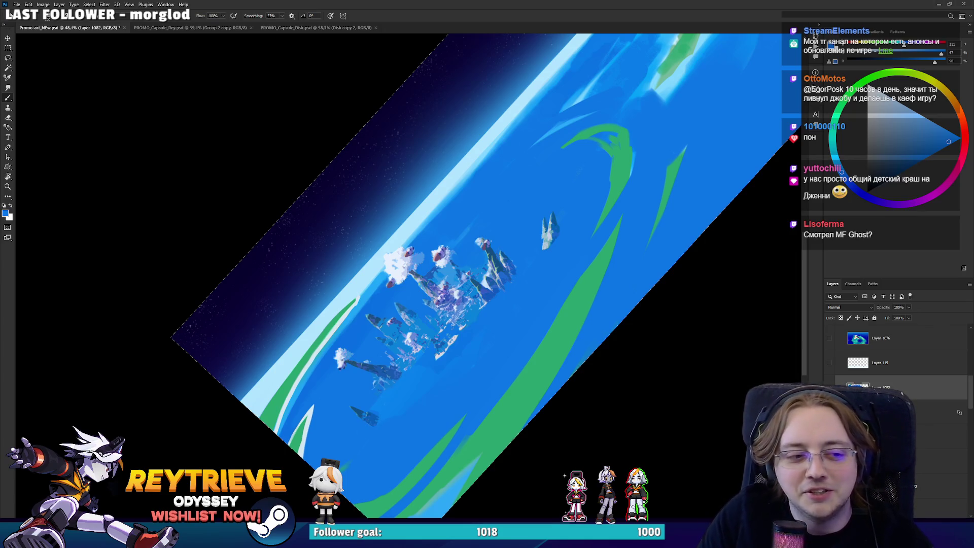
scroll(487, 274, down, 2)
key(r)
key(Escape)
scroll(592, 327, up, 1)
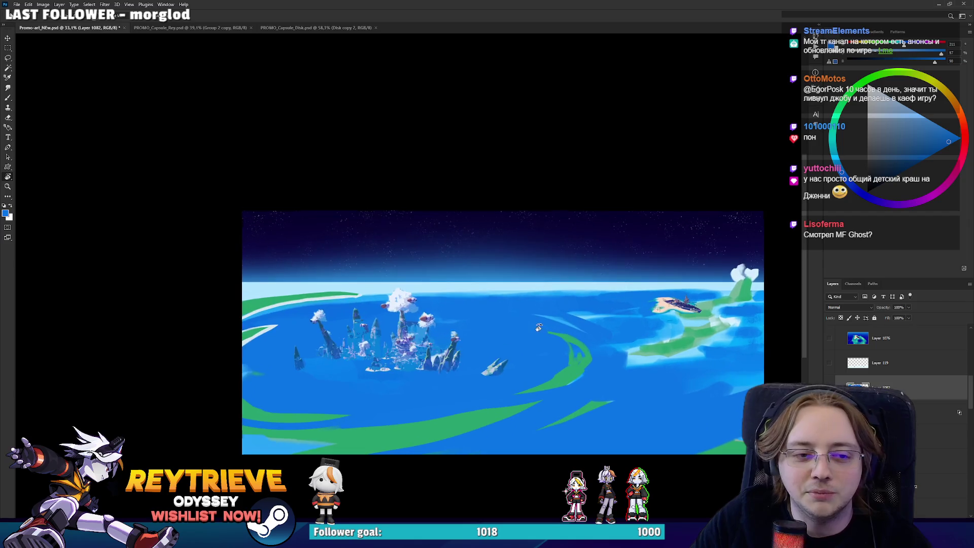
Make Layer 1079 copy the active layer.
drag(590, 348, 593, 327)
click(883, 436)
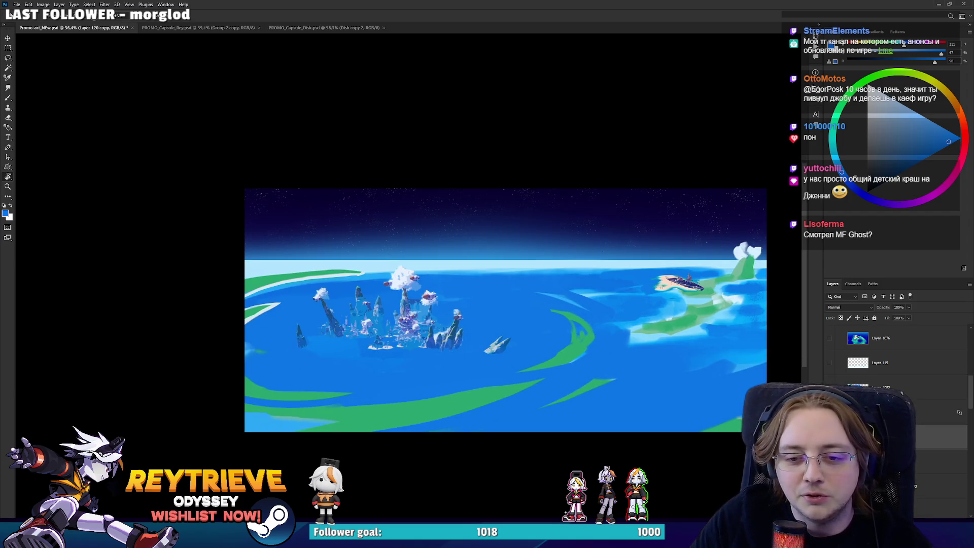
click(900, 387)
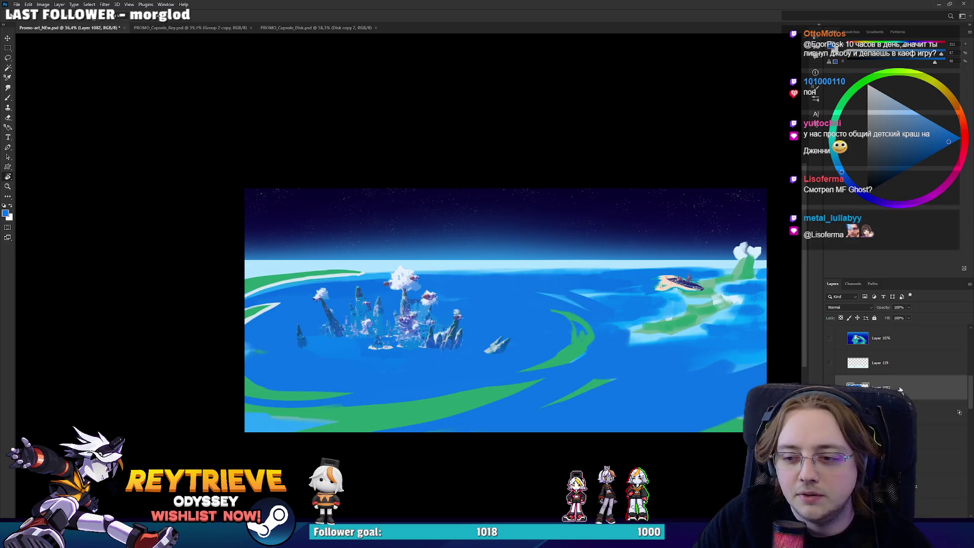
ctrl+click(754, 376)
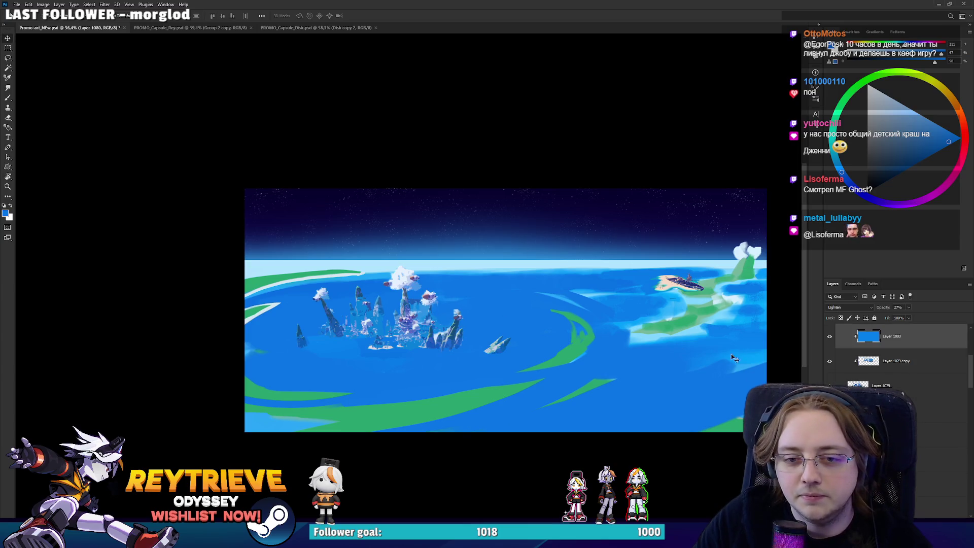
ctrl+click(908, 365)
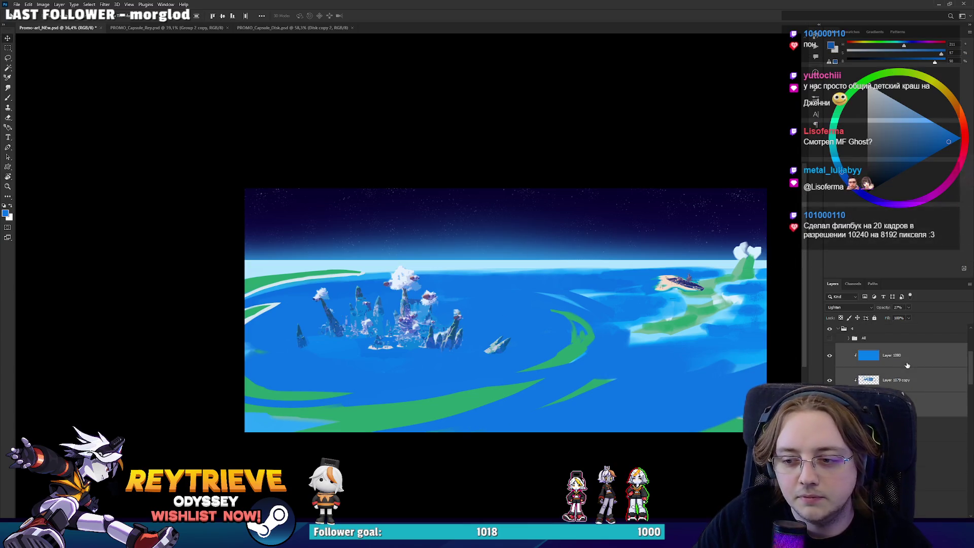
click(917, 389)
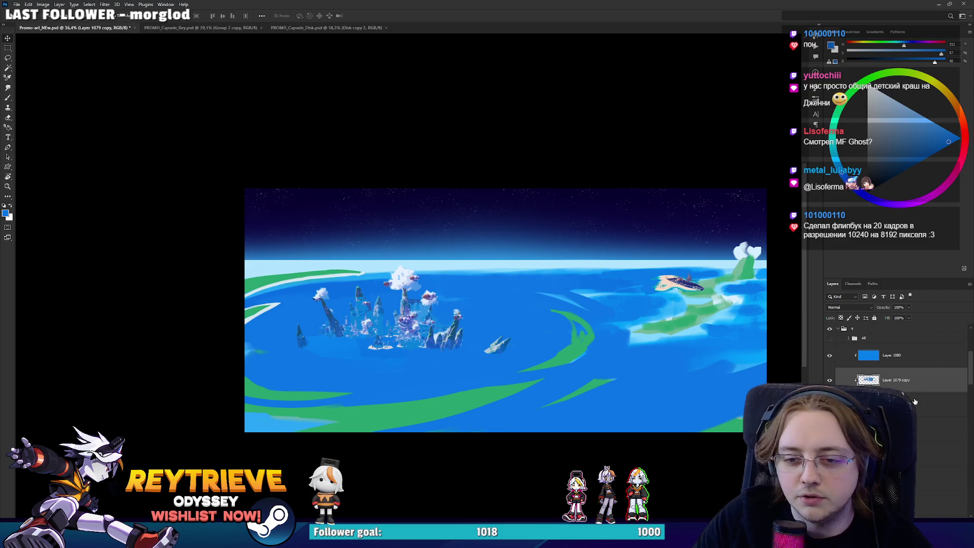
Scale Layer 1079 copy horizontally to a width of 2032 px.
key(ctrl+t)
mouse_move(563, 332)
mouse_down()
mouse_move(444, 328)
mouse_move(502, 329)
mouse_up()
key(Return)
scroll(452, 322, up, 1)
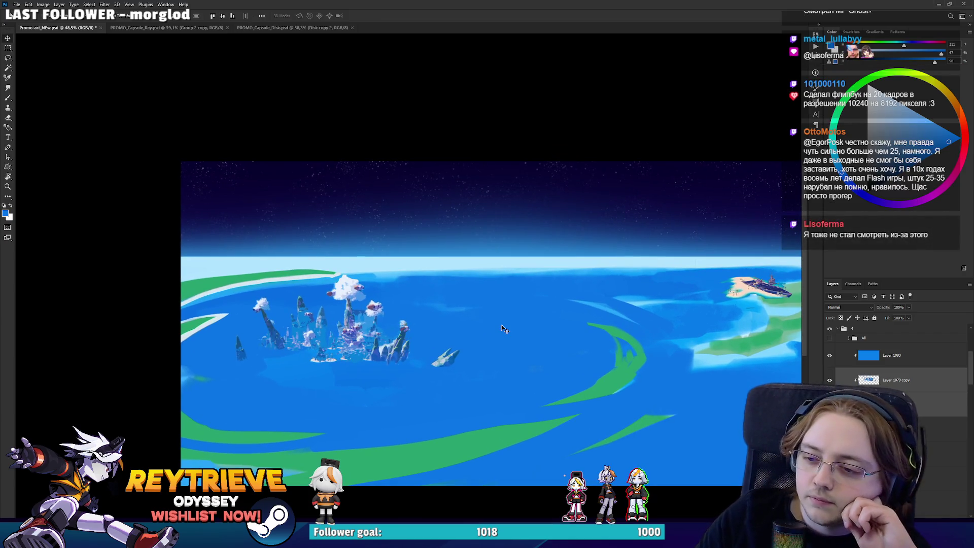
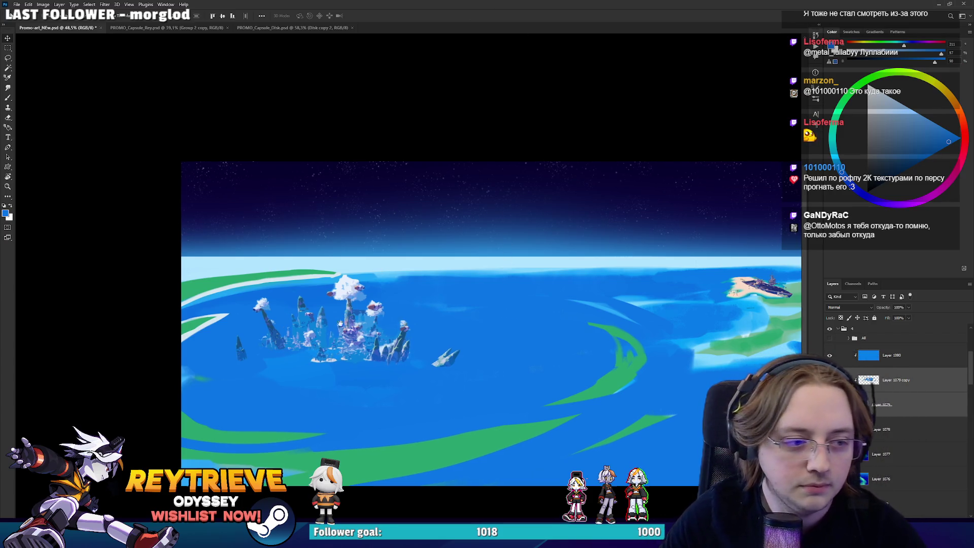
Make Layer 120 copy active and sample the green of the island bands with the brush.
key(r)
mouse_move(456, 178)
mouse_down()
mouse_move(507, 228)
mouse_move(537, 304)
mouse_up()
key(e)
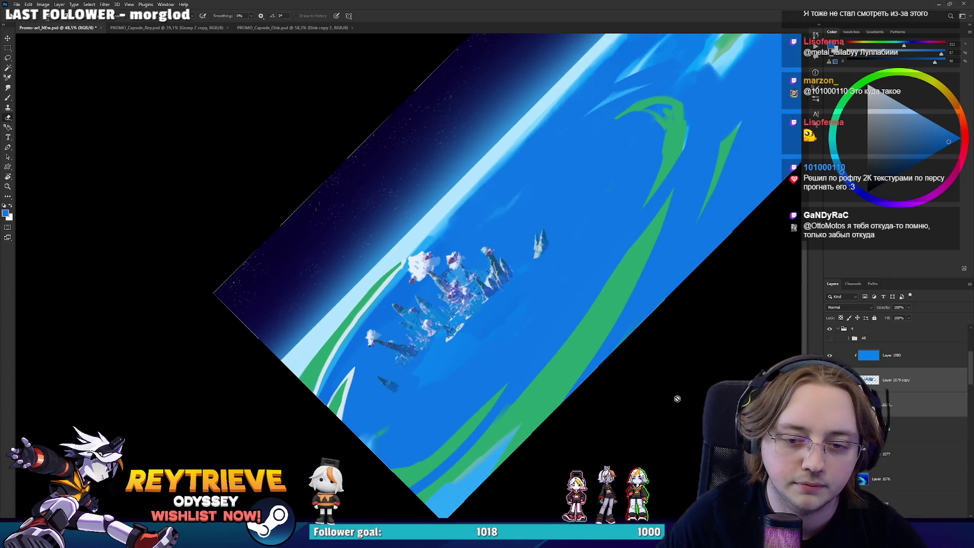
ctrl+click(642, 287)
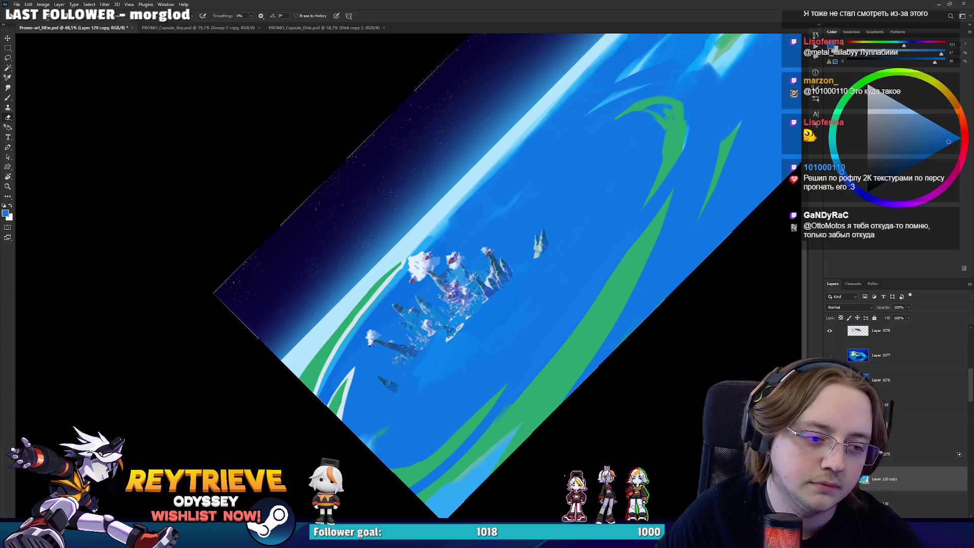
key(b)
alt+click(532, 393)
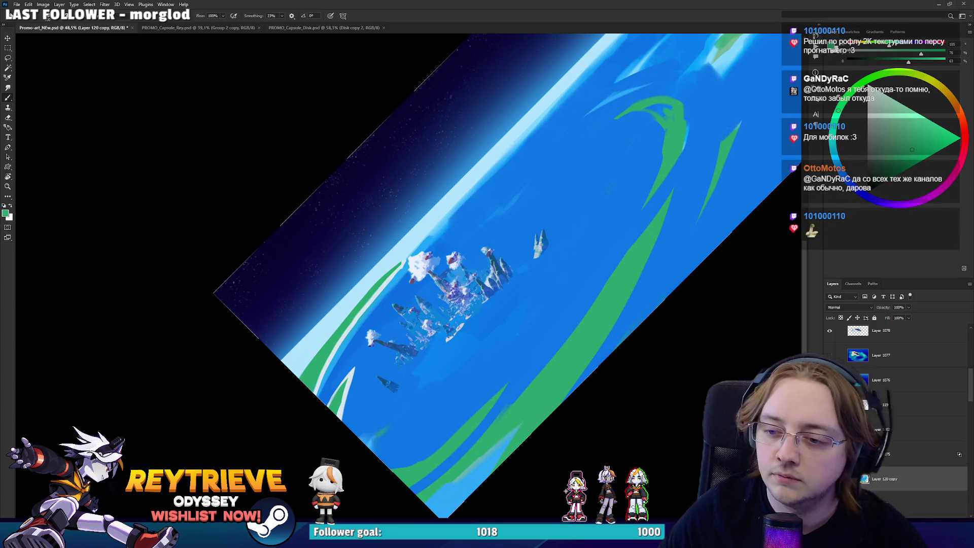
mouse_move(500, 295)
mouse_down()
mouse_move(541, 256)
mouse_move(554, 394)
mouse_up()
scroll(558, 375, down, 3)
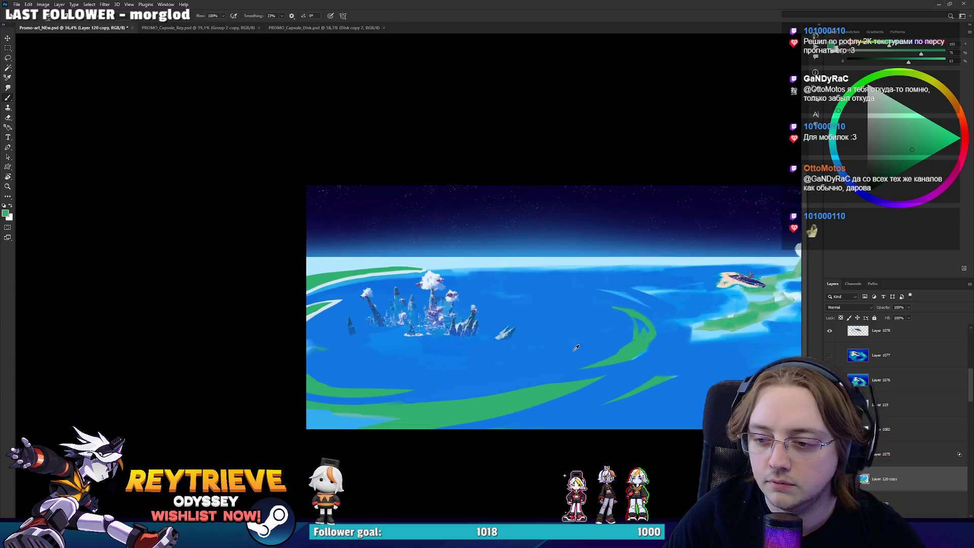
scroll(576, 347, up, 3)
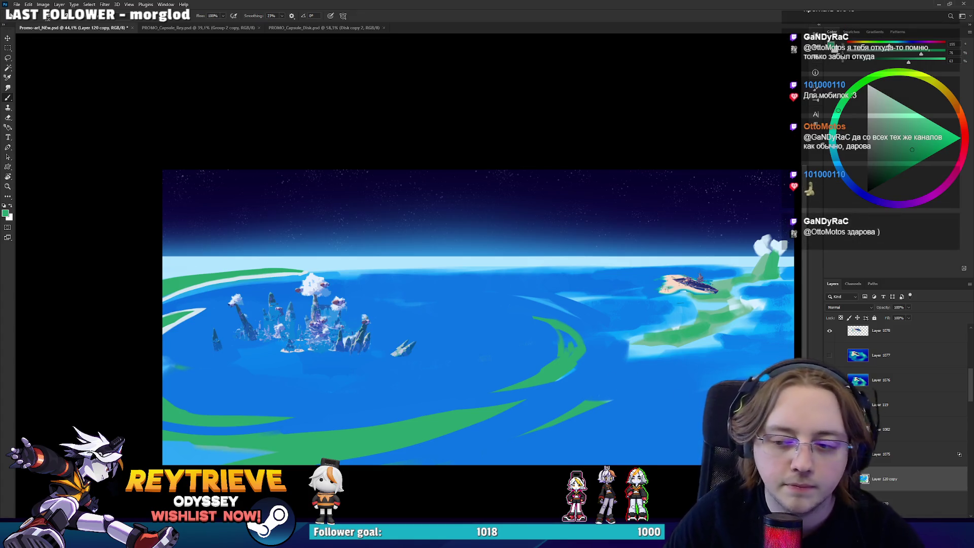
Duplicate Layer 1079, hide the island city group "4", delete Layer 120 copy and select Layer 1082.
key(ctrl+j)
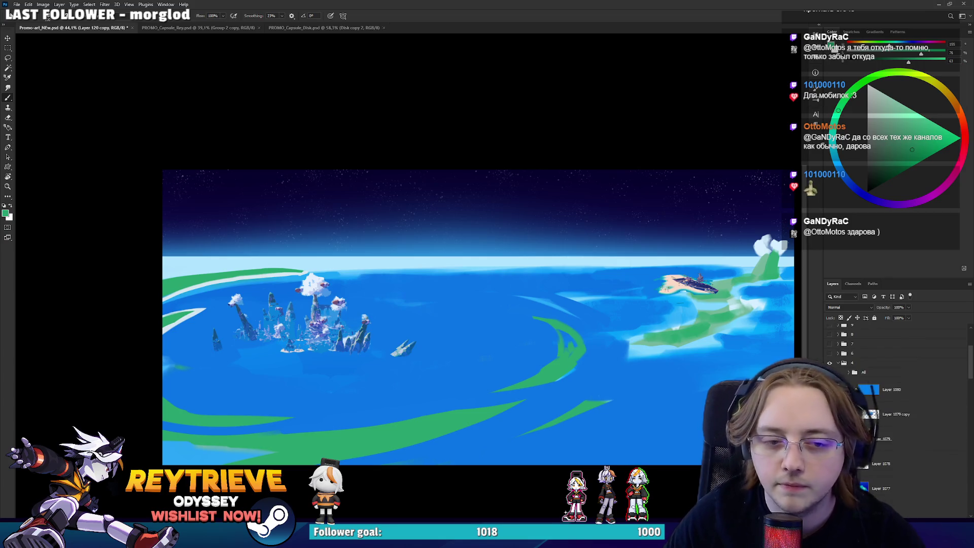
click(829, 363)
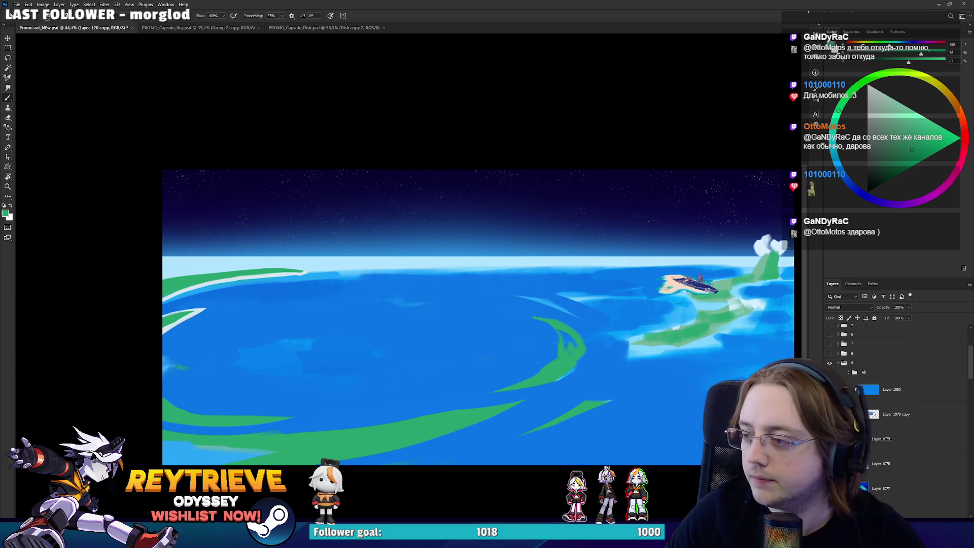
scroll(885, 439, down, 10)
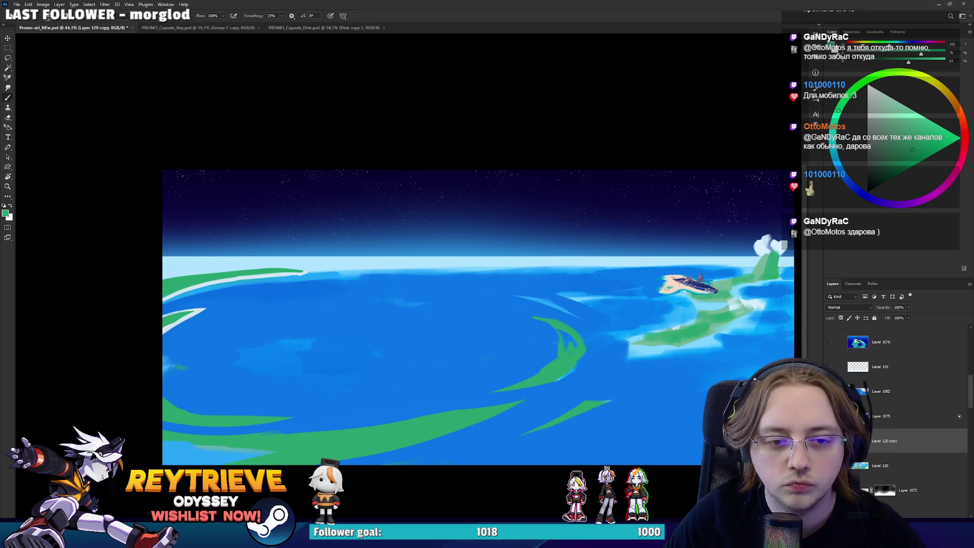
key(Delete)
key(ctrl+comma)
key(ctrl+comma)
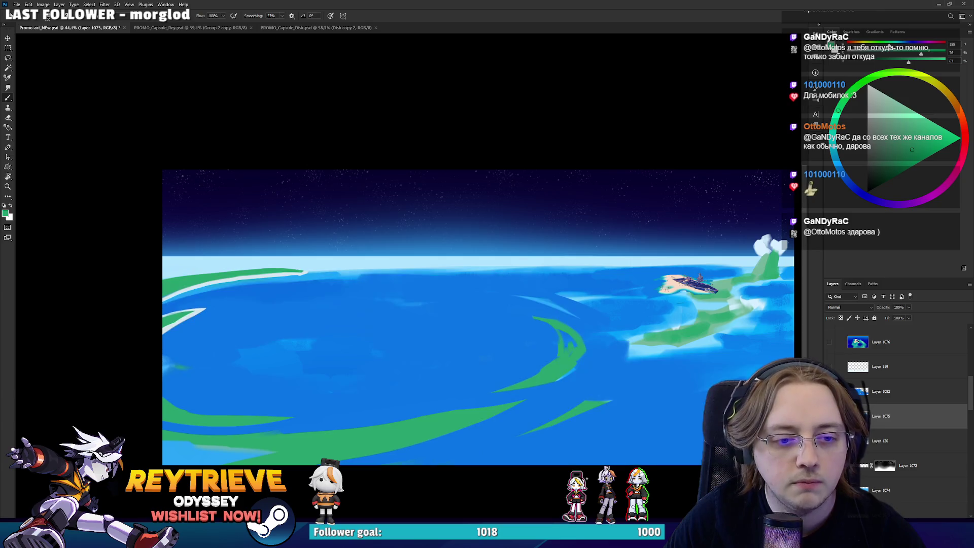
click(892, 399)
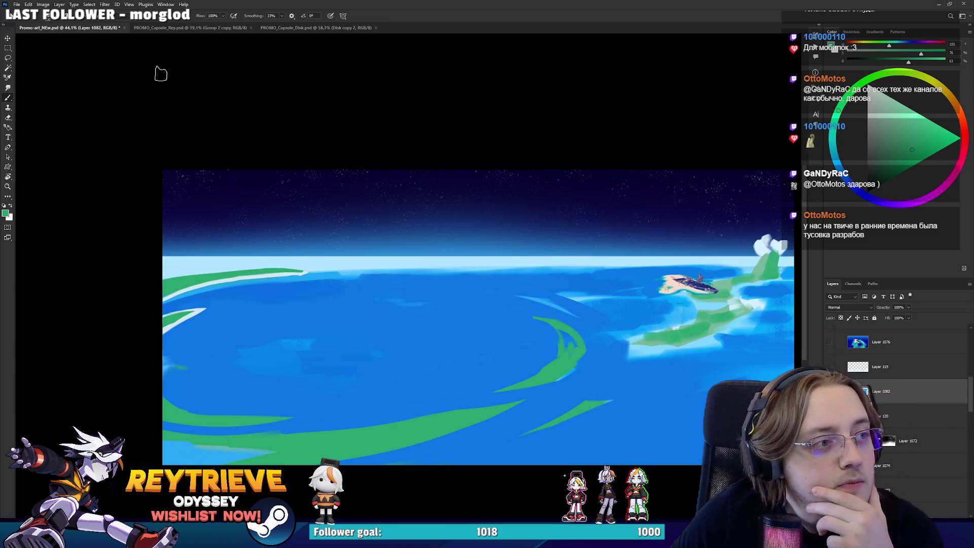
Select the sea colours with Color Range at Fuzziness 173, copy them to new Layer 1081 below Layer 1082.
click(59, 4)
click(83, 5)
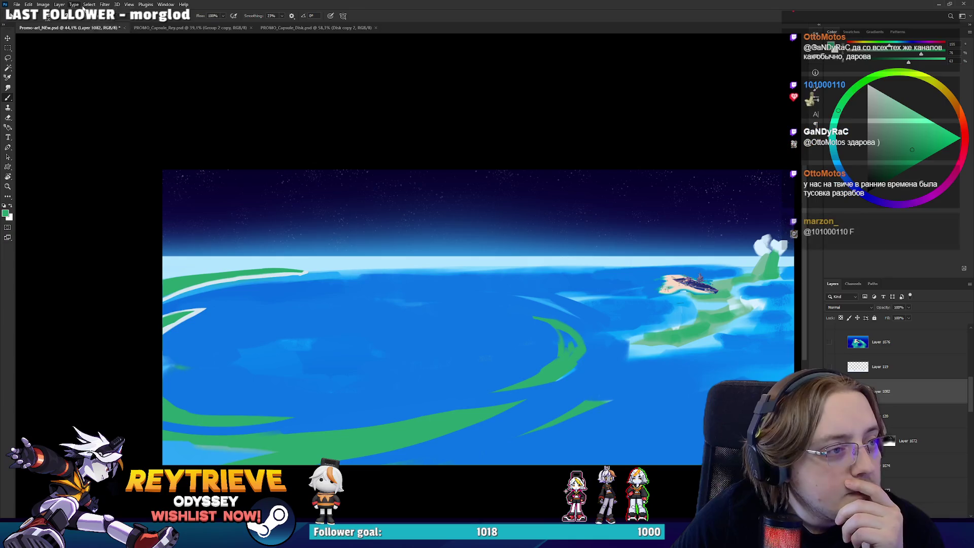
click(87, 5)
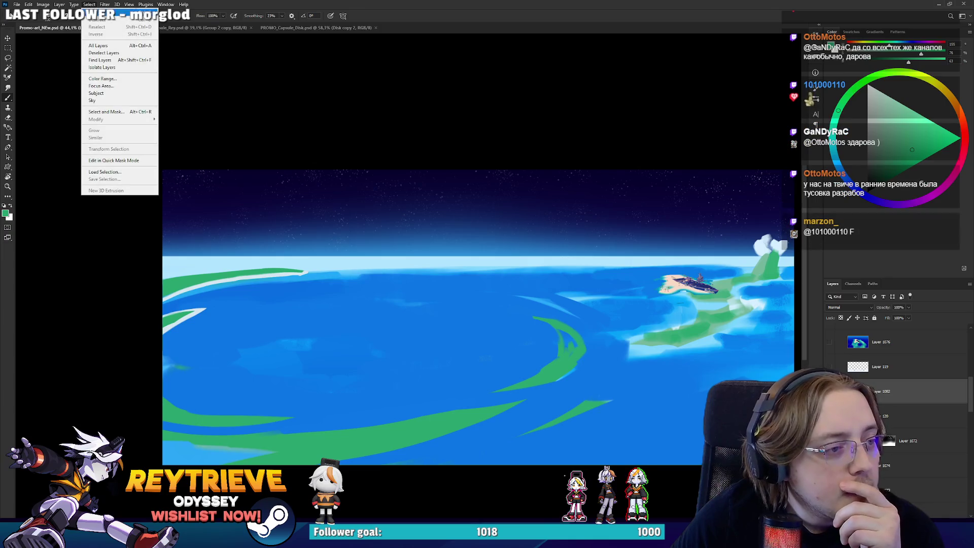
click(102, 79)
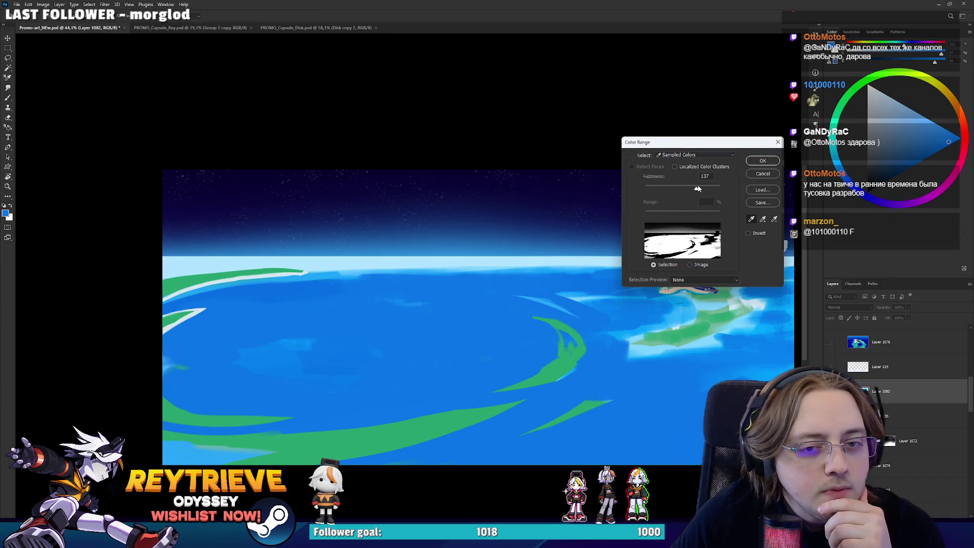
click(692, 190)
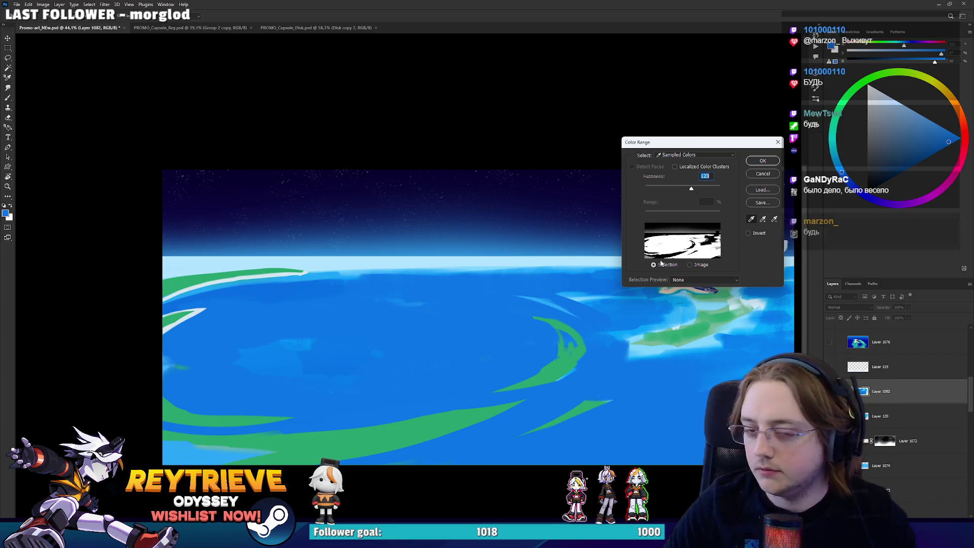
drag(690, 188, 708, 189)
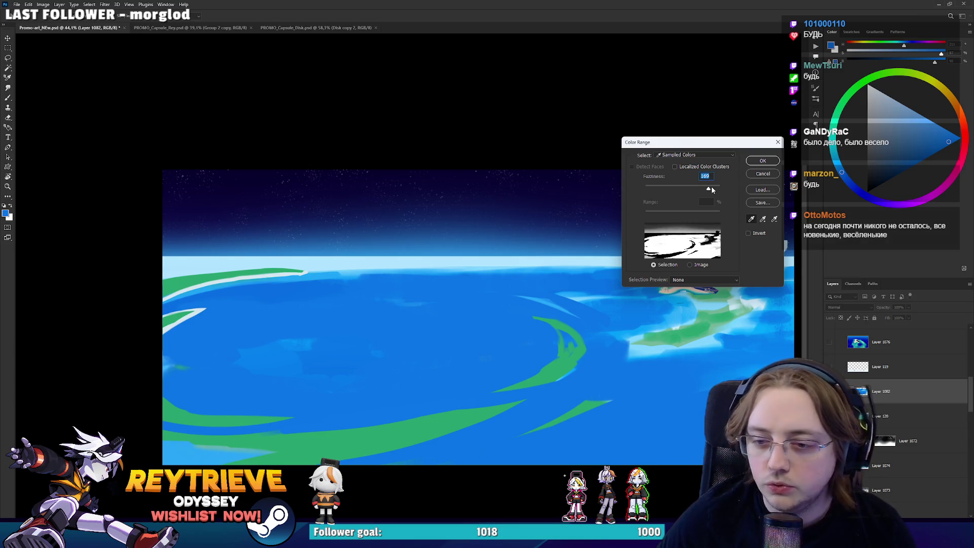
drag(711, 188, 710, 188)
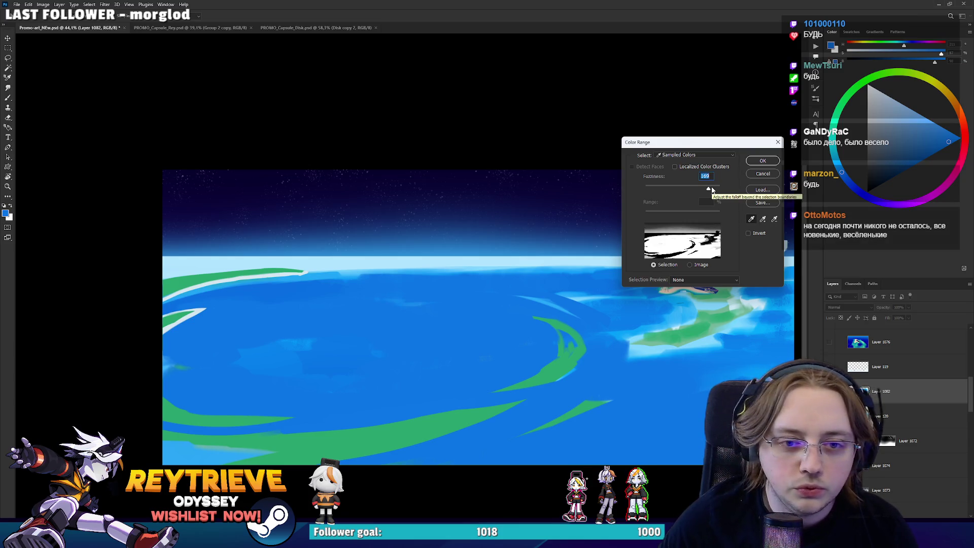
click(762, 161)
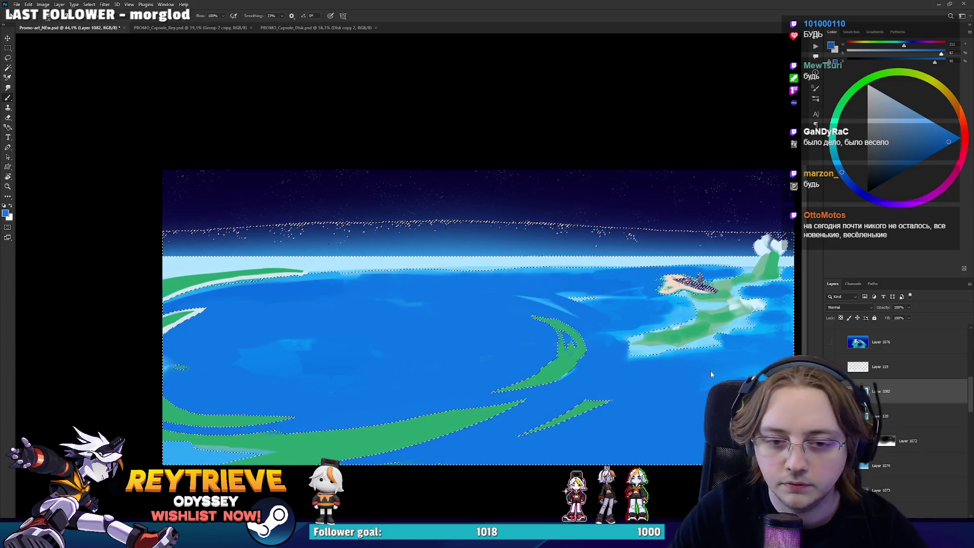
key(ctrl+j)
drag(880, 414, 880, 385)
On Layer 1082, fill the starry space area with dark navy sampled from the sky.
key(ctrl+comma)
key(ctrl+comma)
key(ctrl+comma)
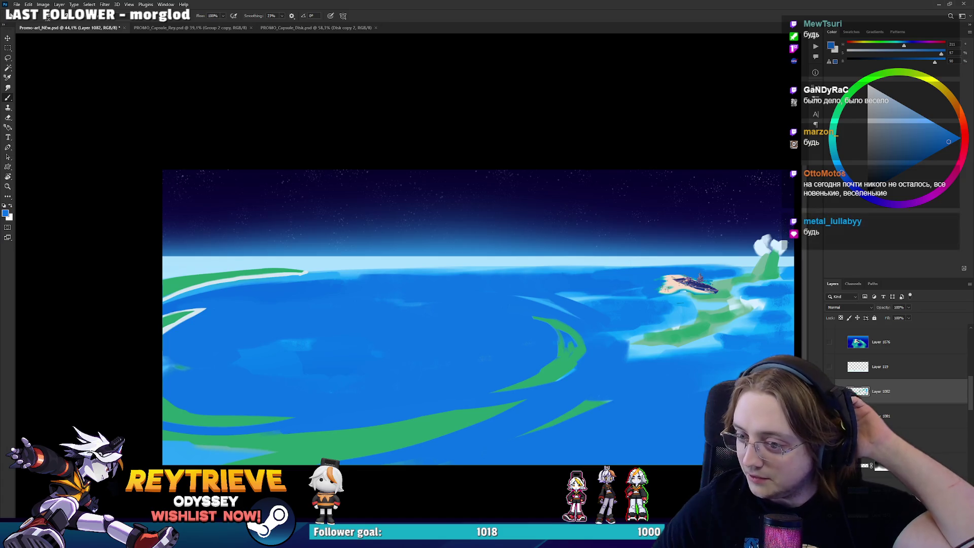
key(alt+bracketleft)
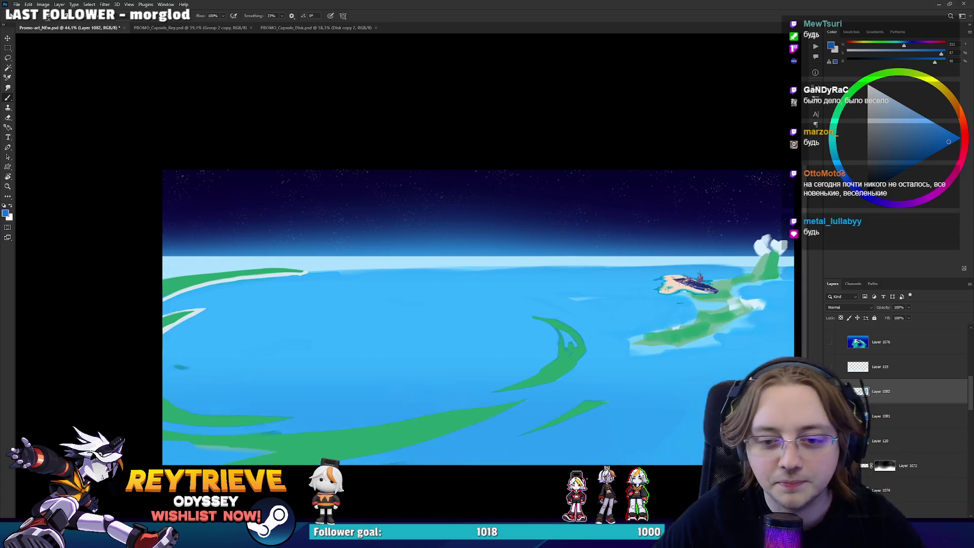
key(r)
drag(539, 367, 654, 203)
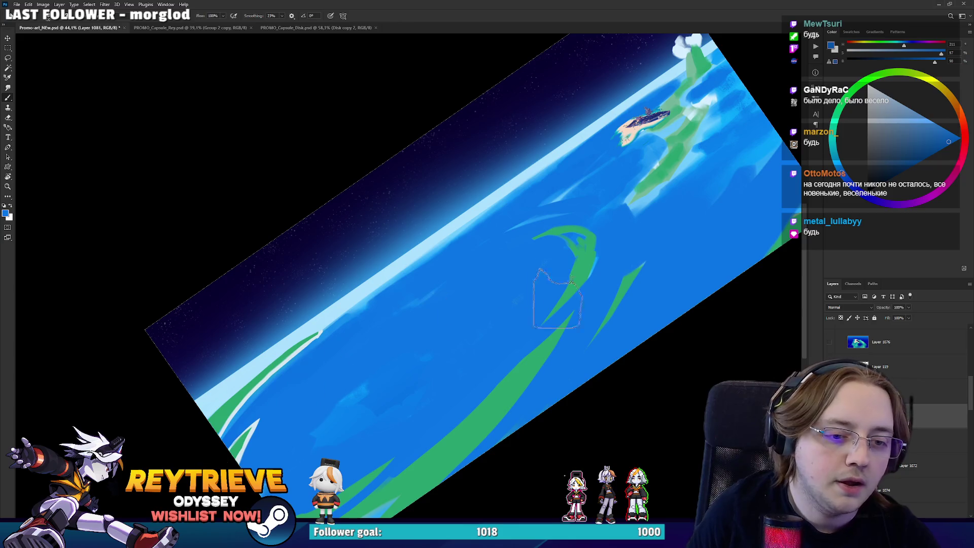
double_click(900, 376)
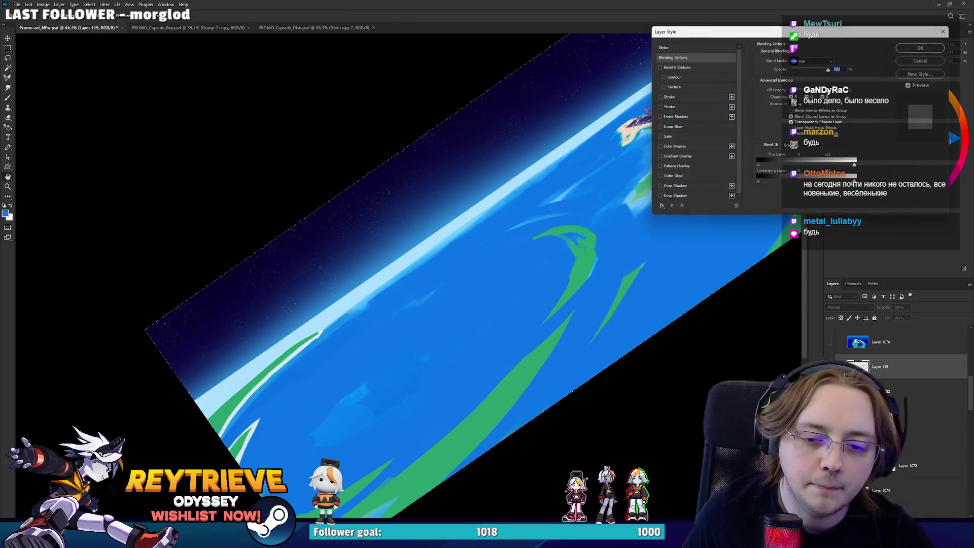
click(944, 441)
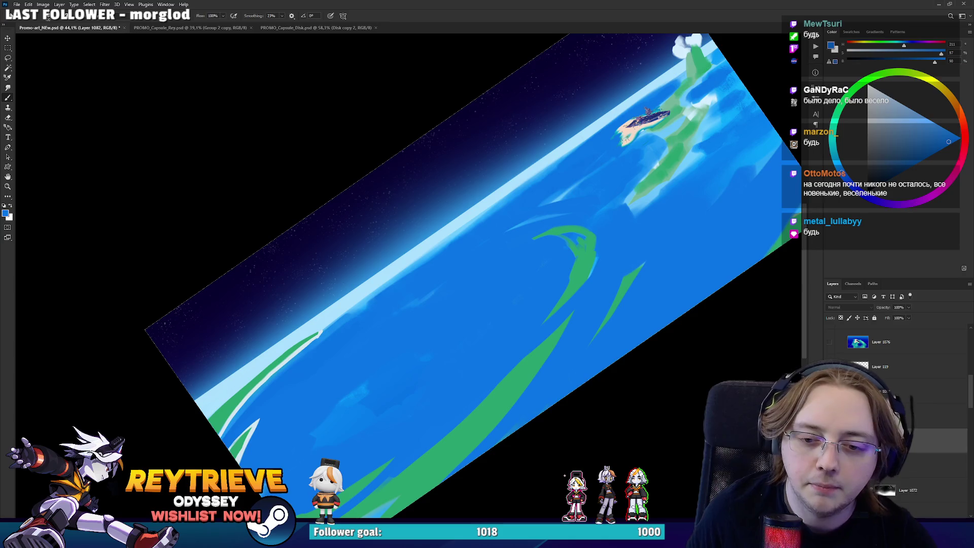
alt+click(553, 153)
key(shift+alt+BackSpace)
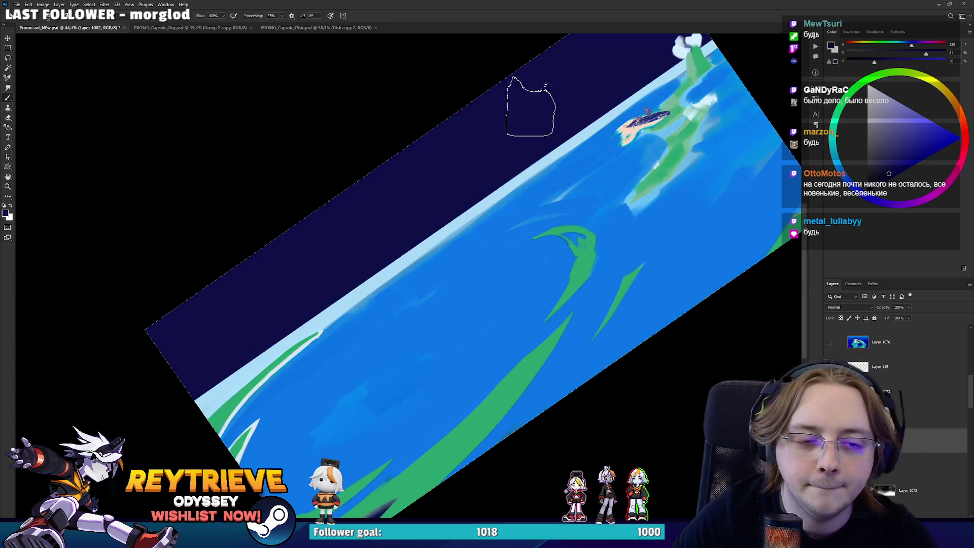
Fill the remaining blue ocean area with dark navy and erase streaks along the island's lower edge.
key(r)
mouse_move(531, 107)
mouse_down()
mouse_move(589, 347)
mouse_move(769, 344)
mouse_up()
key(shift+alt+BackSpace)
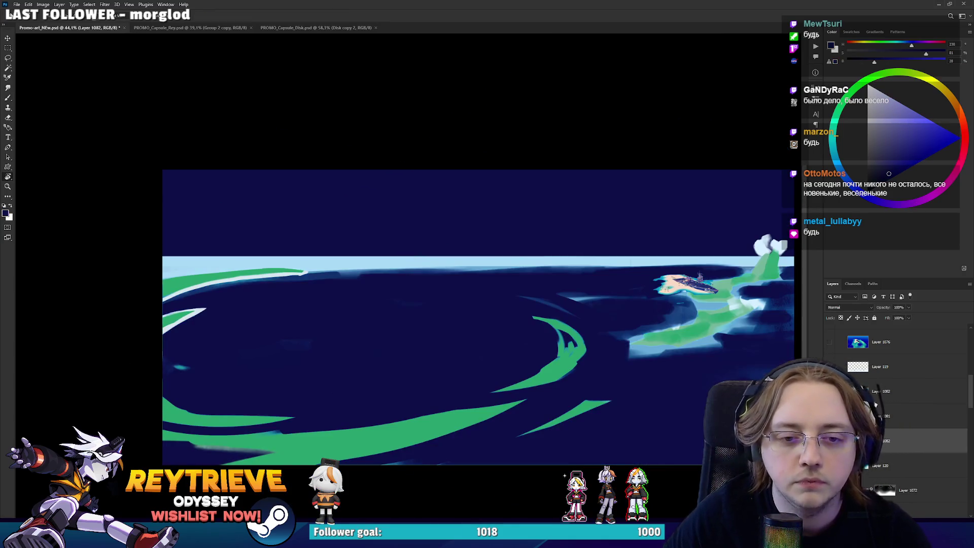
mouse_move(686, 267)
mouse_down()
mouse_move(550, 302)
mouse_move(696, 278)
mouse_move(743, 302)
mouse_up()
key(e)
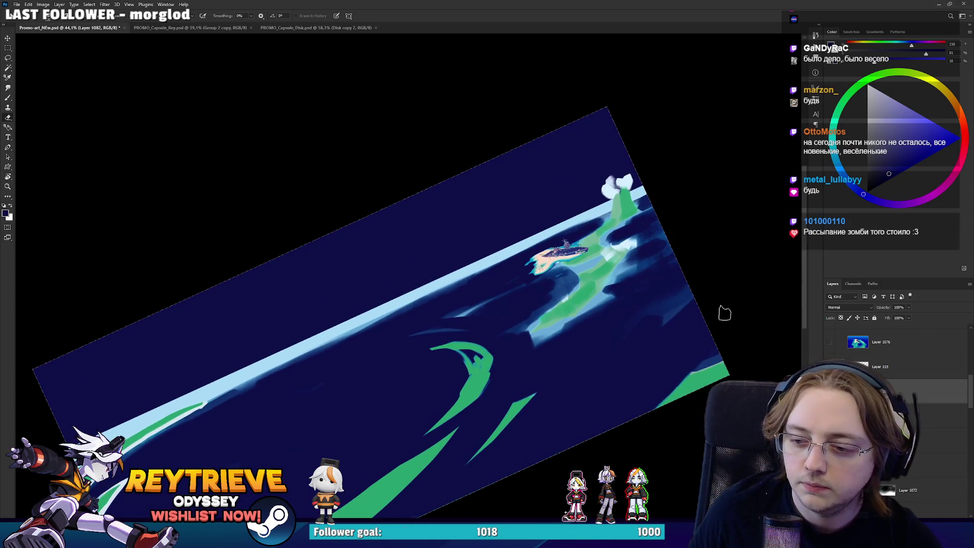
key(bracketleft)
key(bracketleft)
key(bracketleft)
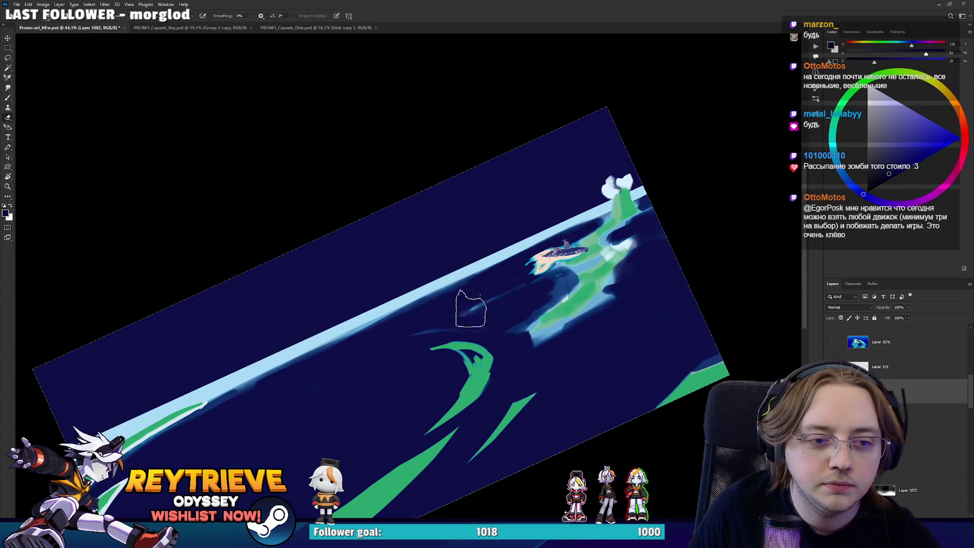
drag(492, 335, 486, 313)
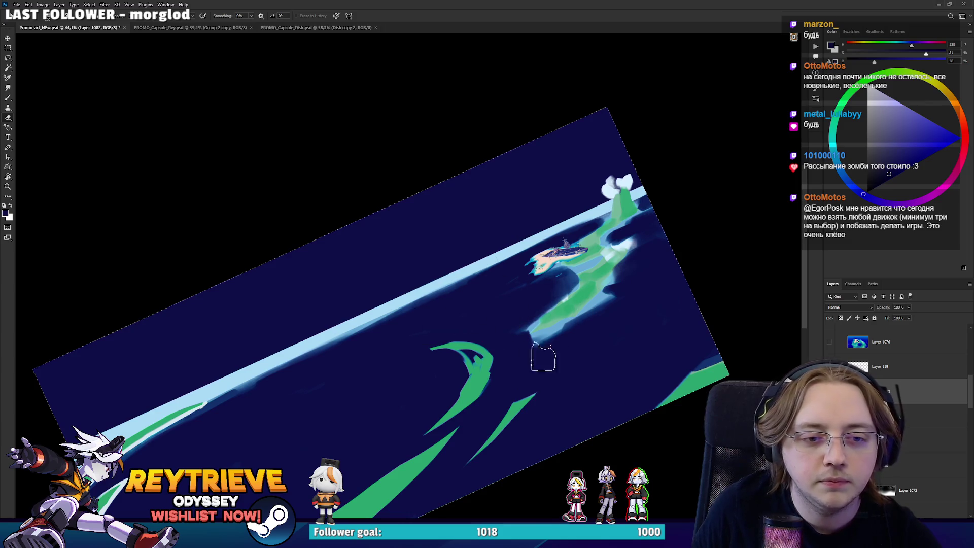
drag(543, 358, 596, 322)
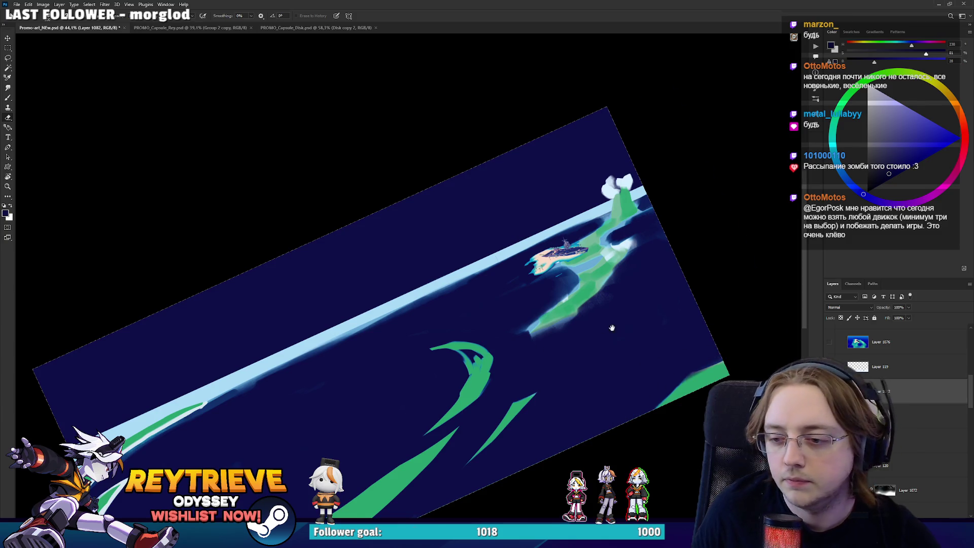
Erase the stray light-blue stroke and the white highlight on the green shape near the ship.
drag(611, 328, 782, 262)
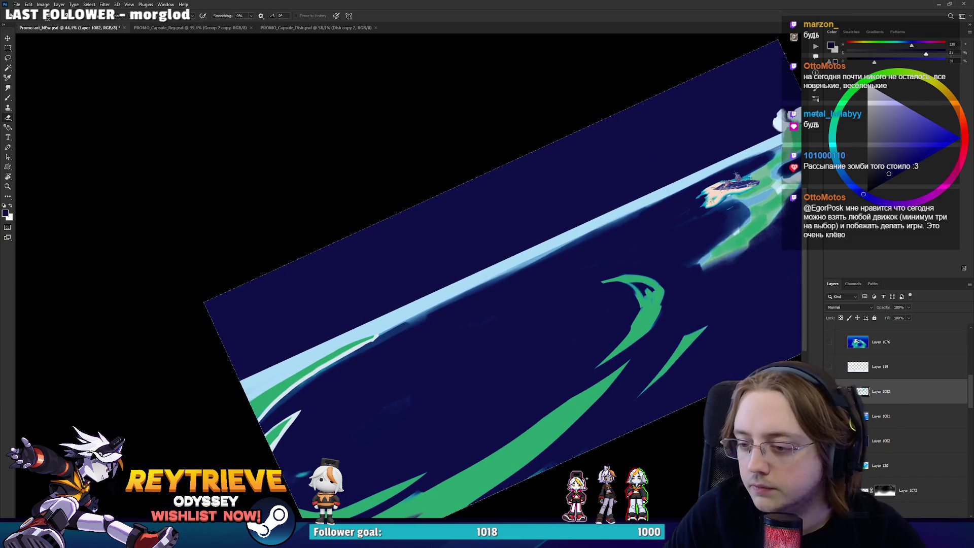
scroll(507, 279, up, 2)
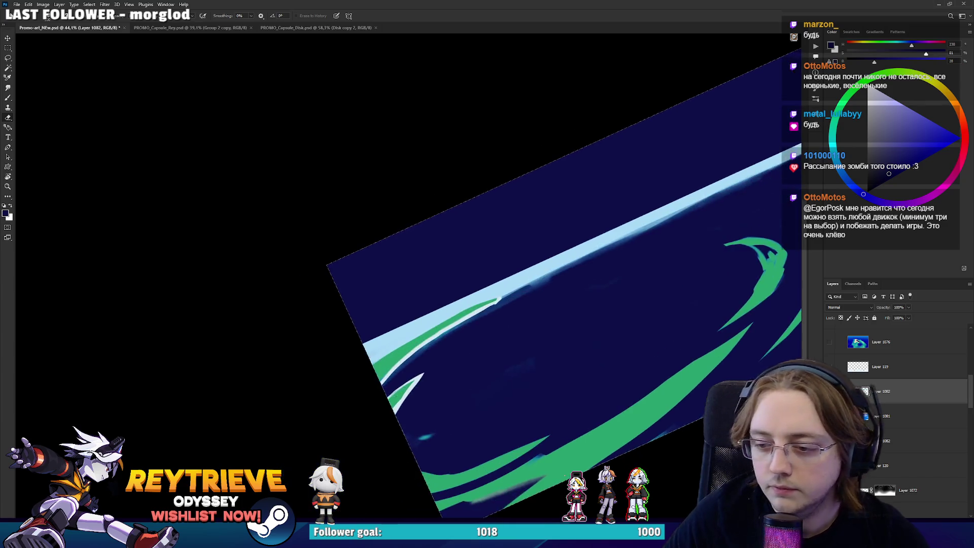
drag(583, 239, 628, 193)
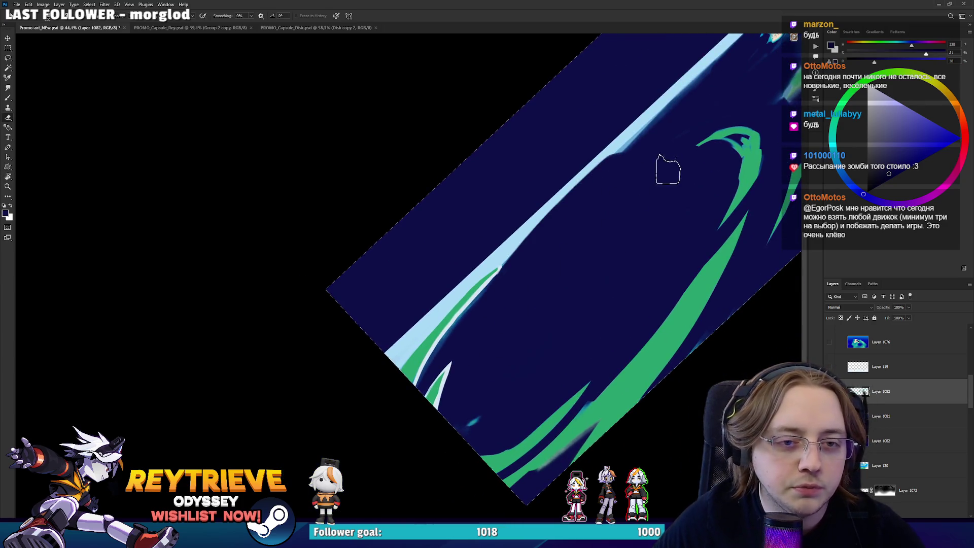
drag(681, 109, 565, 250)
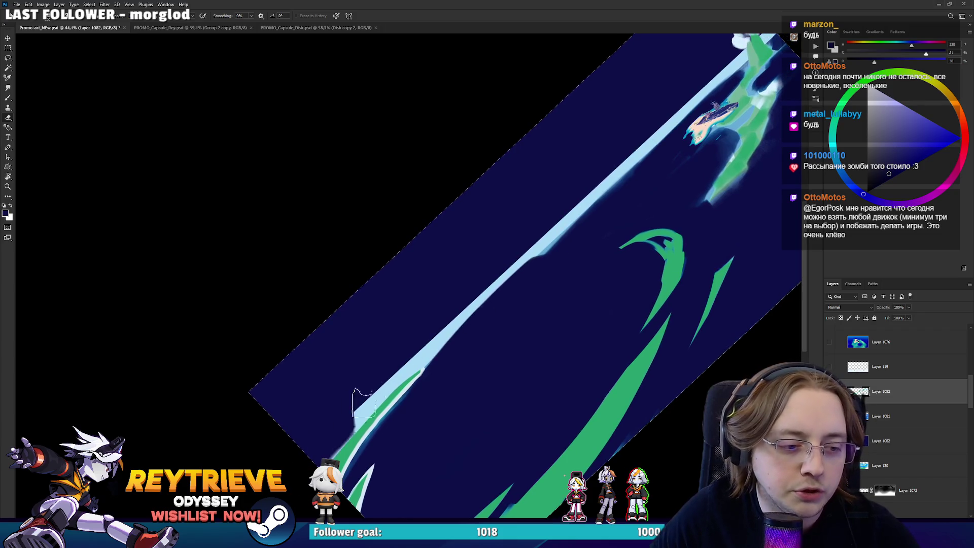
drag(499, 281, 449, 332)
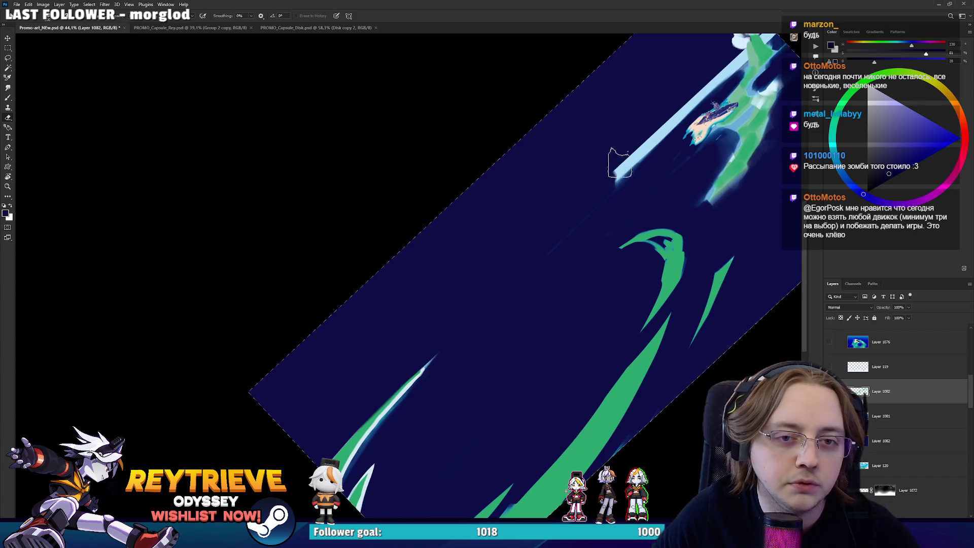
drag(703, 83, 622, 187)
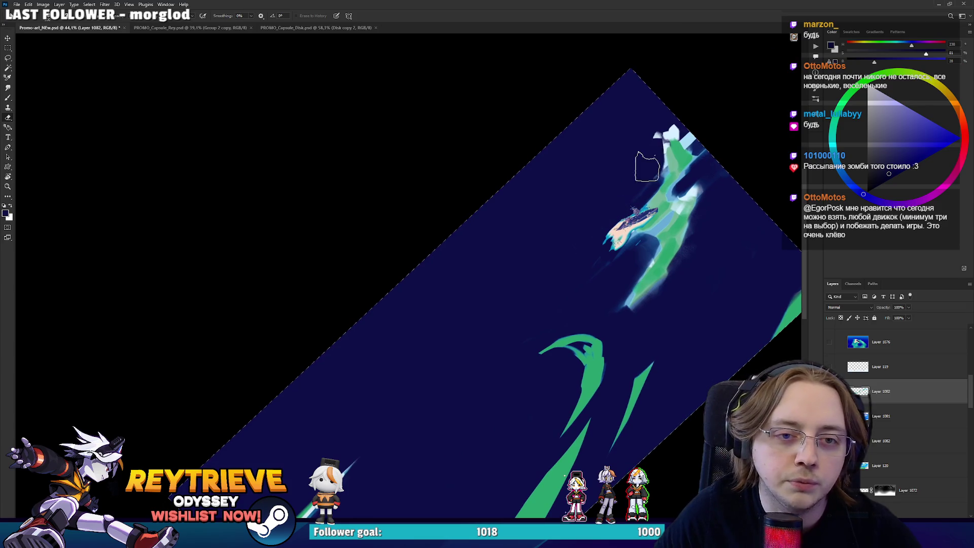
drag(681, 122, 678, 134)
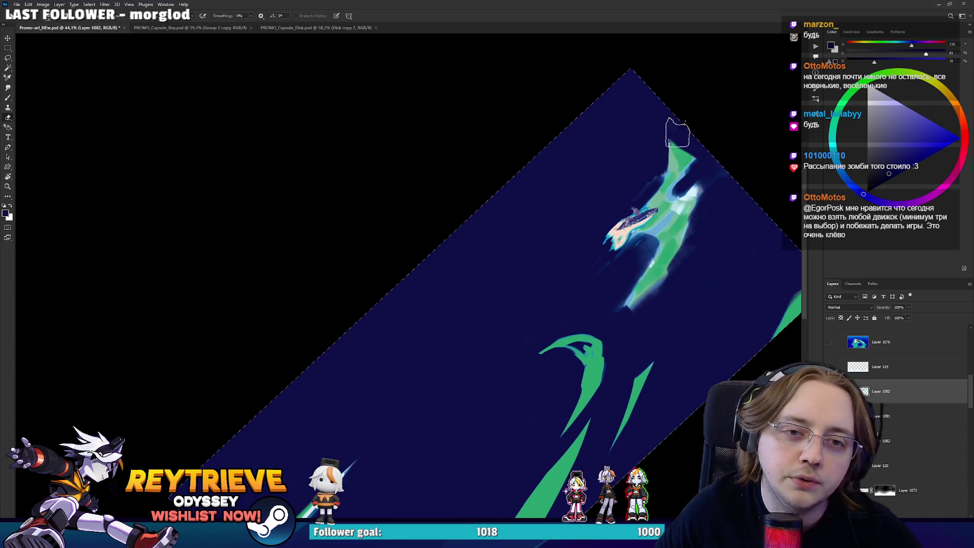
drag(592, 294, 683, 223)
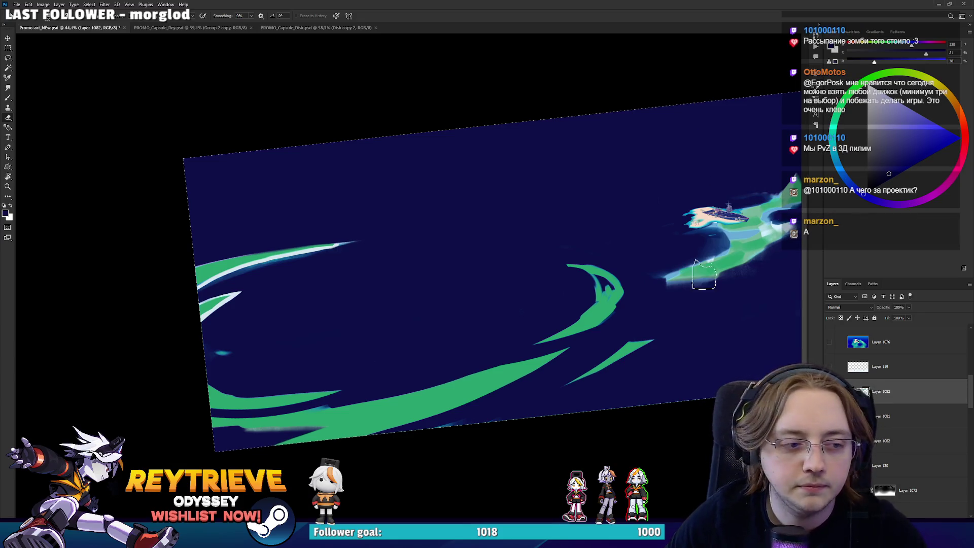
scroll(540, 256, down, 2)
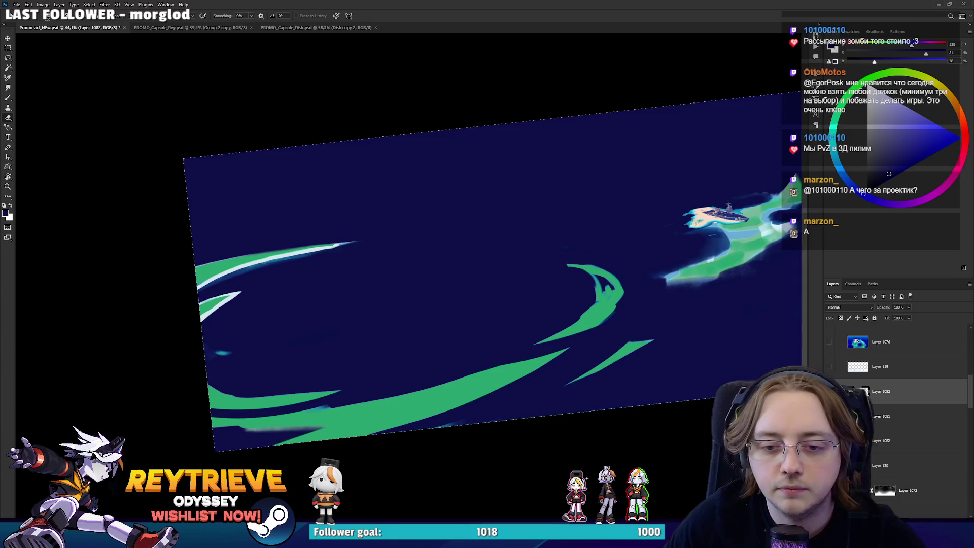
Make Layer 1081 the working layer and choose a soft round brush tip.
click(882, 416)
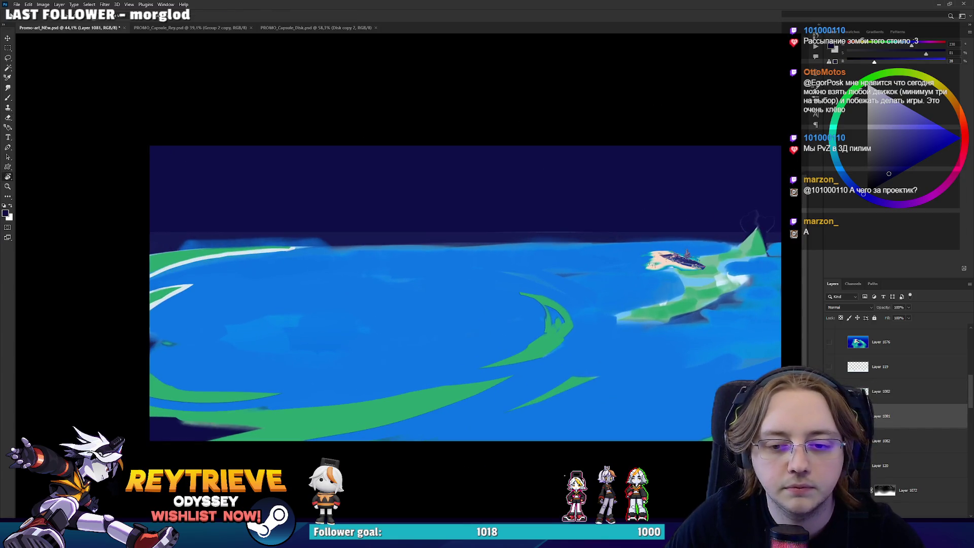
click(897, 440)
click(903, 421)
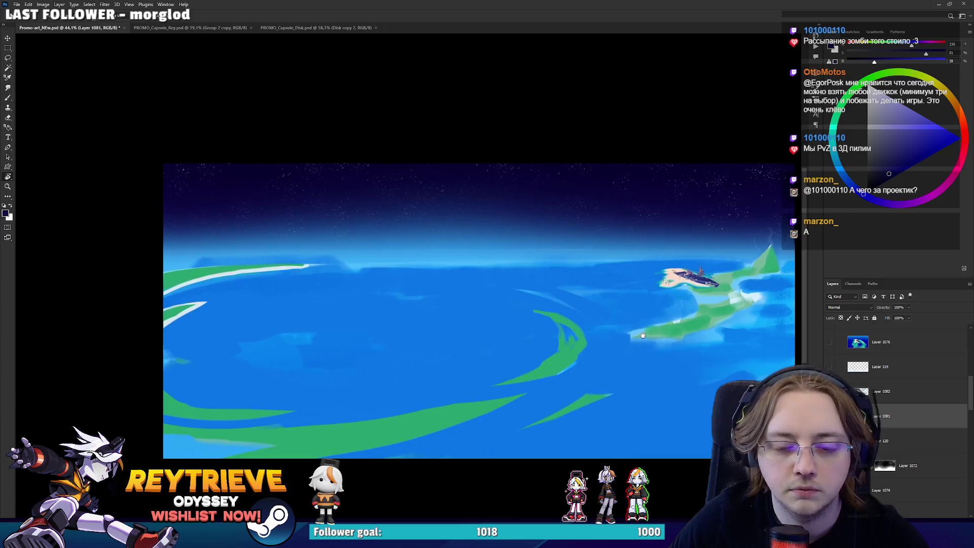
key(b)
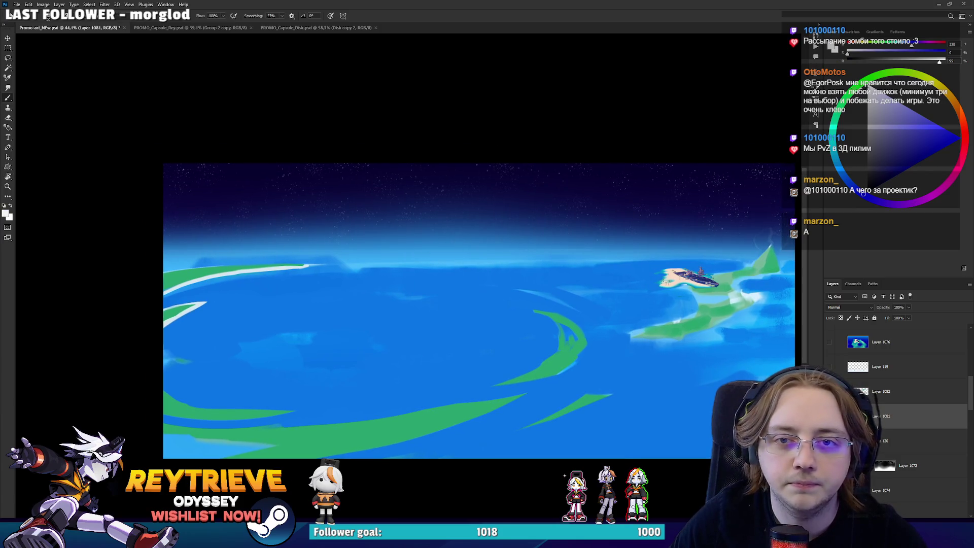
right_click(650, 299)
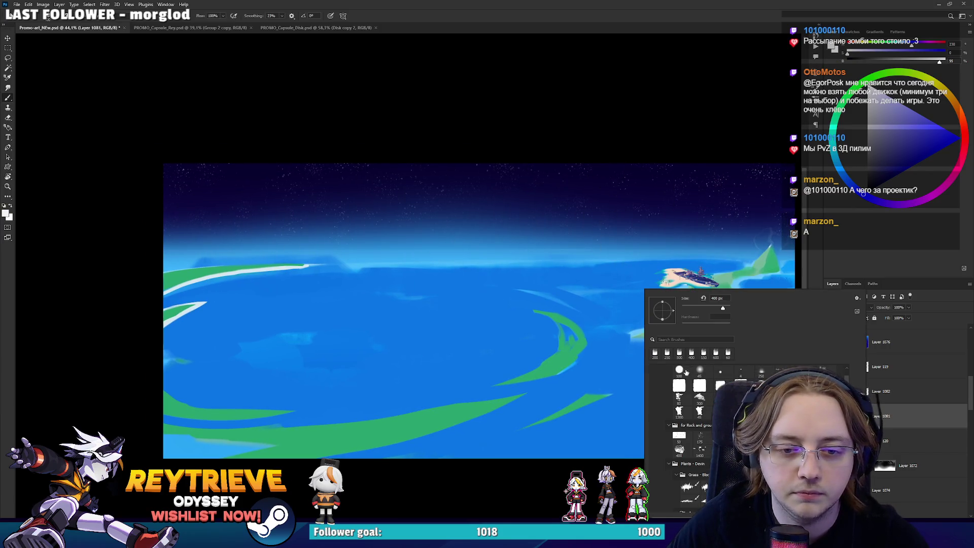
double_click(680, 370)
On a new layer, paint a long white stroke along the horizon and transform it into a band.
key(ctrl+shift+alt+n)
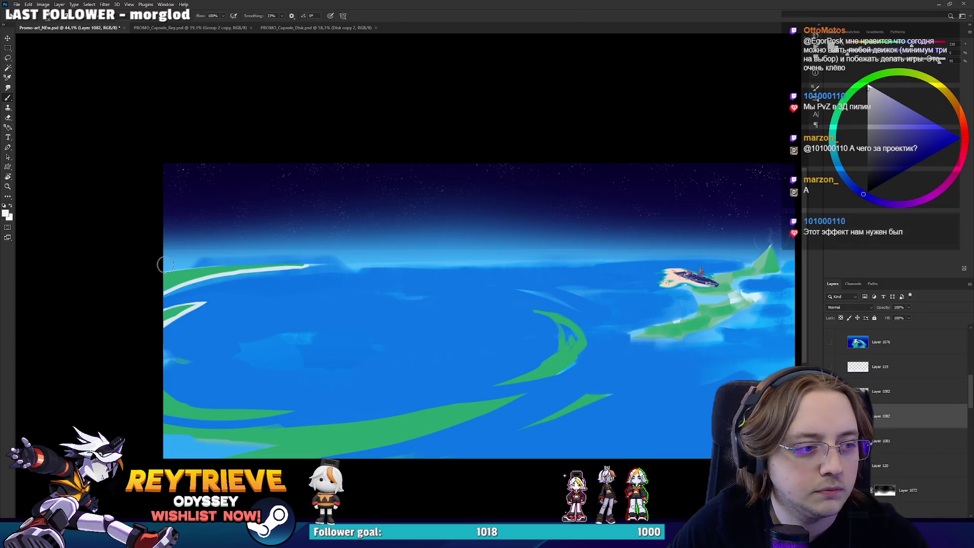
drag(165, 265, 644, 264)
mouse_move(557, 263)
mouse_down()
mouse_move(400, 293)
mouse_move(370, 314)
mouse_move(479, 272)
mouse_move(487, 257)
mouse_move(448, 316)
mouse_up()
key(ctrl+t)
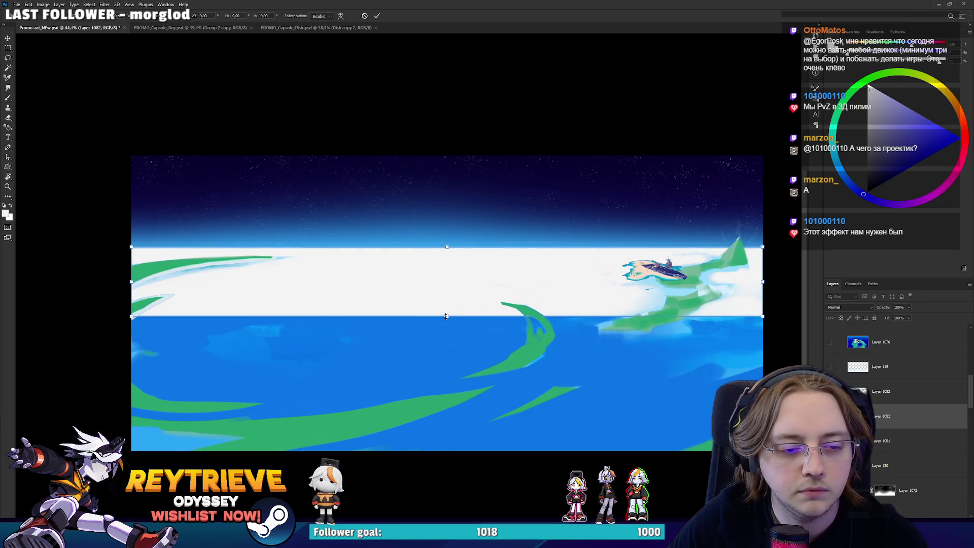
key(Return)
Add a layer mask and fade out part of the white band, leaving a thin glowing horizon.
key(e)
right_click(479, 297)
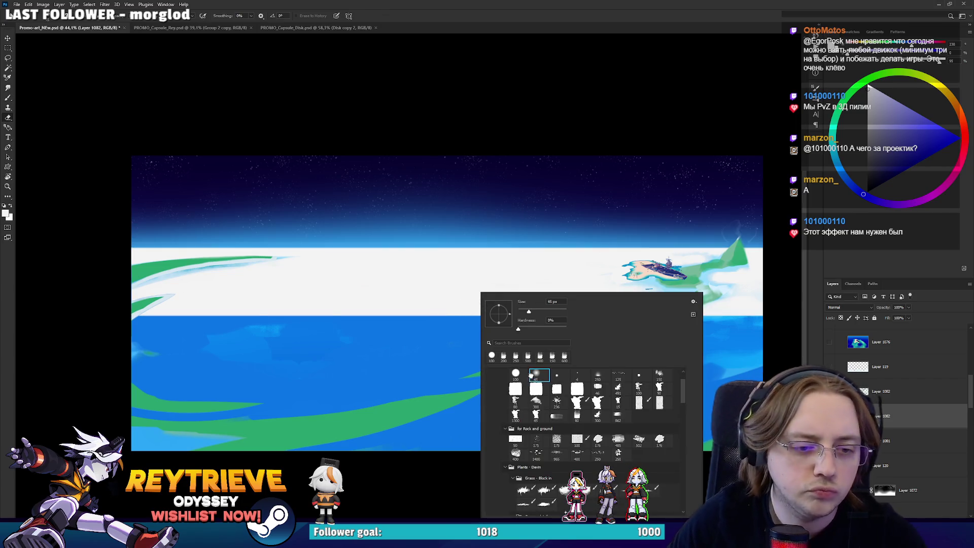
click(882, 513)
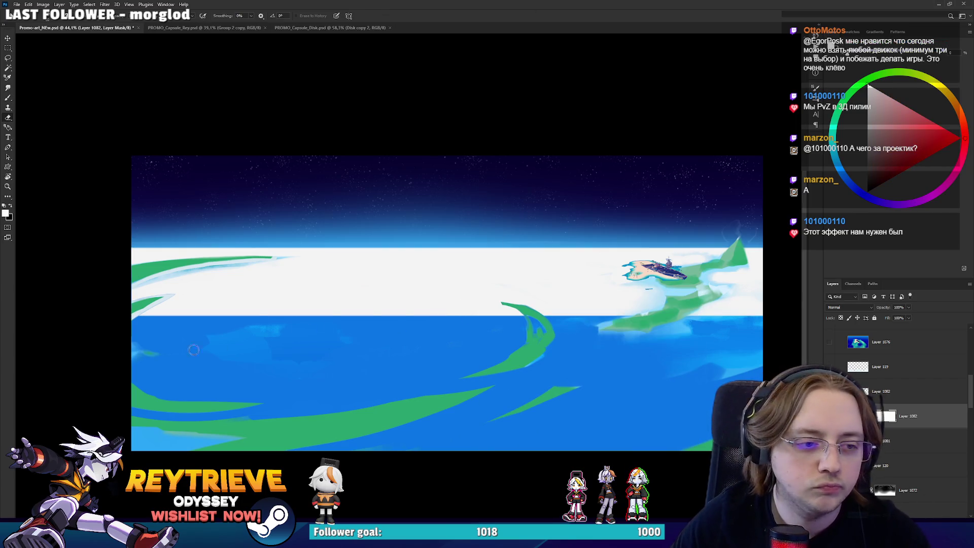
mouse_move(114, 312)
mouse_down()
mouse_move(98, 320)
mouse_move(705, 317)
mouse_up()
key(space)
mouse_move(705, 317)
mouse_down()
mouse_move(64, 339)
mouse_move(630, 305)
mouse_up()
scroll(631, 299, down, 2)
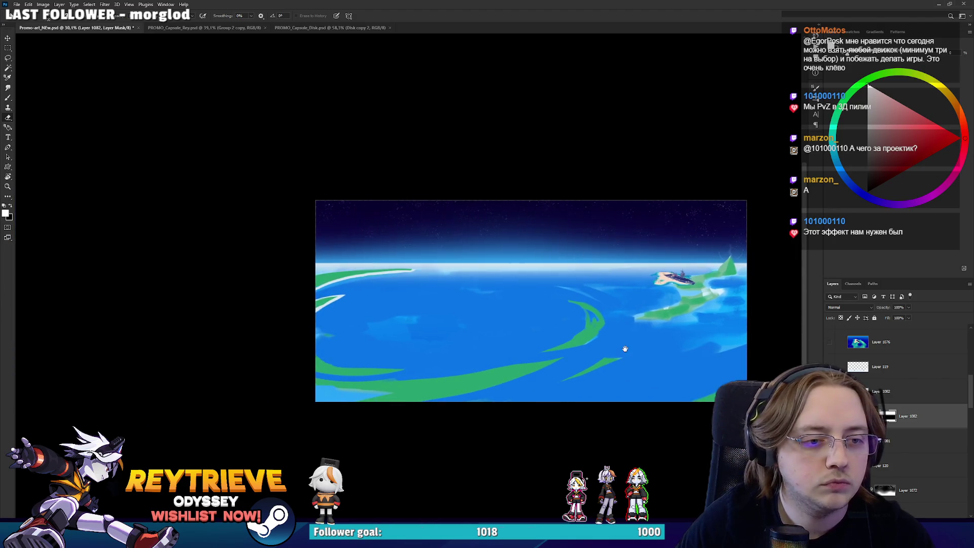
scroll(625, 348, up, 3)
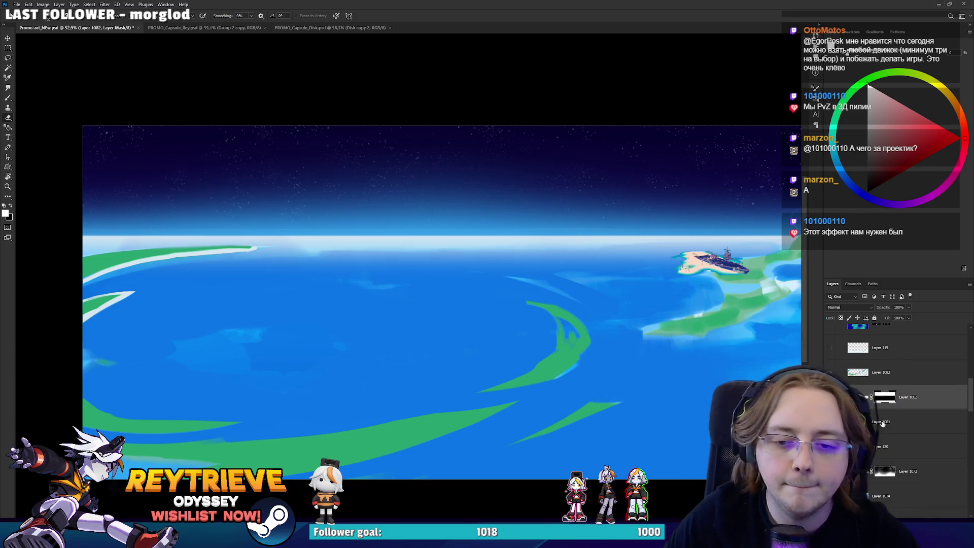
click(883, 421)
scroll(586, 361, down, 2)
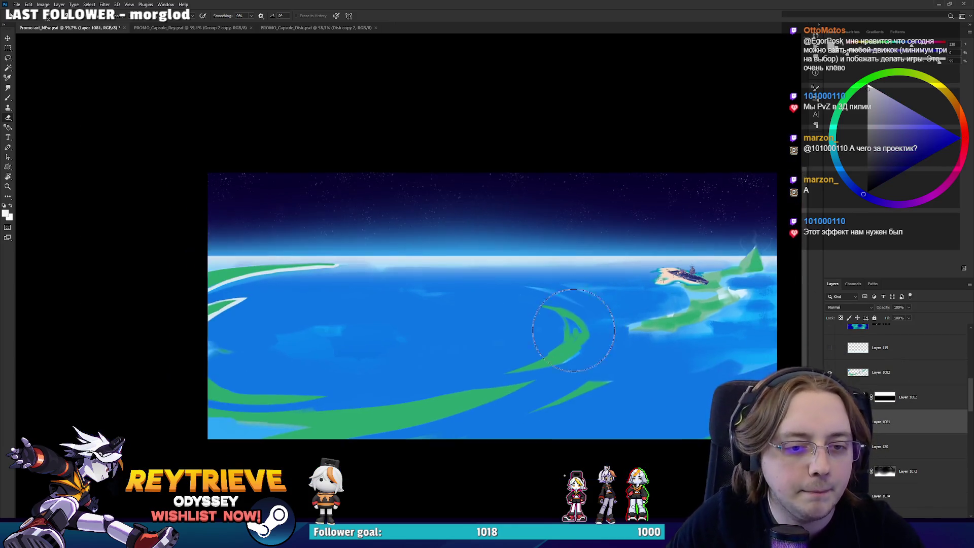
Move the ship island on Layer 1078 about 210 px to the left.
drag(586, 361, 568, 324)
scroll(908, 416, up, 3)
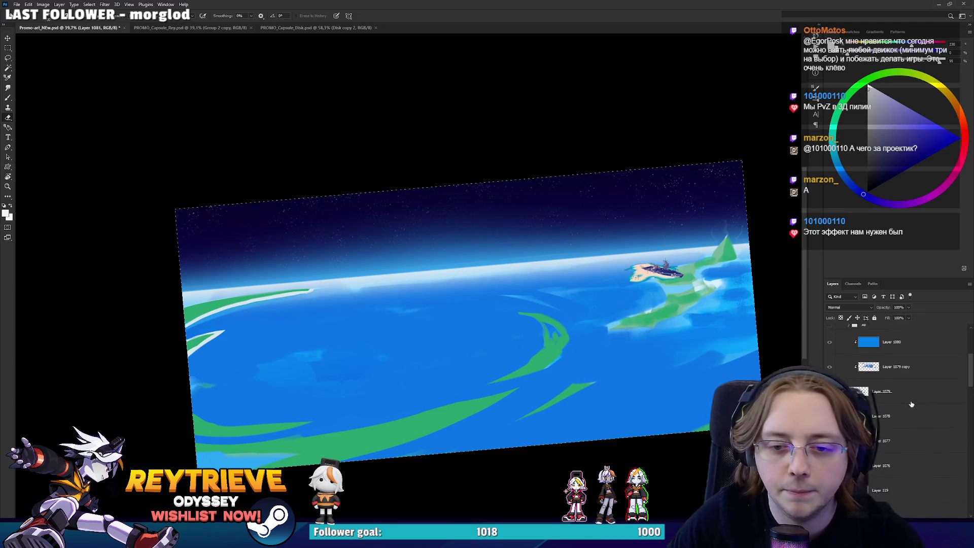
click(874, 408)
scroll(737, 282, up, 3)
scroll(727, 260, up, 3)
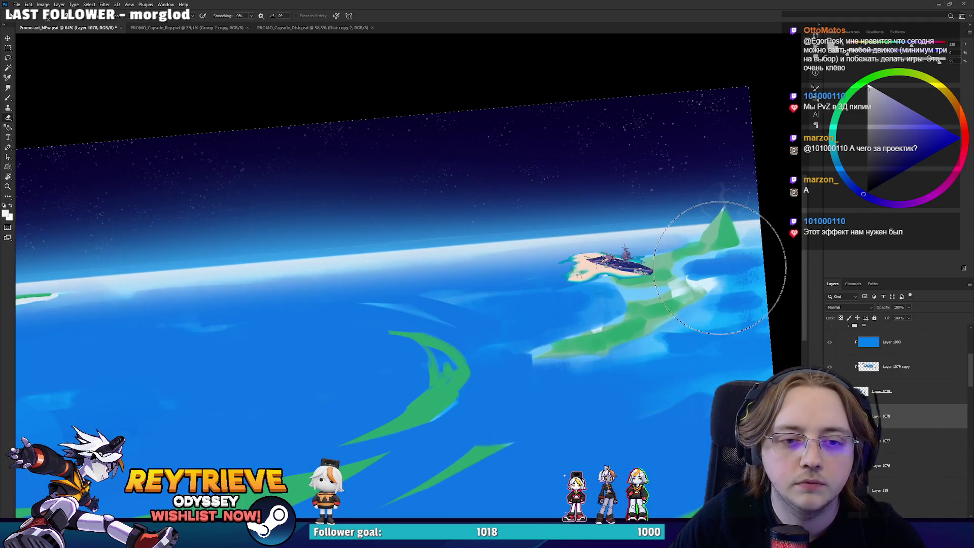
scroll(761, 282, down, 3)
key(r)
drag(761, 282, 723, 322)
scroll(730, 314, up, 2)
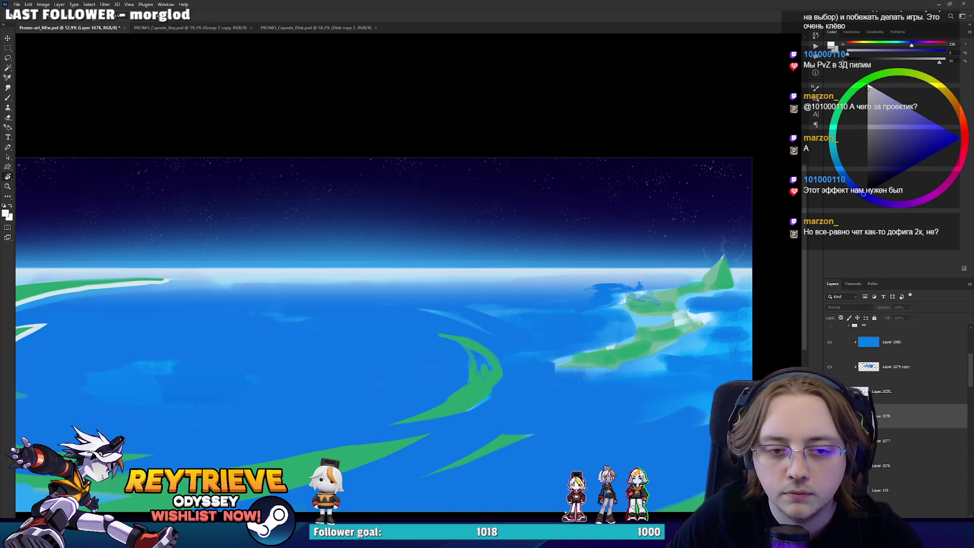
scroll(650, 304, up, 5)
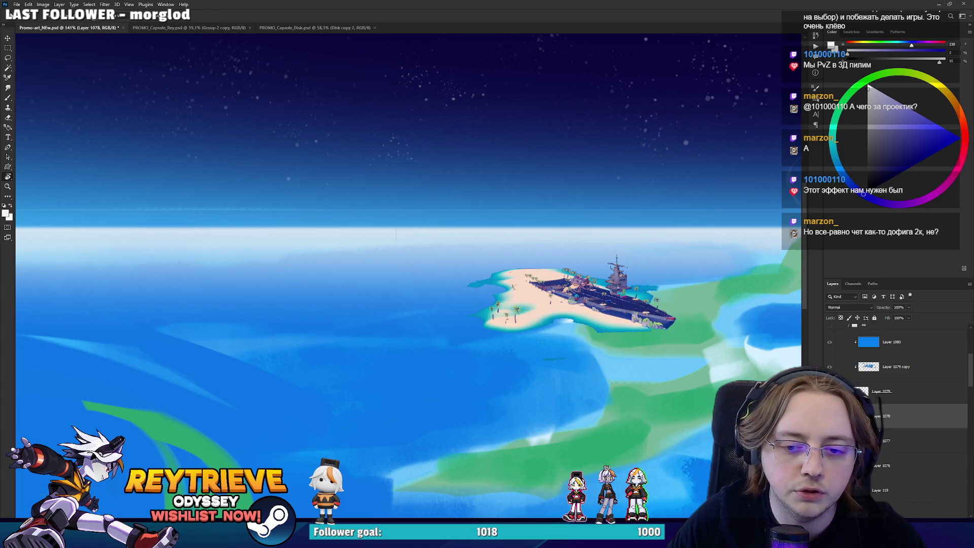
mouse_move(645, 320)
mouse_down()
mouse_move(444, 342)
mouse_move(447, 333)
mouse_up()
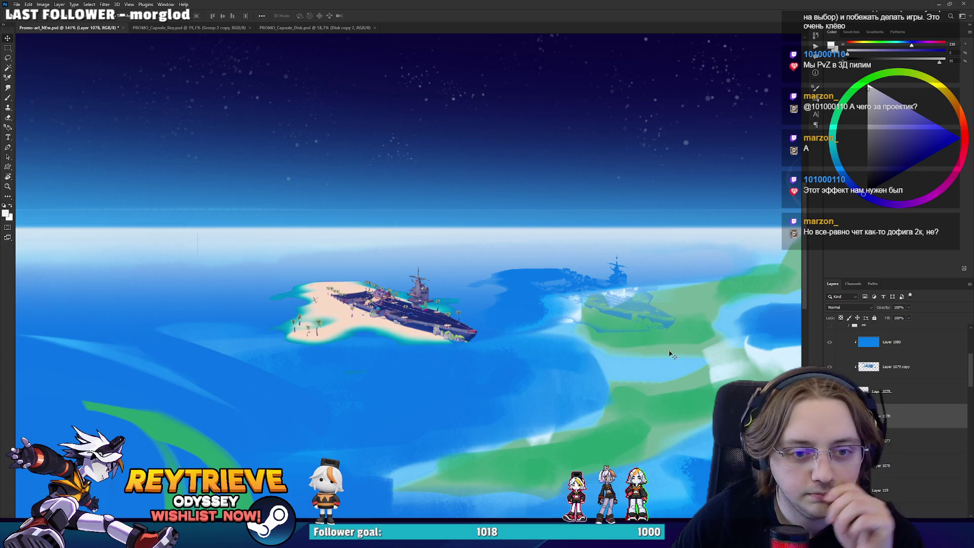
scroll(903, 406, down, 4)
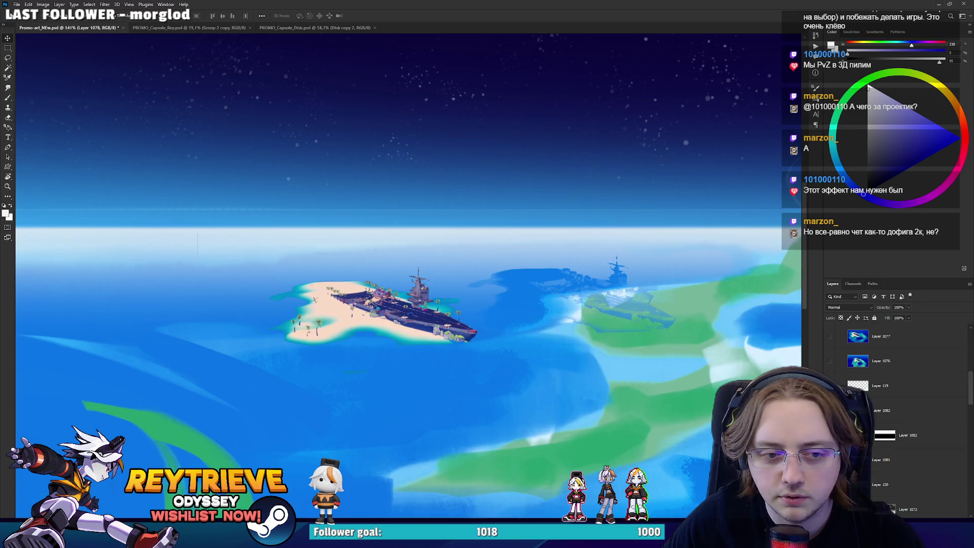
On Layer 1082, erase the faint ghost ship and its shadow.
click(943, 409)
key(r)
drag(598, 317, 596, 219)
key(v)
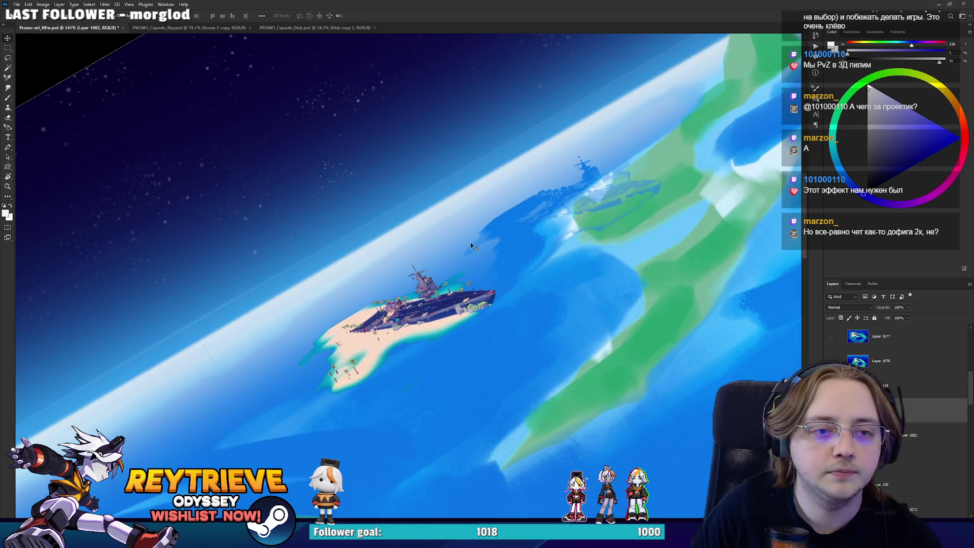
key(e)
drag(513, 217, 593, 183)
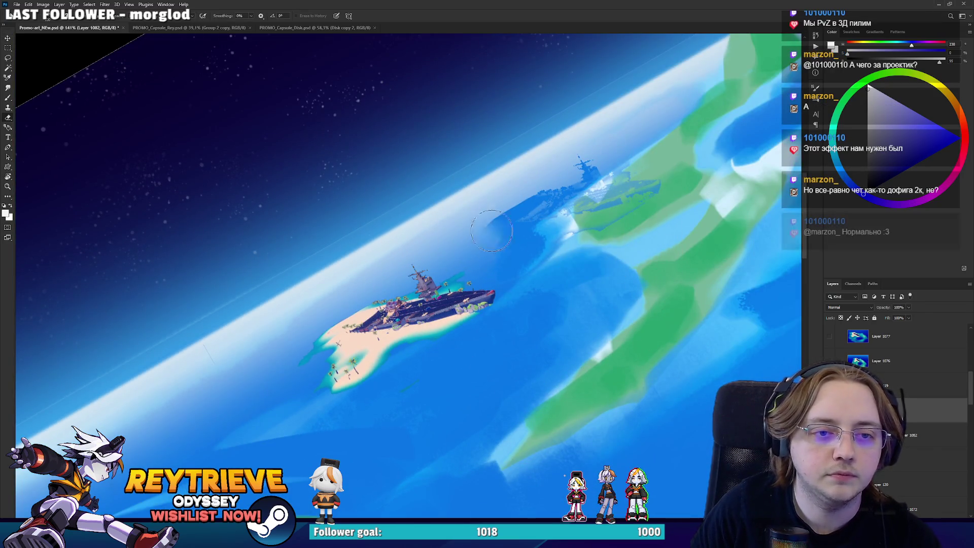
Sample the land green and paint over the dark blue patches on the land.
key(b)
alt+click(663, 171)
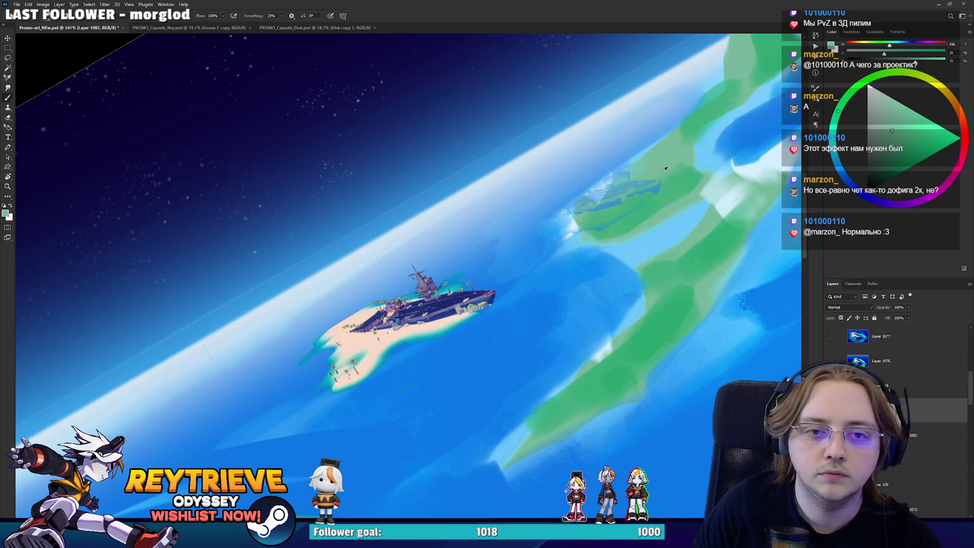
drag(641, 199, 607, 217)
key(bracketleft)
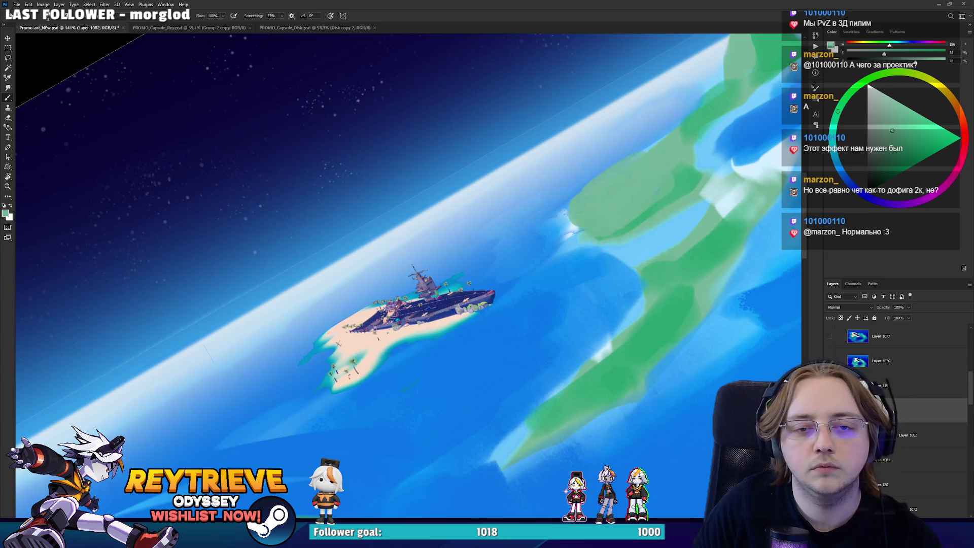
scroll(613, 187, down, 5)
key(r)
mouse_move(598, 305)
mouse_down()
mouse_move(623, 323)
mouse_move(649, 304)
mouse_up()
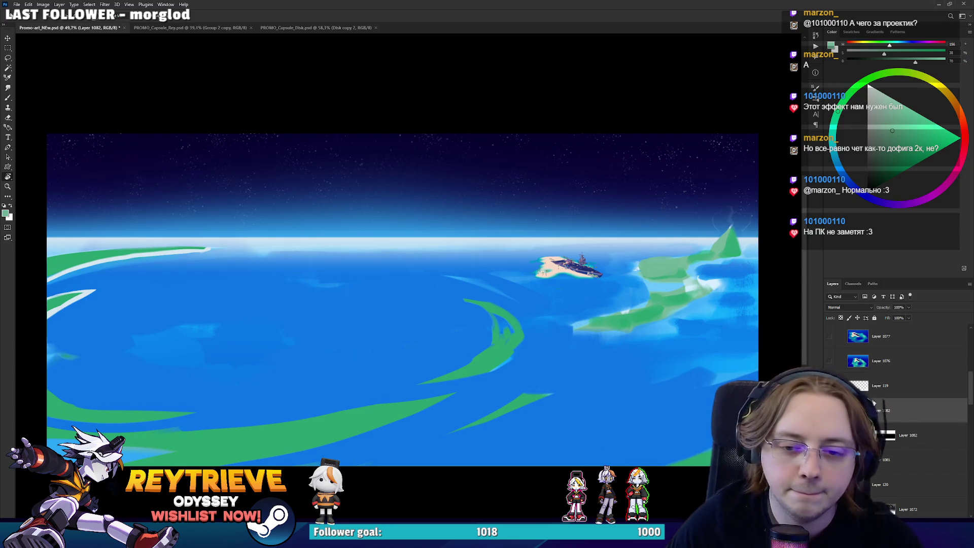
Shrink the ship island with Free Transform and nudge it left, cancelling a second transform.
scroll(928, 436, up, 5)
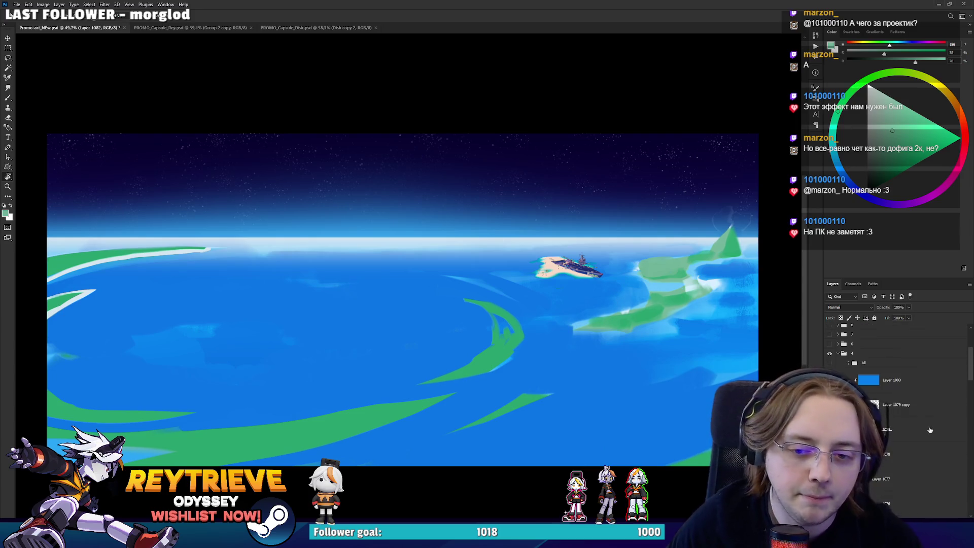
click(928, 453)
scroll(622, 269, up, 3)
key(ctrl+t)
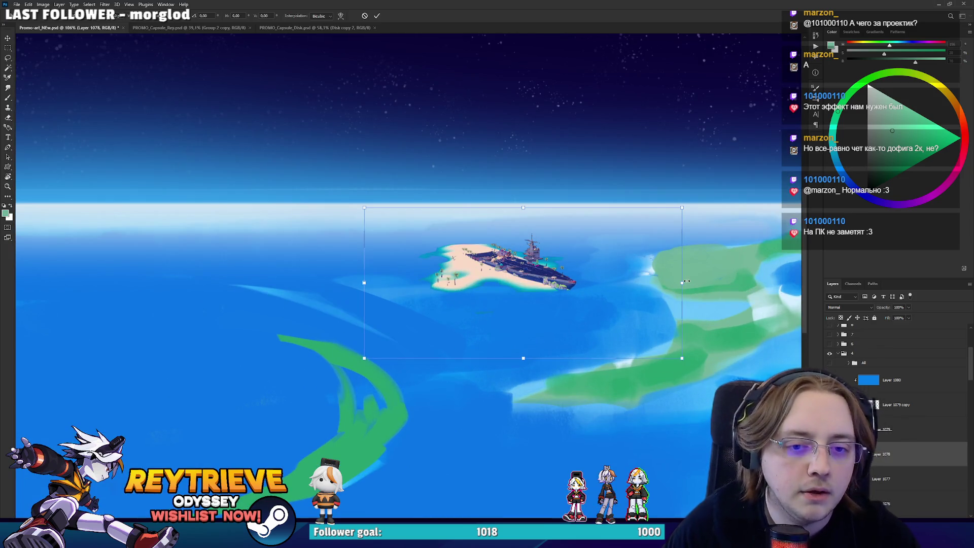
mouse_move(686, 282)
mouse_down()
mouse_move(654, 281)
mouse_move(701, 285)
mouse_up()
key(Return)
key(ctrl+t)
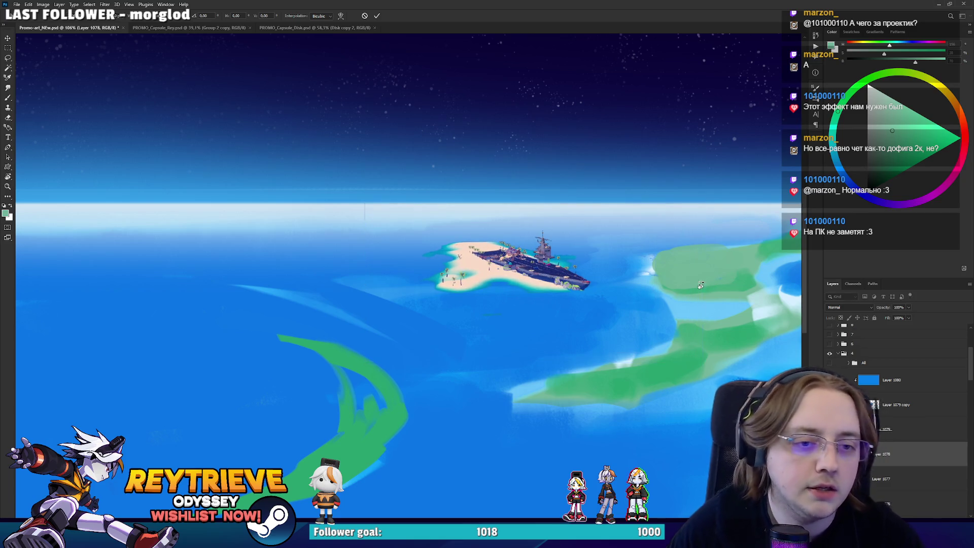
key(Escape)
scroll(510, 279, down, 3)
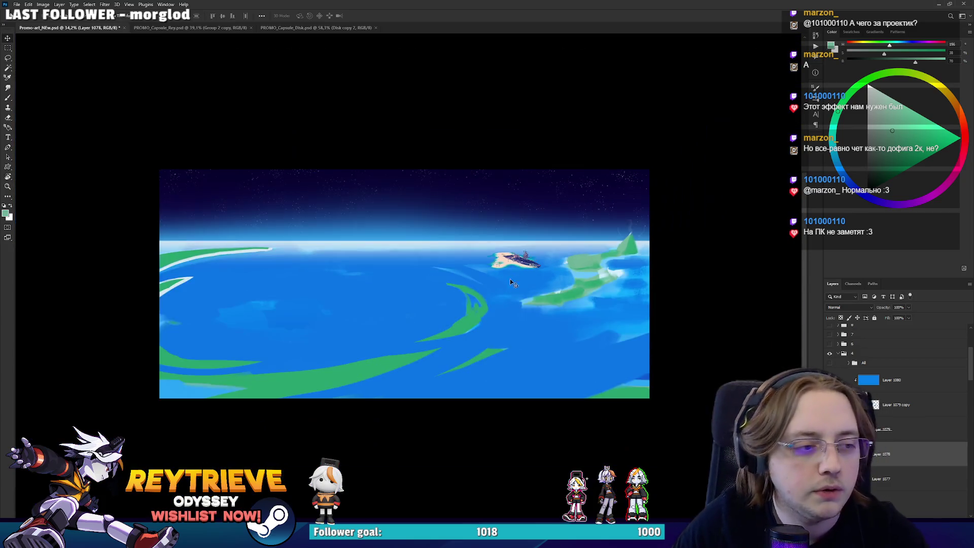
drag(510, 279, 523, 302)
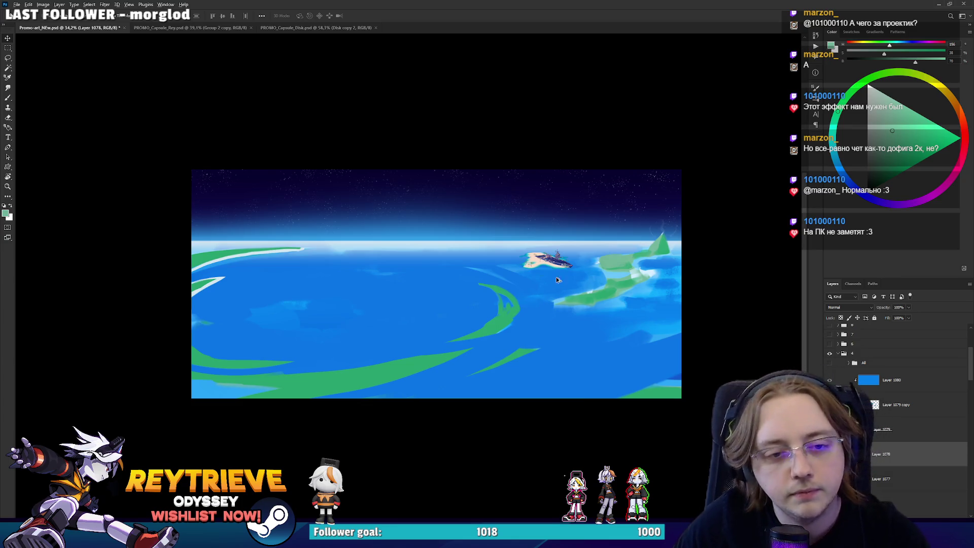
scroll(643, 273, up, 4)
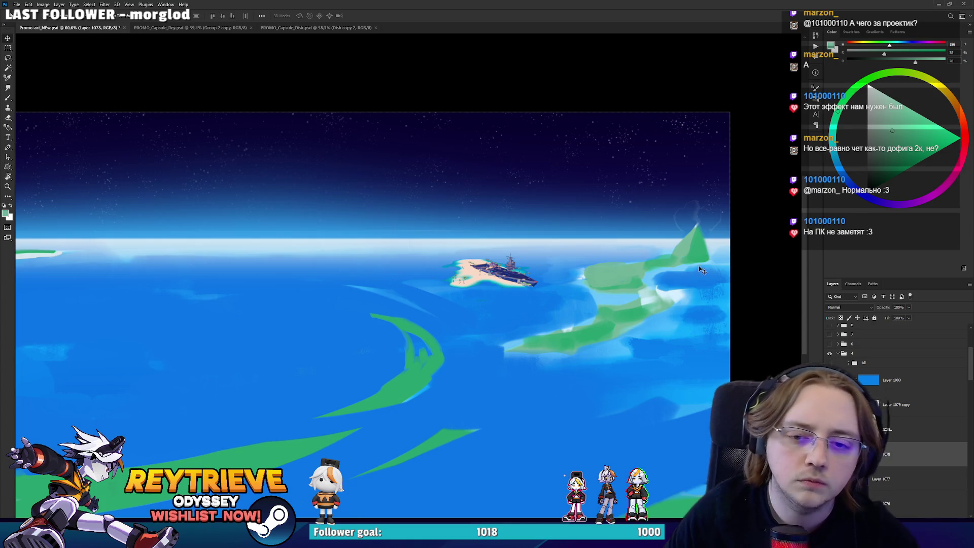
scroll(893, 406, down, 5)
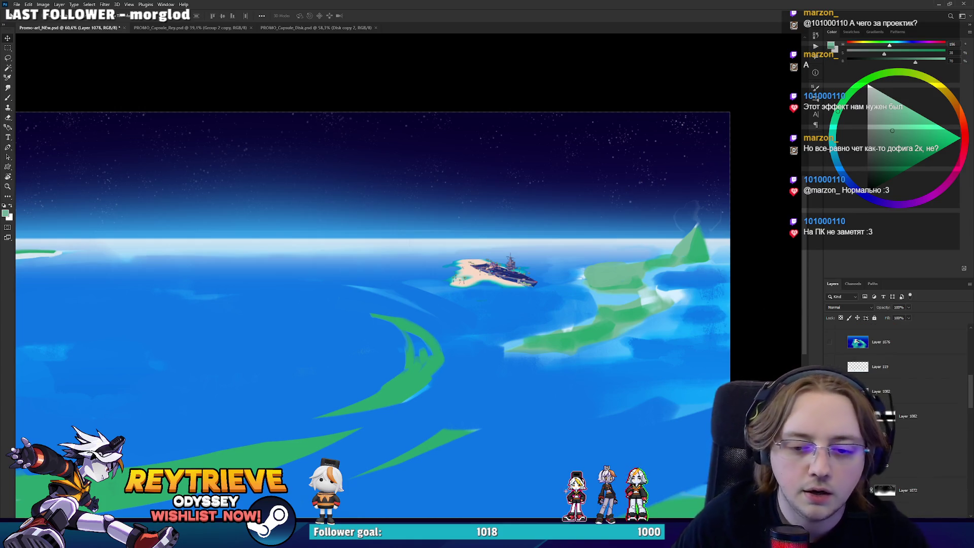
Switch through Layer 1081 and Layer 120, ending with Layer 1082 active.
click(892, 440)
key(e)
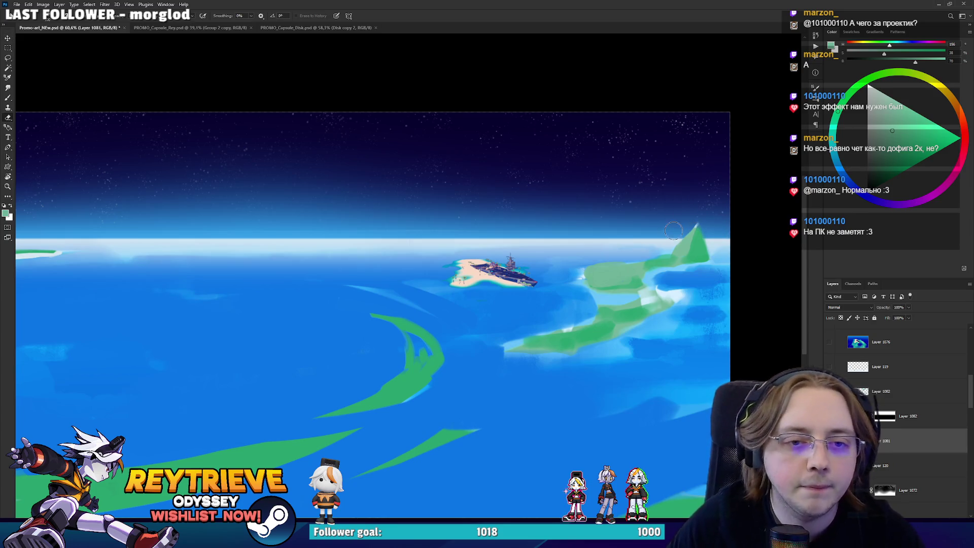
mouse_move(29, 236)
mouse_down()
mouse_move(465, 294)
mouse_move(702, 312)
mouse_up()
scroll(892, 406, down, 1)
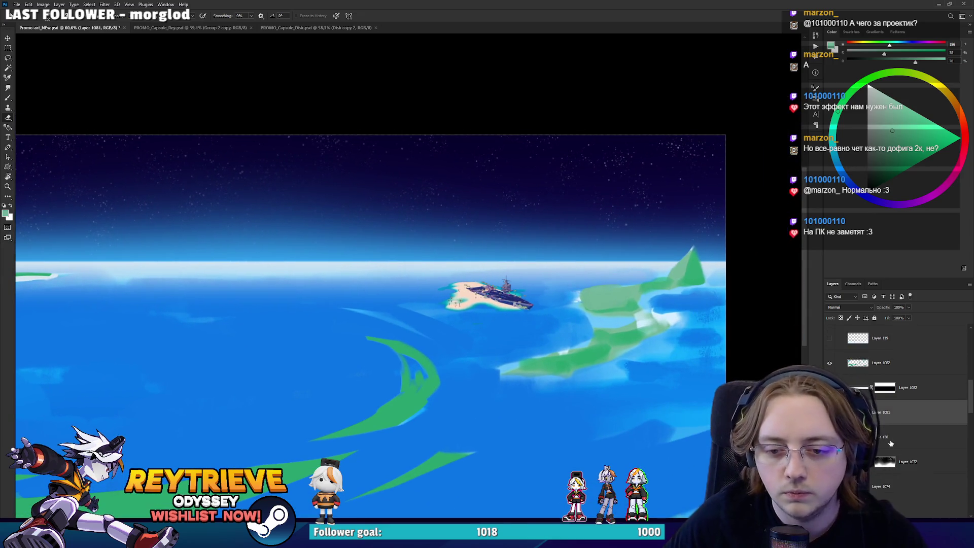
click(892, 437)
click(914, 359)
scroll(600, 322, up, 3)
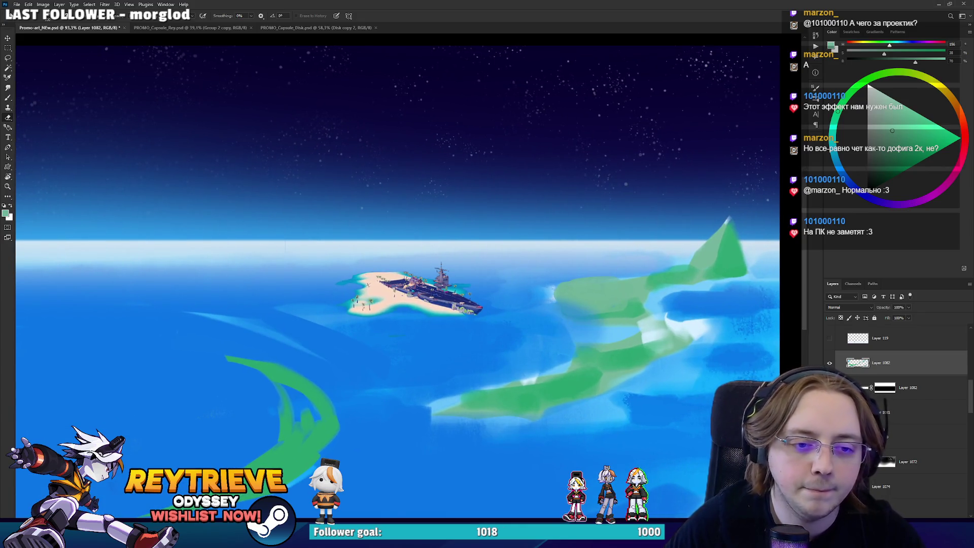
Rotate the view about 30 degrees and erase the lower green strip and the headland's green and white paint.
right_click(581, 317)
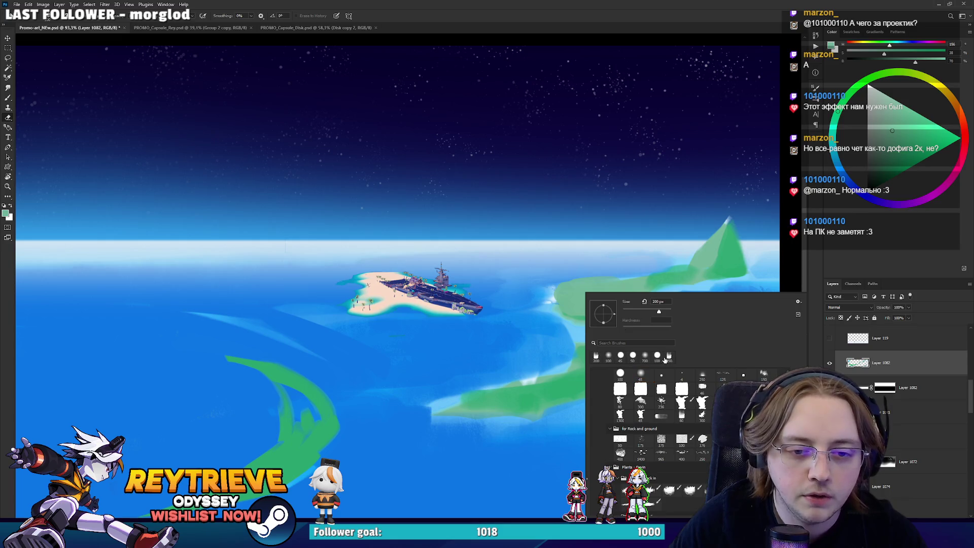
key(Escape)
key(r)
mouse_move(558, 234)
mouse_down()
mouse_move(614, 223)
mouse_move(517, 253)
mouse_move(537, 182)
mouse_move(523, 256)
mouse_up()
key(e)
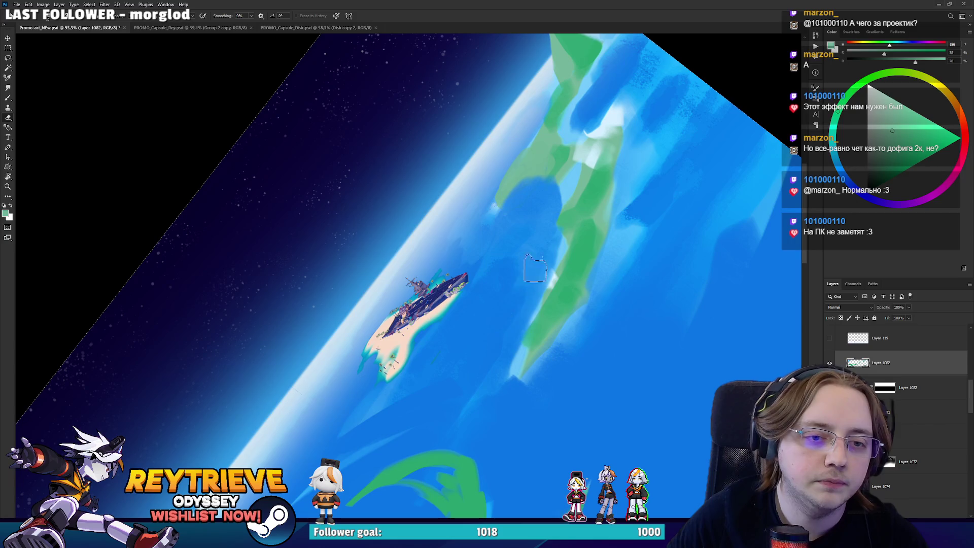
mouse_move(506, 312)
mouse_down()
mouse_move(553, 264)
mouse_move(570, 187)
mouse_up()
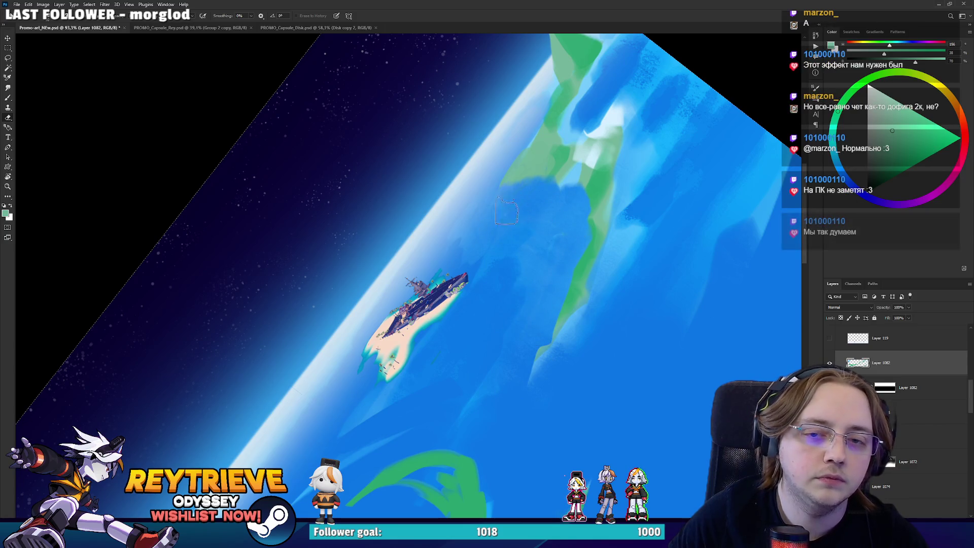
scroll(588, 144, down, 2)
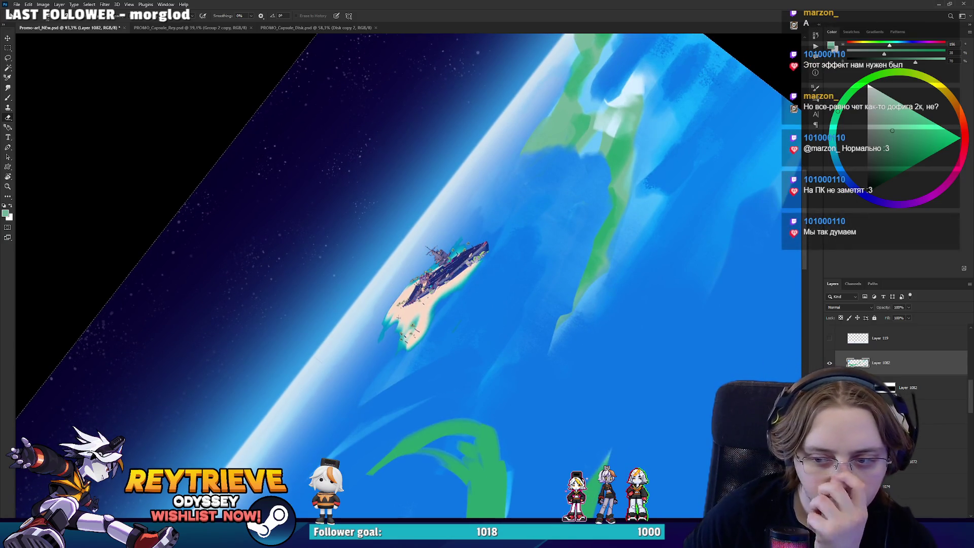
mouse_move(606, 117)
mouse_down()
mouse_move(611, 147)
mouse_move(606, 126)
mouse_move(659, 213)
mouse_up()
Switch back to the brush with a different preset and sample greens from the headland.
key(b)
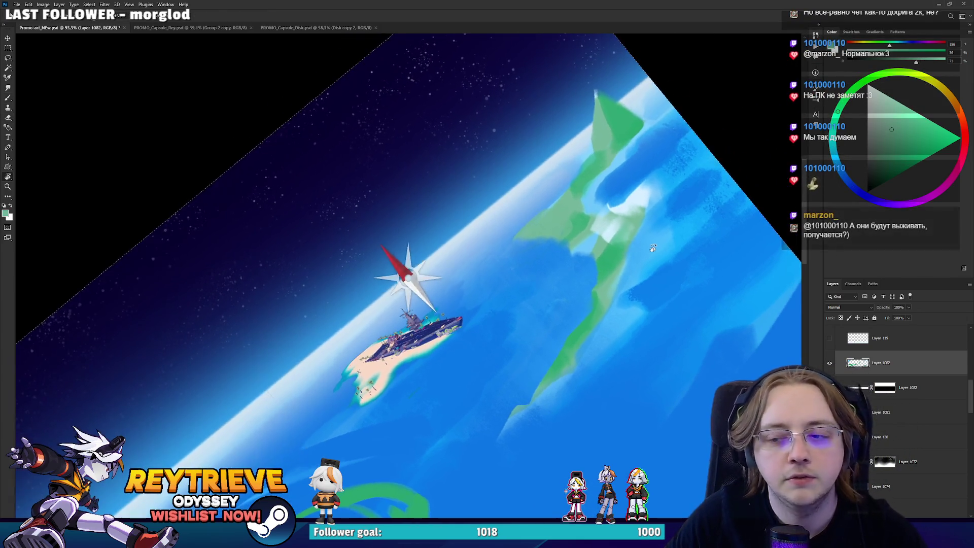
right_click(677, 246)
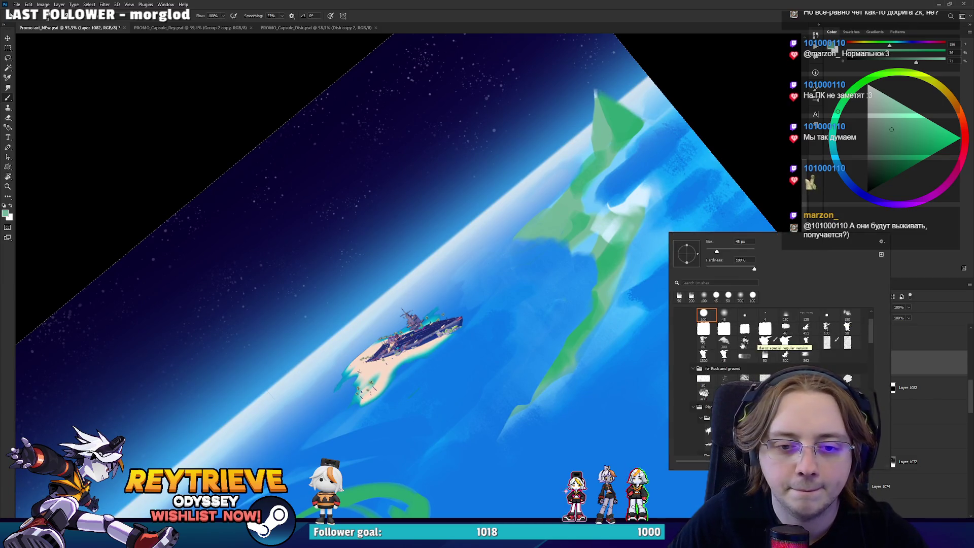
click(724, 354)
key(Return)
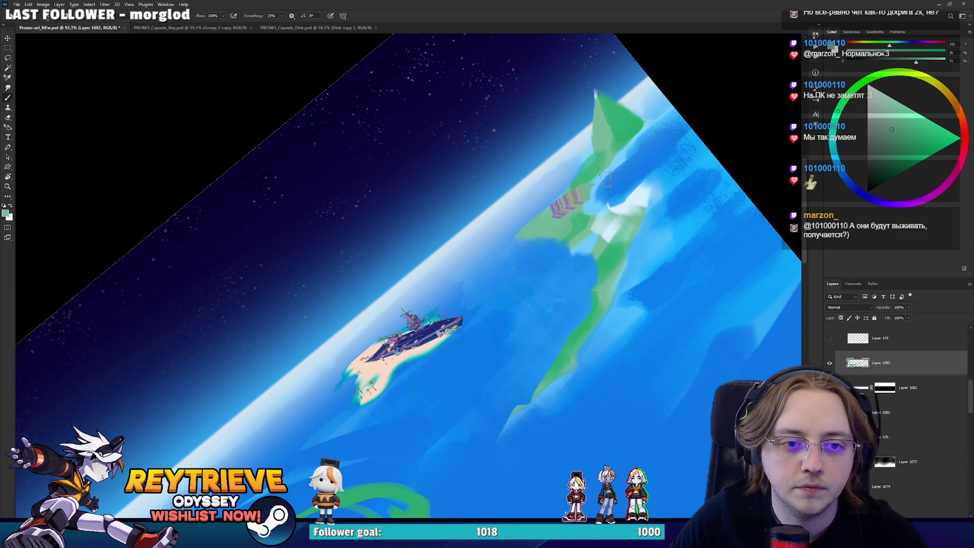
right_click(618, 192)
click(706, 302)
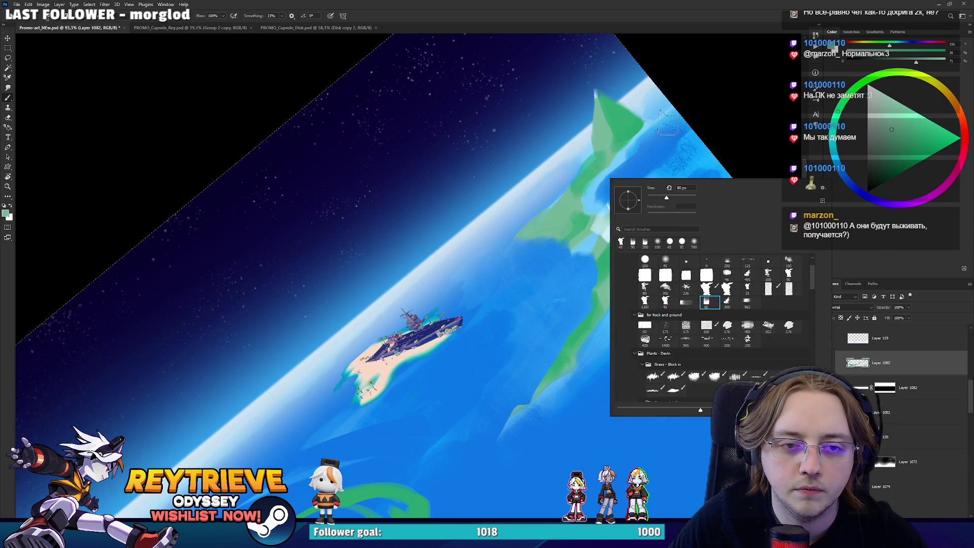
key(Return)
alt+click(619, 147)
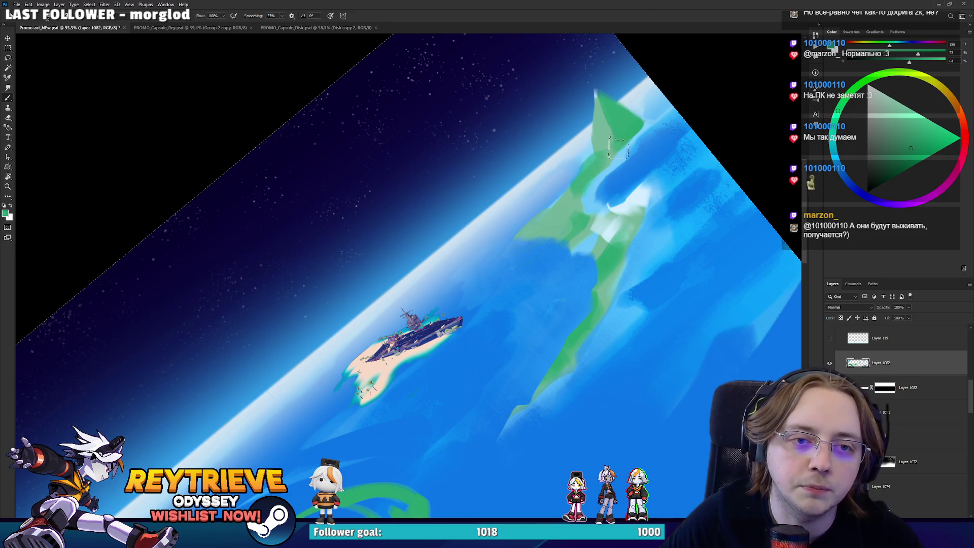
alt+click(596, 162)
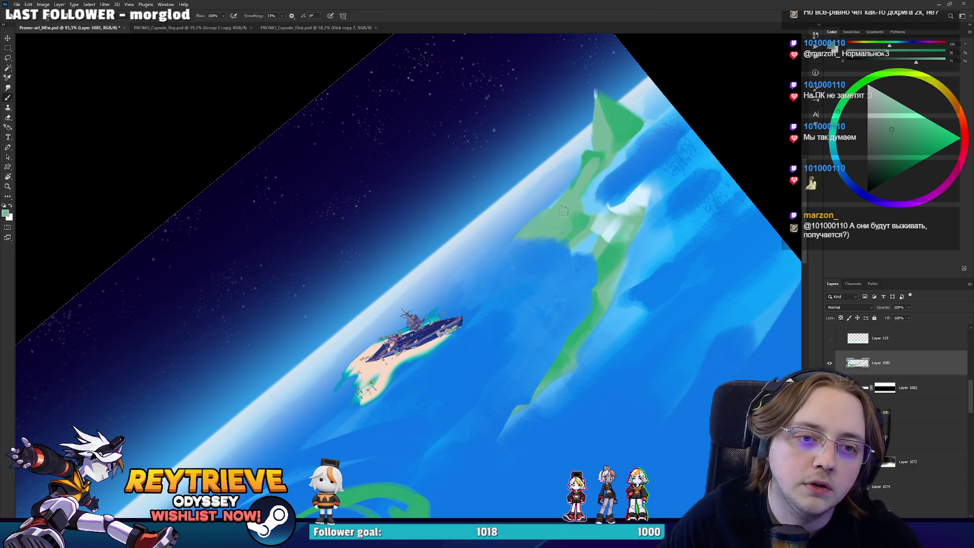
Tilt the view and paint a pale whitish stroke along the headland shore.
mouse_move(563, 211)
mouse_down()
mouse_move(571, 234)
mouse_move(527, 398)
mouse_up()
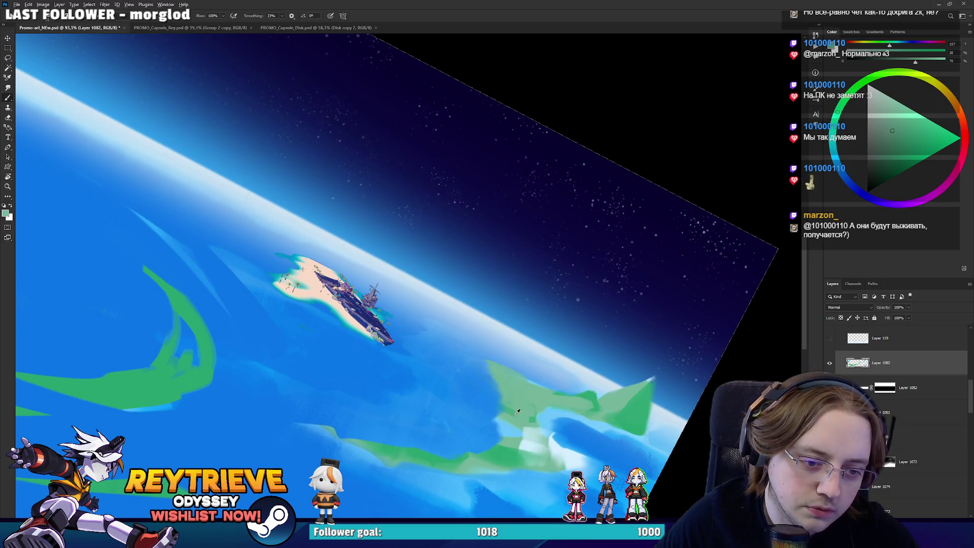
mouse_move(527, 389)
mouse_down()
mouse_move(568, 284)
mouse_move(558, 202)
mouse_move(587, 255)
mouse_up()
alt+click(587, 255)
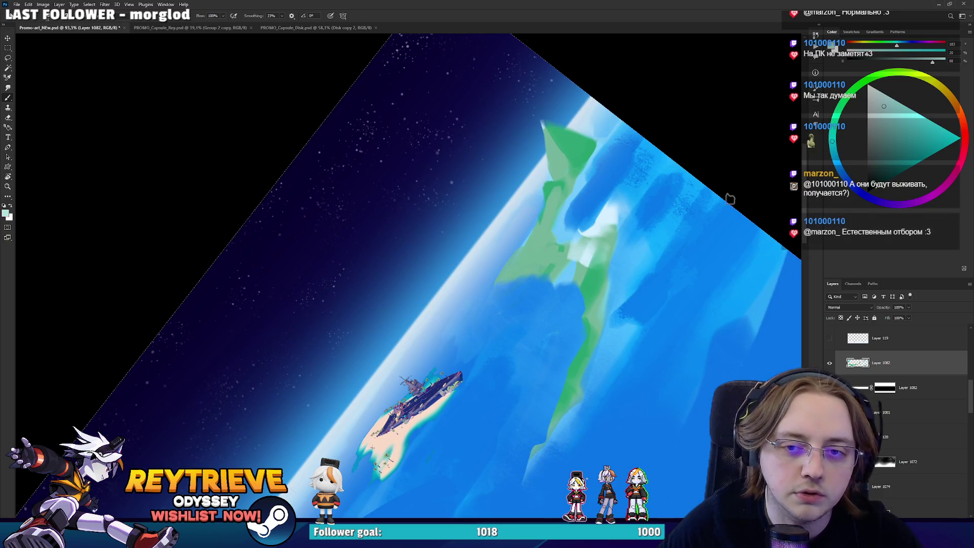
alt+click(606, 270)
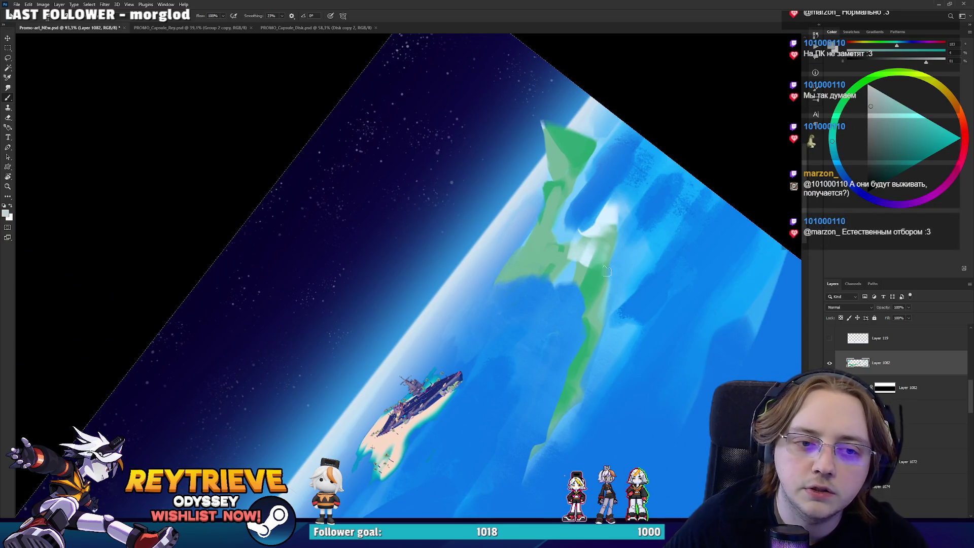
drag(568, 278, 498, 278)
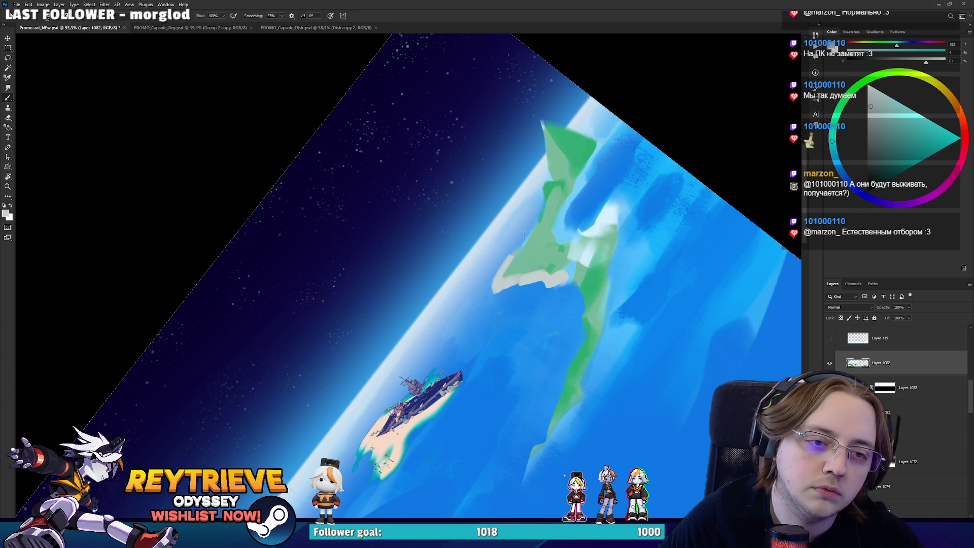
Turn the canvas to a new angle, sample headland greens, then switch to Unreal Engine.
key(e)
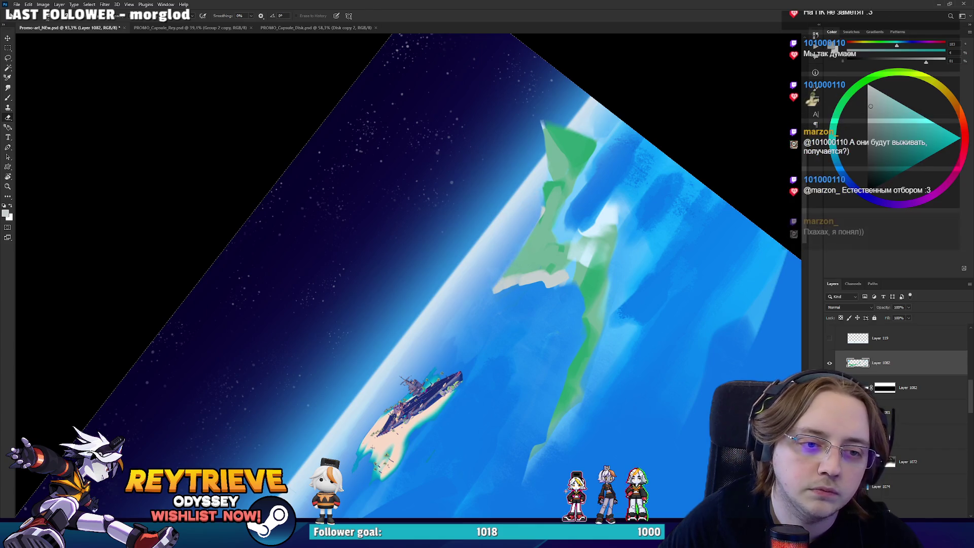
key(r)
mouse_move(496, 248)
mouse_down()
mouse_move(427, 485)
mouse_move(406, 481)
mouse_up()
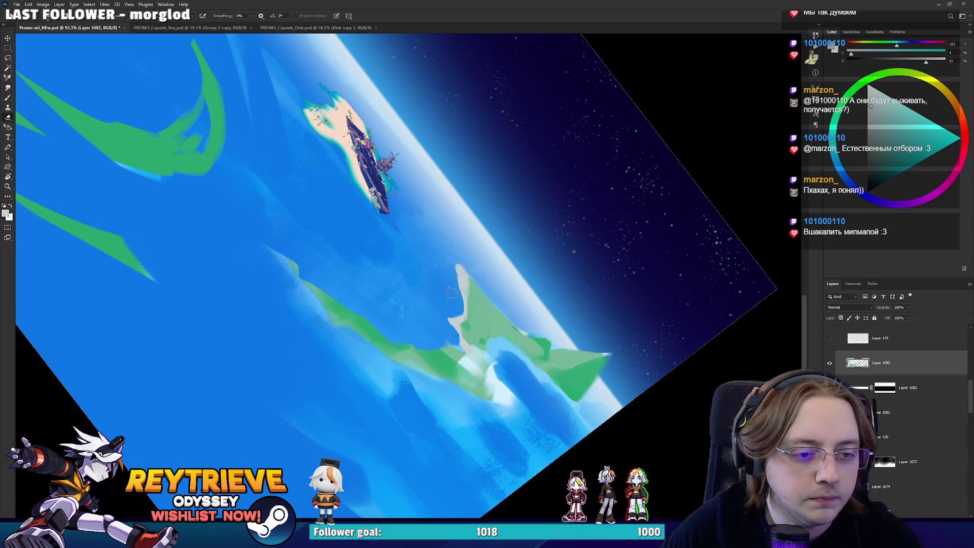
mouse_move(436, 300)
mouse_down()
mouse_move(507, 152)
mouse_move(554, 86)
mouse_up()
key(b)
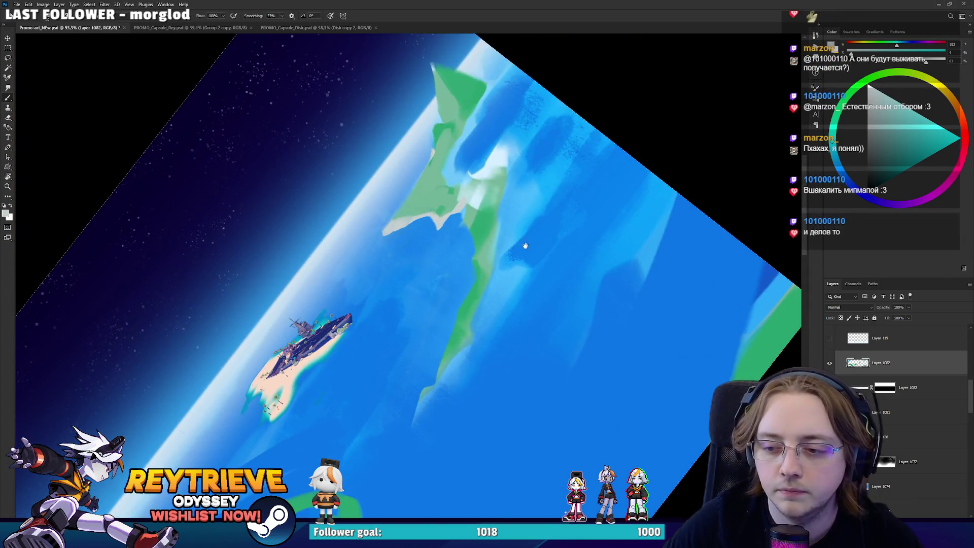
drag(524, 246, 549, 259)
alt+click(417, 243)
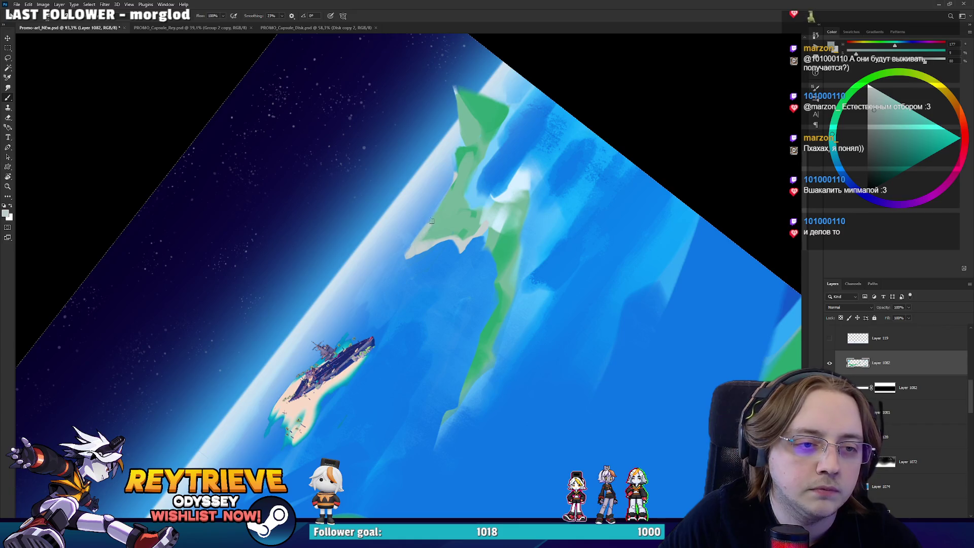
alt+click(463, 173)
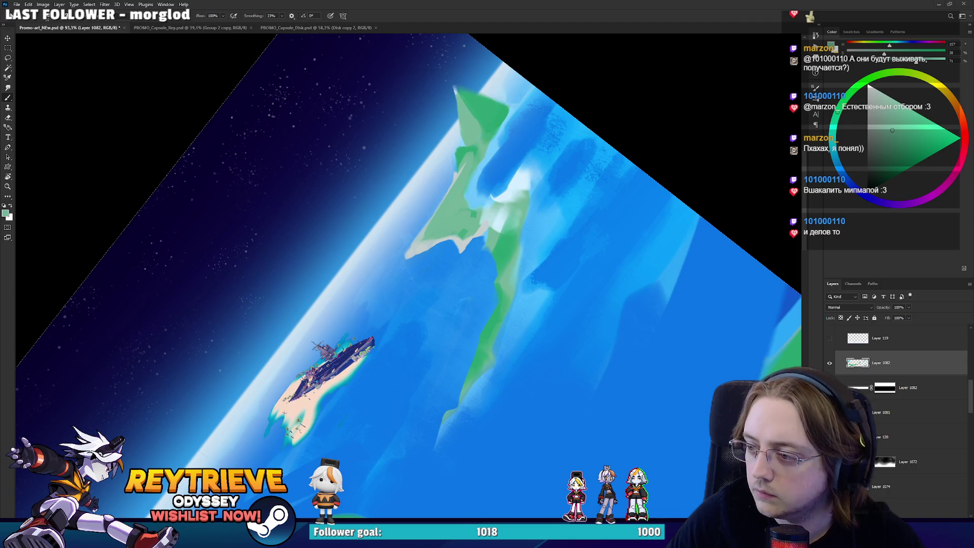
key(alt+Tab)
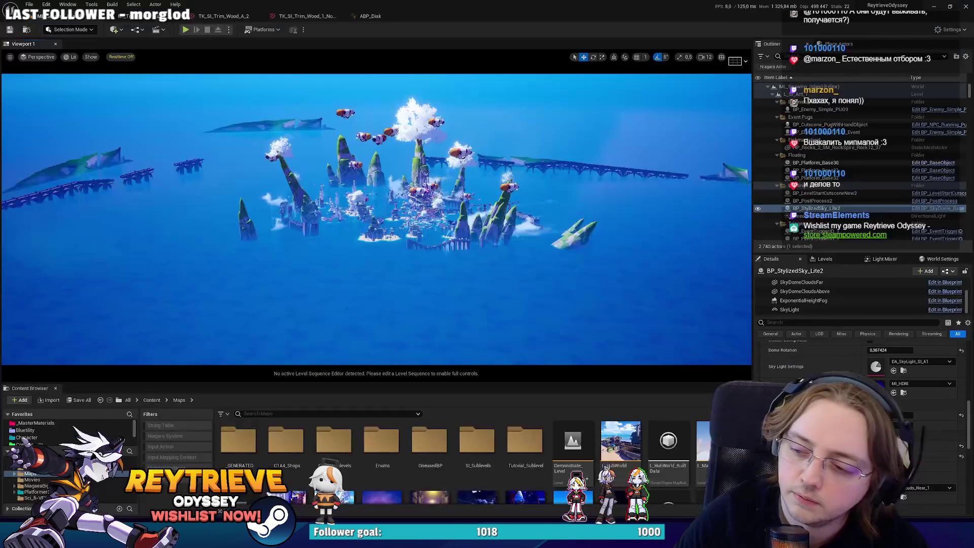
Open L_HubWorld without saving changes and set the viewport field of view to about 85.
double_click(623, 444)
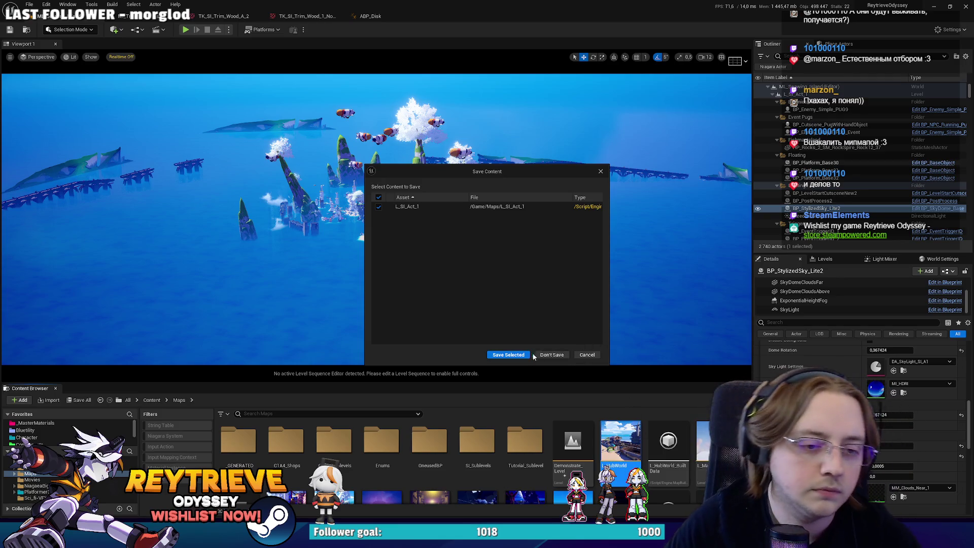
click(550, 356)
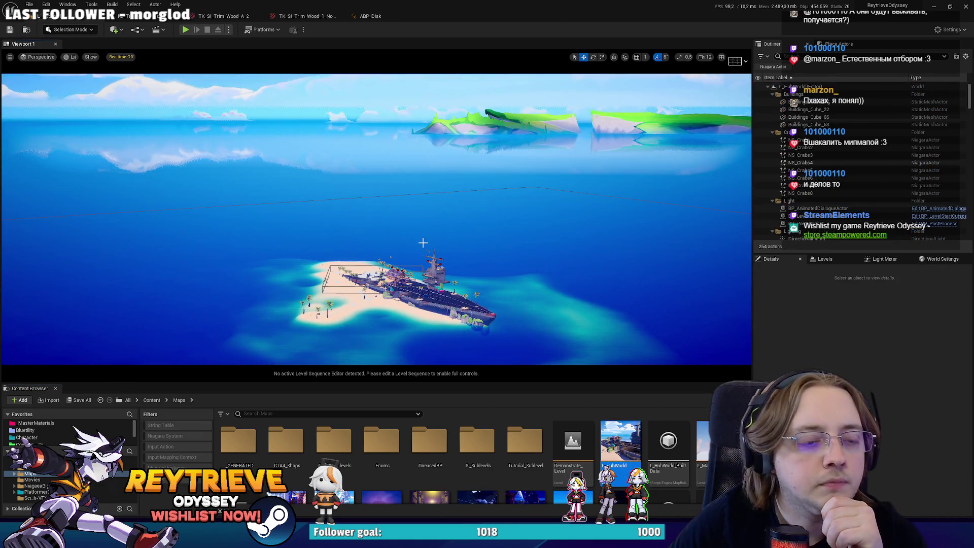
click(10, 57)
drag(79, 129, 94, 129)
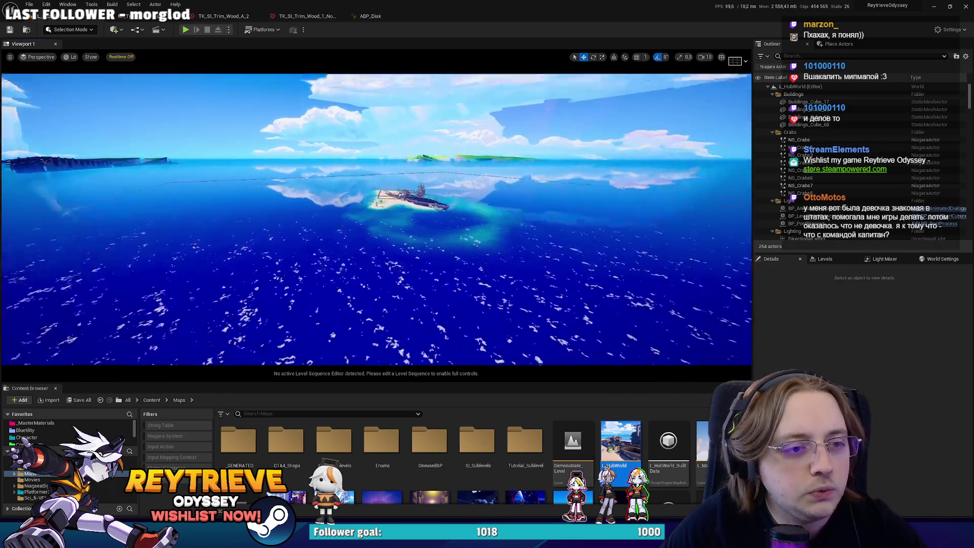
Fly the camera to the computer desk on the ship island and select BP_ChooseLevelHub.
key(w)
scroll(376, 219, down, 3)
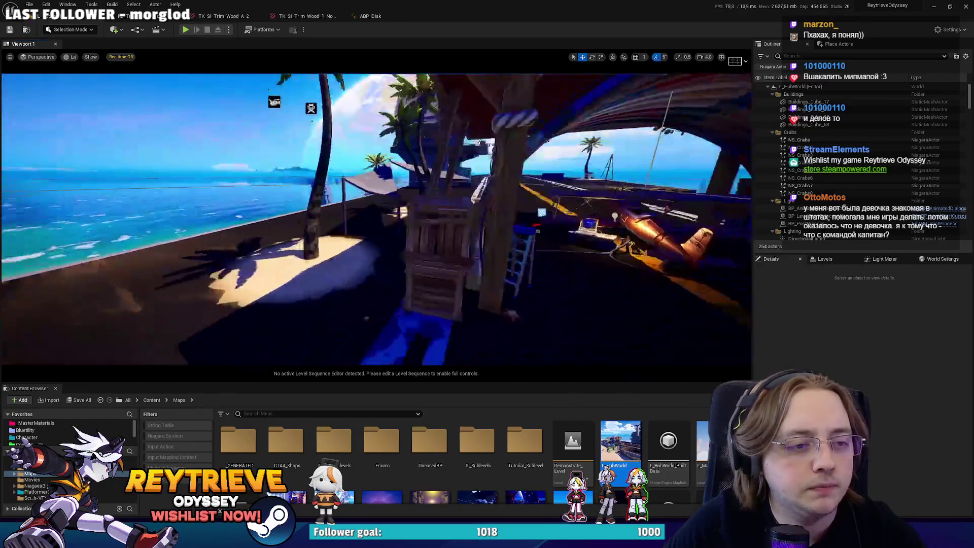
key(w)
scroll(376, 219, down, 2)
click(373, 161)
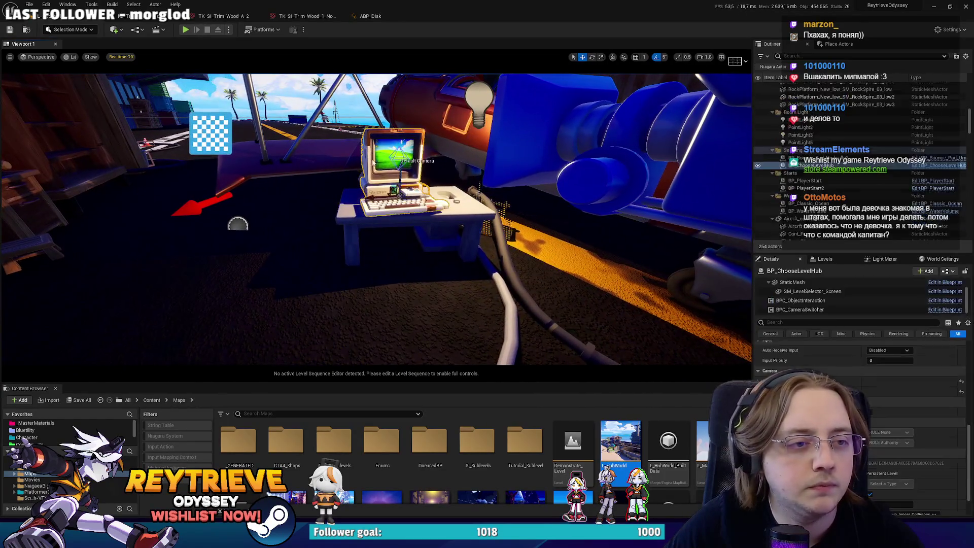
Locate the actor's blueprint and browse through HUB_Models and UI_Hub into the Texturs folder.
right_click(373, 162)
click(415, 175)
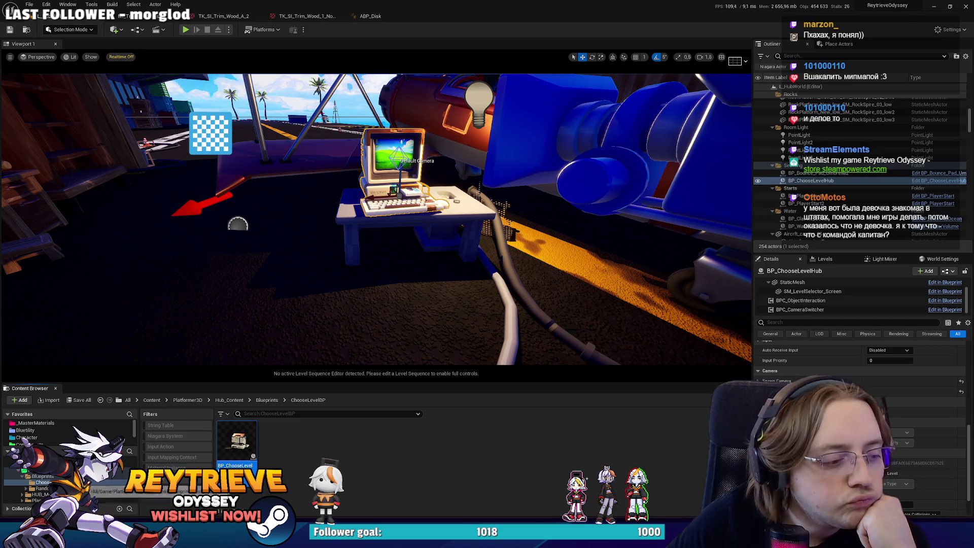
click(40, 495)
click(40, 482)
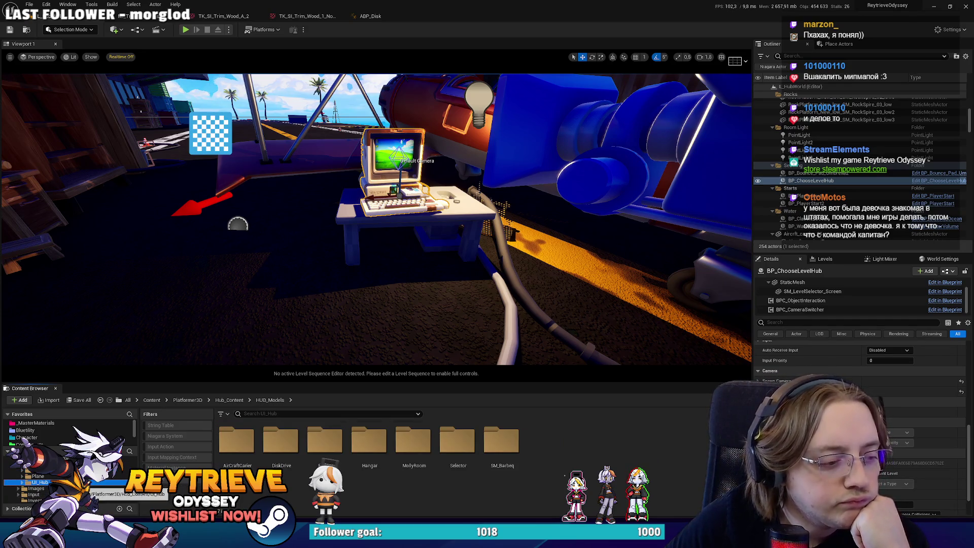
double_click(285, 461)
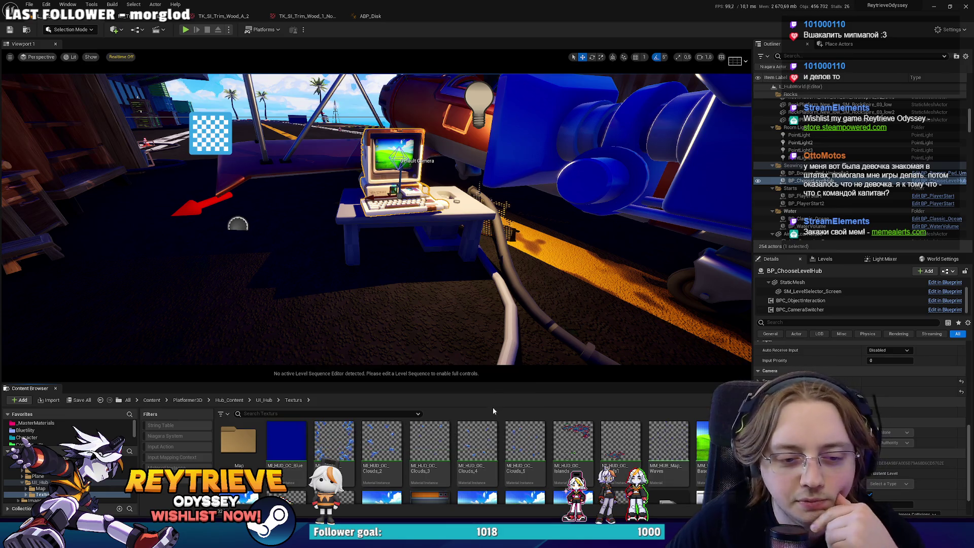
Enlarge the Content Browser, enter the Map subfolder and open T_OS_HUB_MAP.
drag(468, 383, 485, 258)
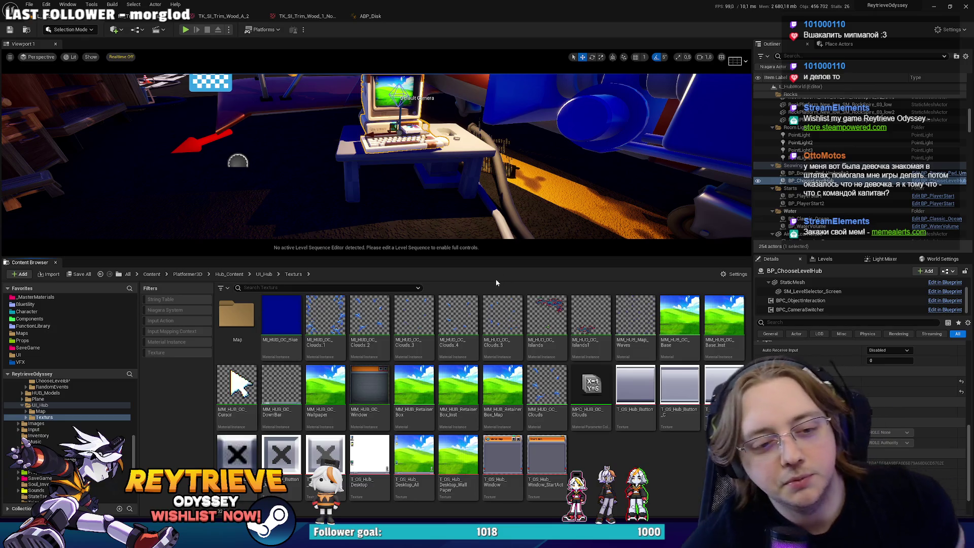
double_click(236, 317)
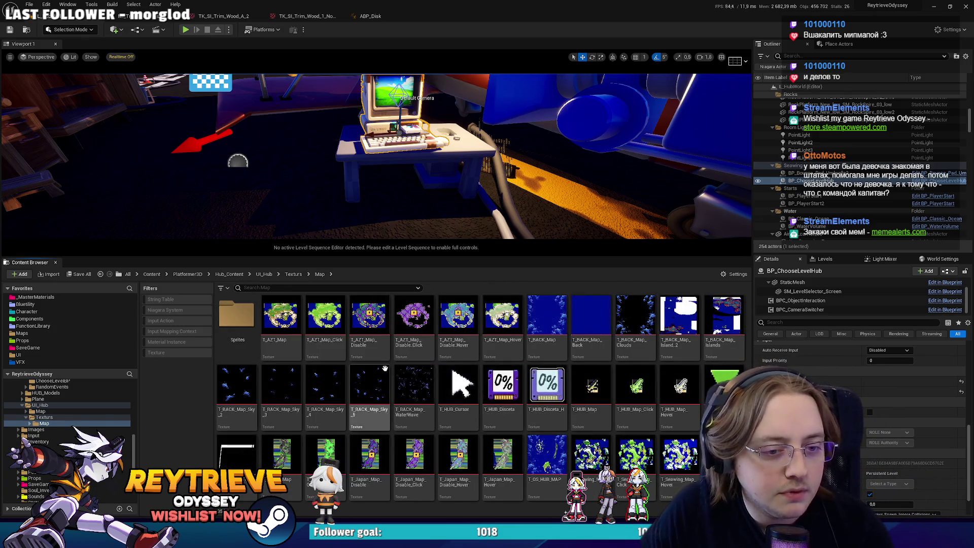
mouse_move(553, 378)
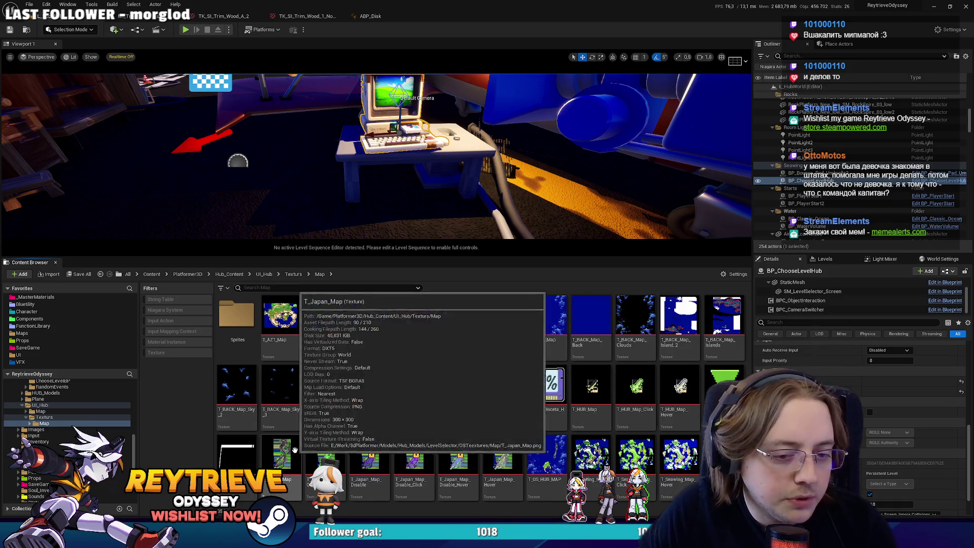
click(557, 444)
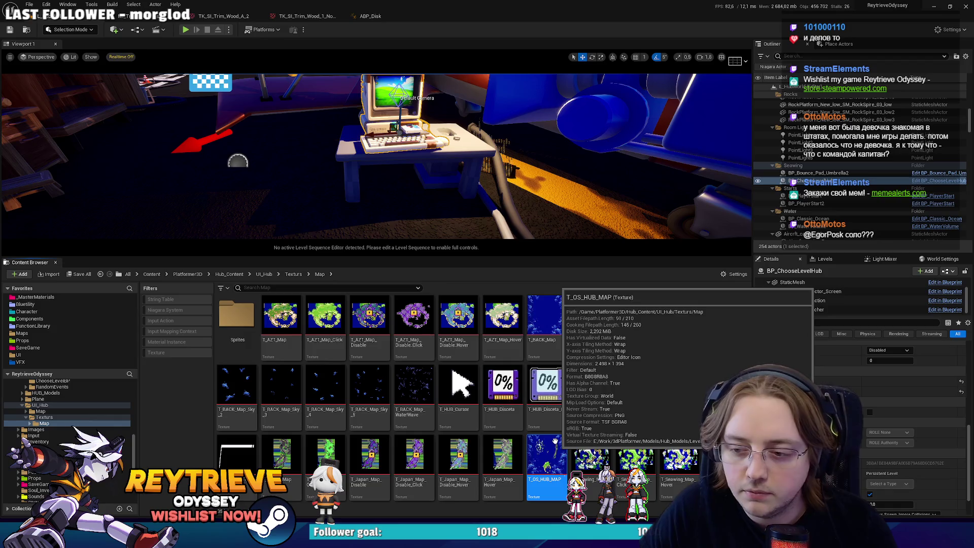
double_click(555, 441)
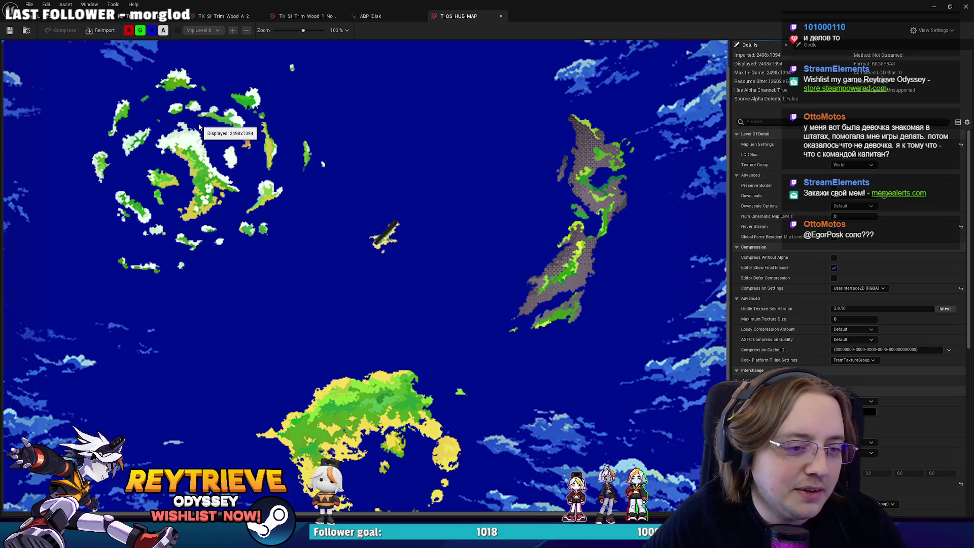
Inspect the T_AZT_Map island texture, return to the level tab and minimize Unreal Editor.
click(60, 18)
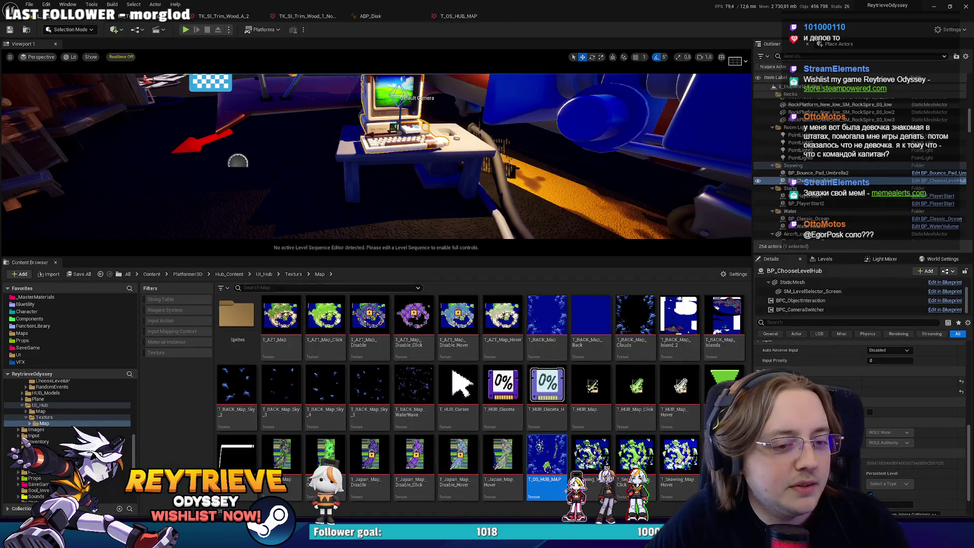
mouse_move(455, 415)
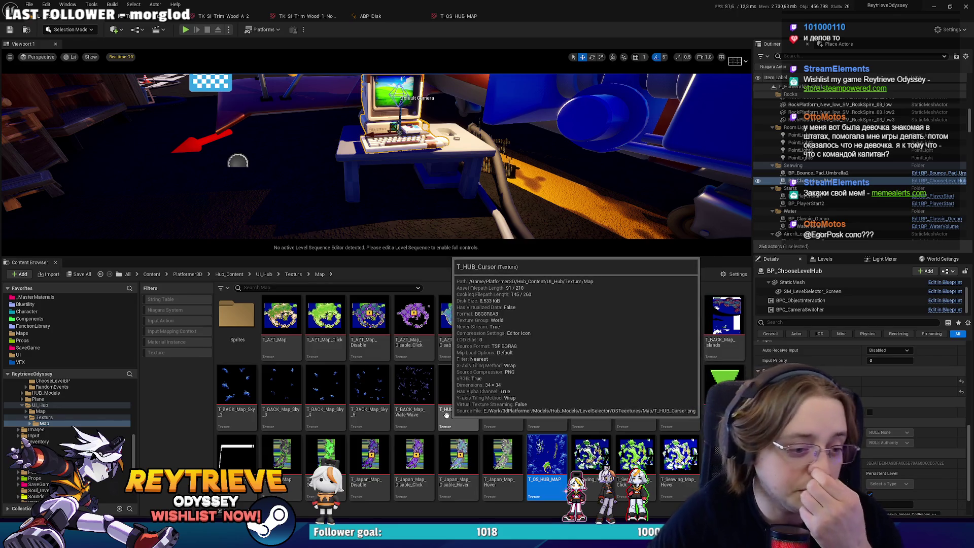
click(284, 318)
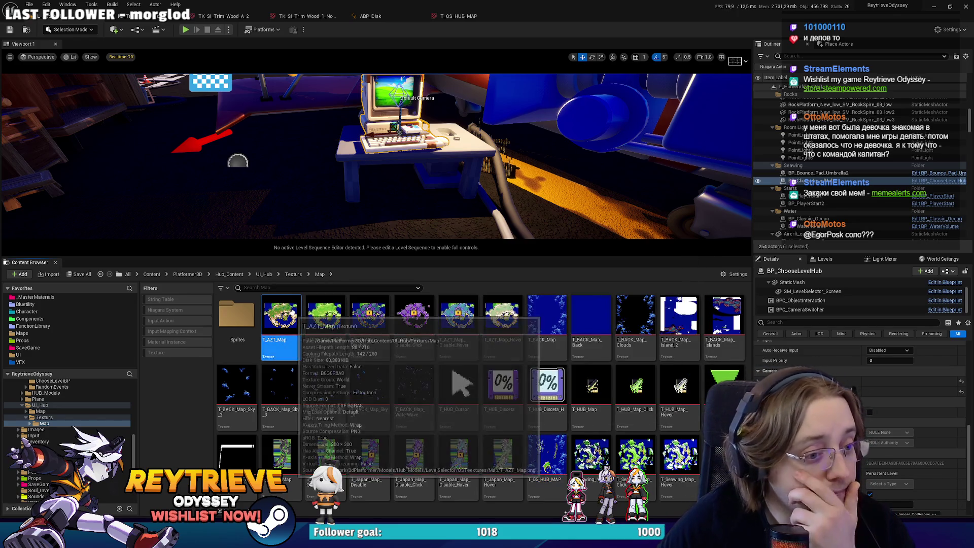
double_click(292, 314)
scroll(376, 319, up, 8)
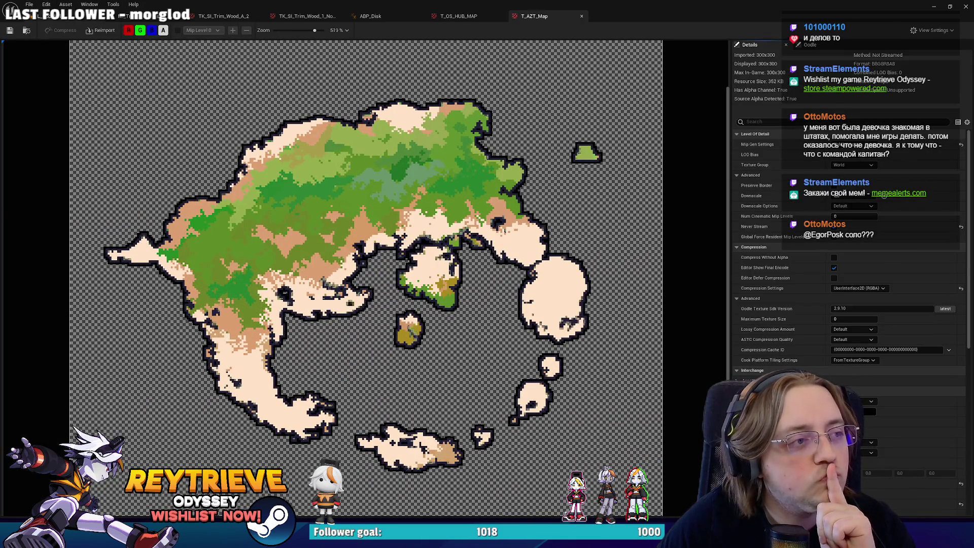
click(66, 16)
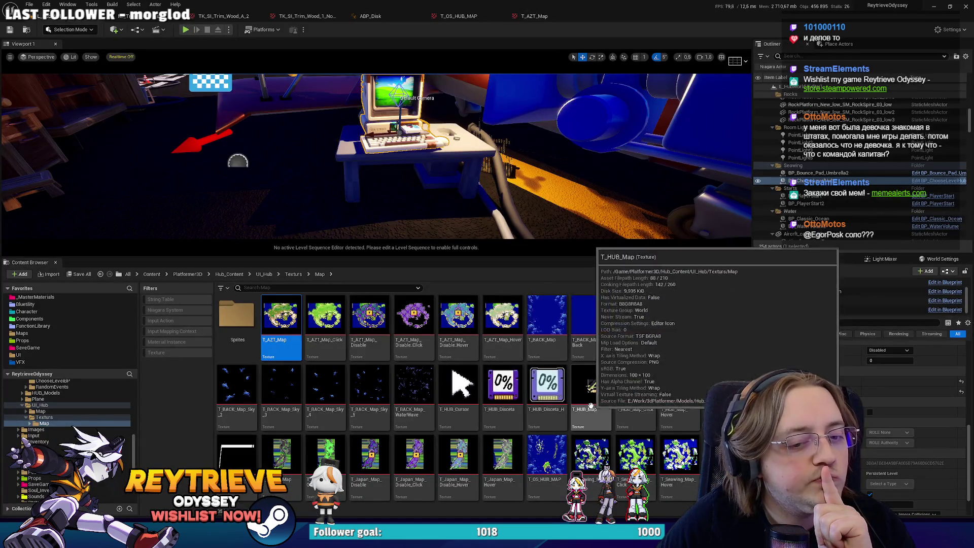
click(935, 6)
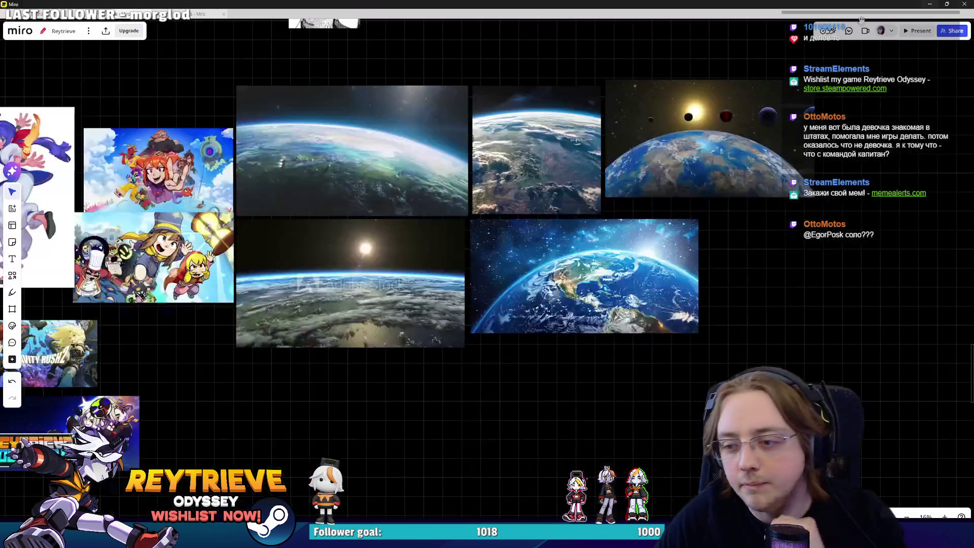
Back in Photoshop, paint sampled light grey over the headland, then green strokes over the land.
click(927, 4)
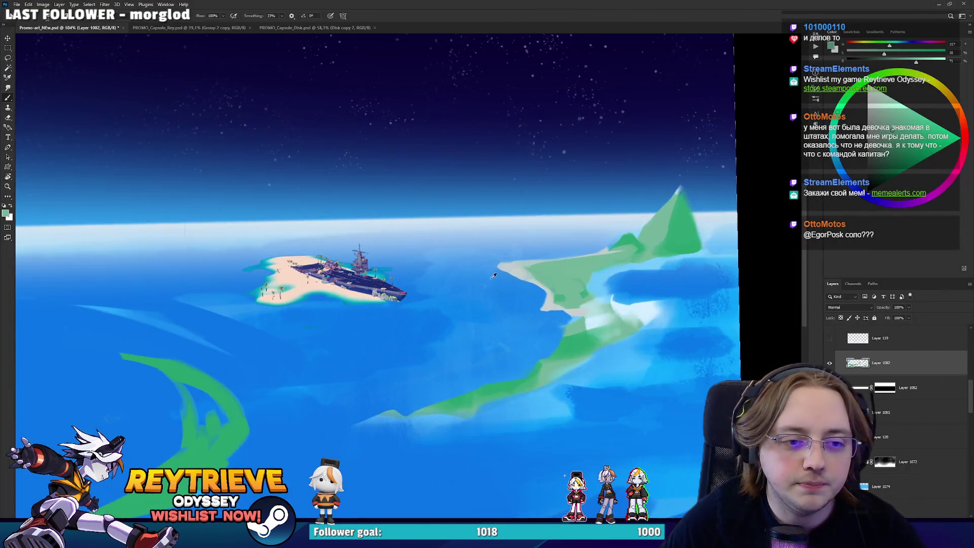
drag(493, 275, 552, 193)
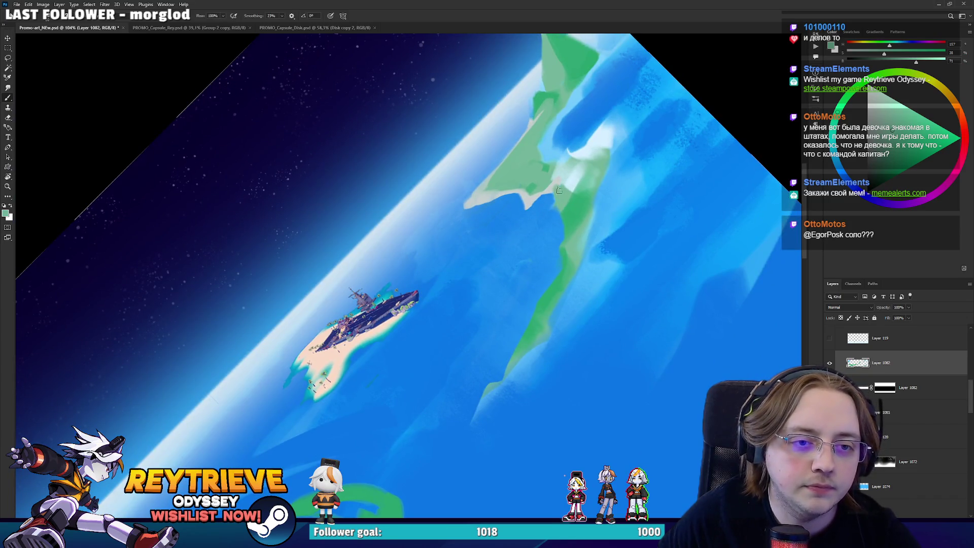
alt+click(552, 187)
mouse_move(561, 210)
mouse_down()
mouse_move(583, 244)
mouse_move(587, 209)
mouse_move(570, 218)
mouse_move(563, 193)
mouse_move(565, 238)
mouse_move(606, 160)
mouse_move(576, 208)
mouse_move(565, 182)
mouse_move(578, 160)
mouse_move(593, 163)
mouse_move(573, 188)
mouse_move(566, 170)
mouse_move(541, 181)
mouse_move(492, 174)
mouse_move(548, 117)
mouse_move(513, 166)
mouse_move(527, 164)
mouse_move(537, 179)
mouse_up()
alt+click(580, 201)
key(alt+Tab)
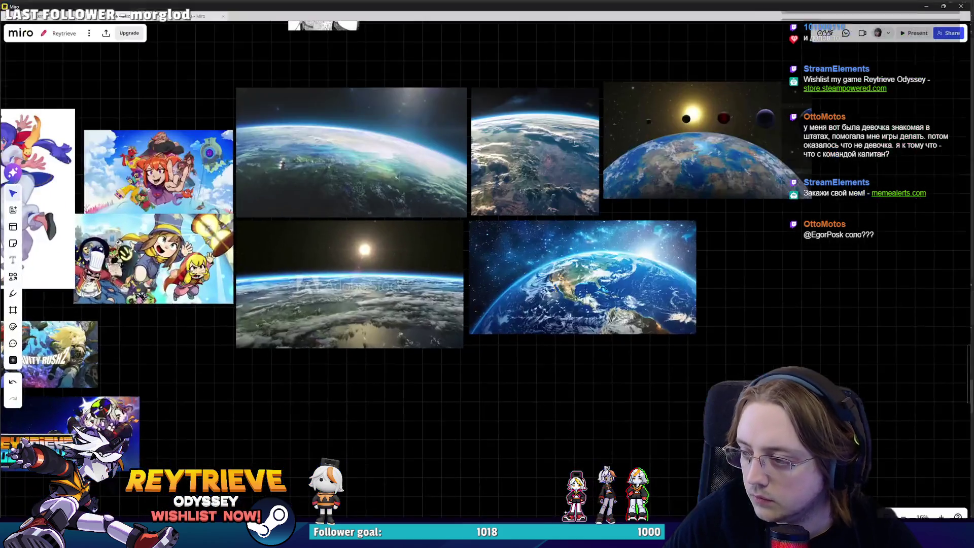
key(alt+Tab)
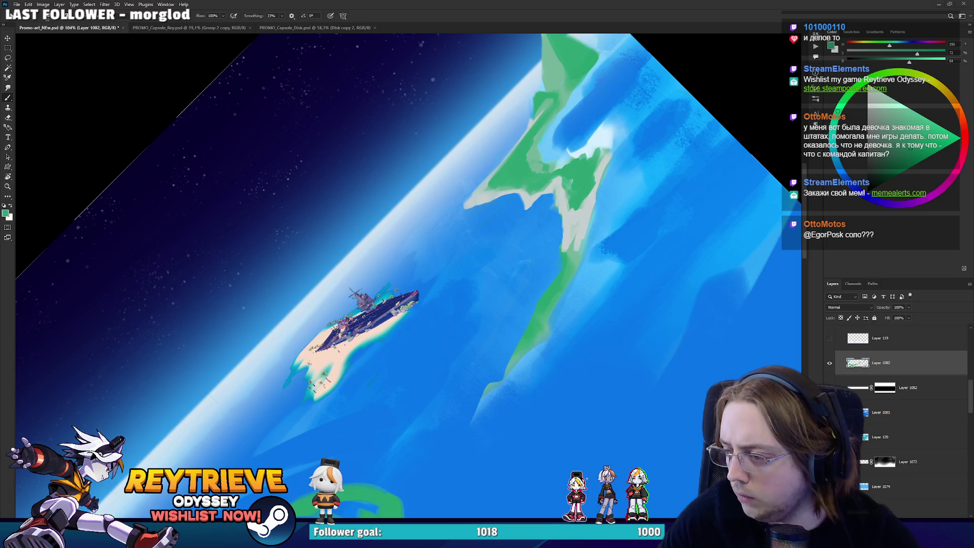
Paint a pale grey edge along the coastline, then resample green from the land.
scroll(575, 208, up, 3)
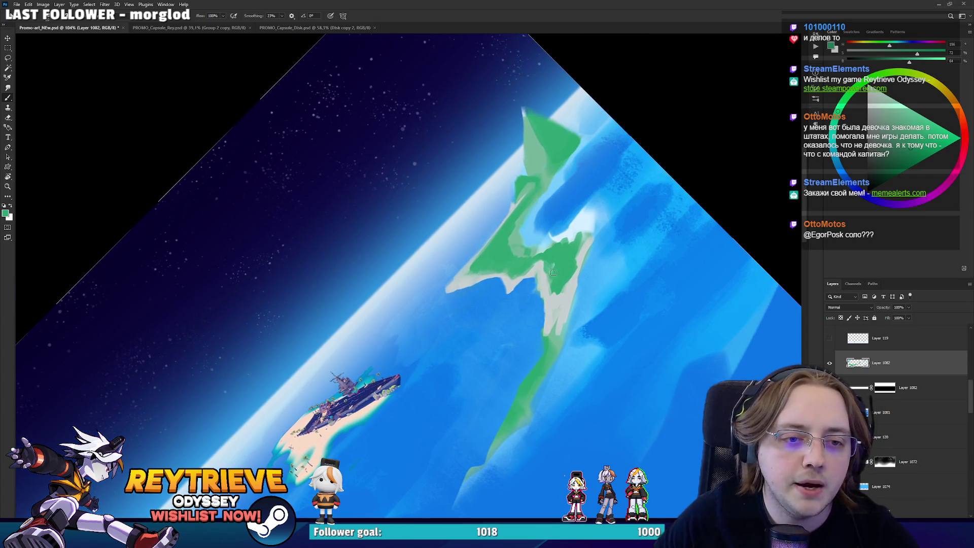
alt+click(541, 268)
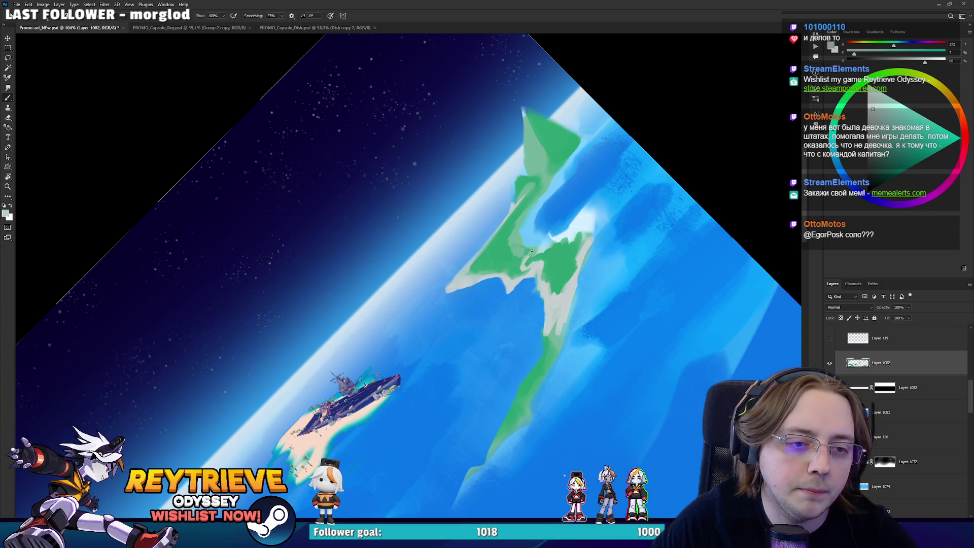
mouse_move(531, 253)
mouse_down()
mouse_move(514, 245)
mouse_move(511, 225)
mouse_move(553, 177)
mouse_up()
alt+click(504, 252)
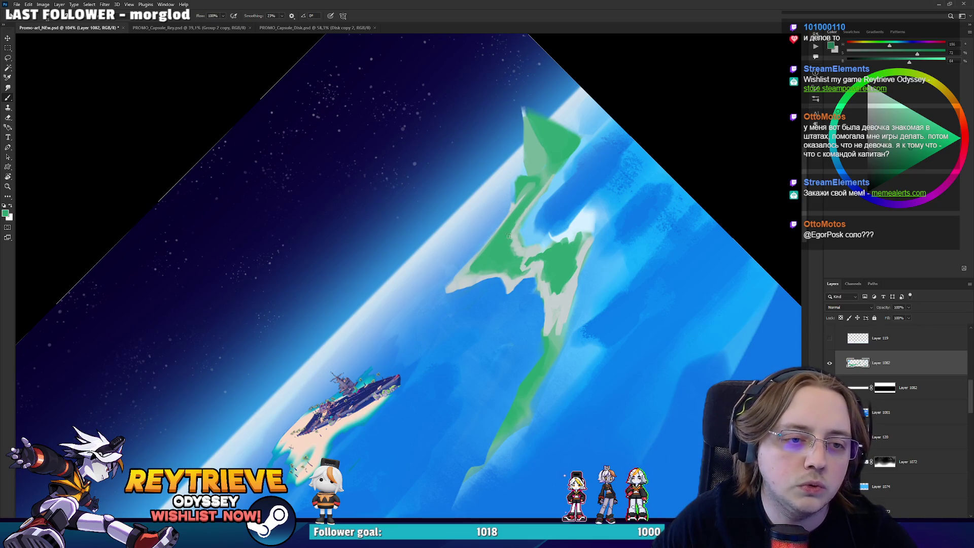
alt+click(544, 190)
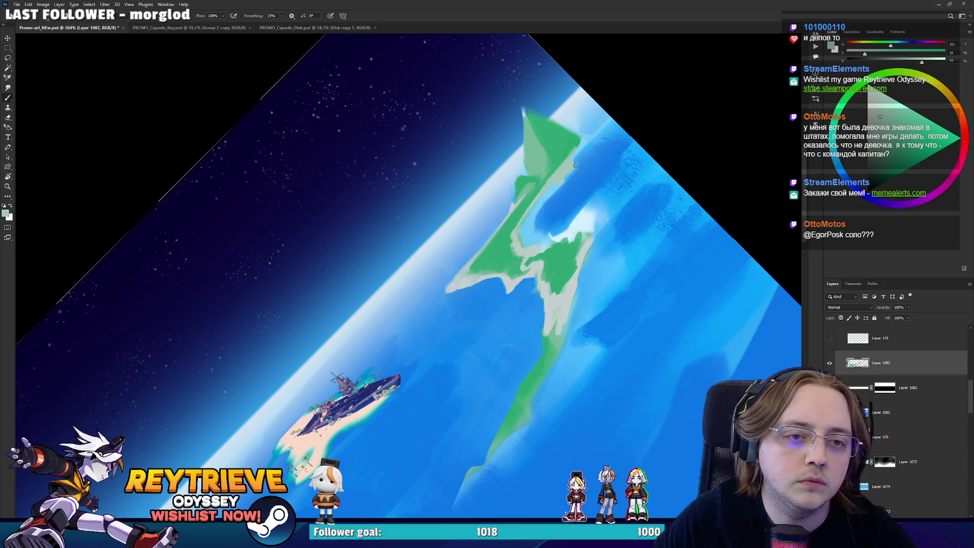
alt+click(560, 157)
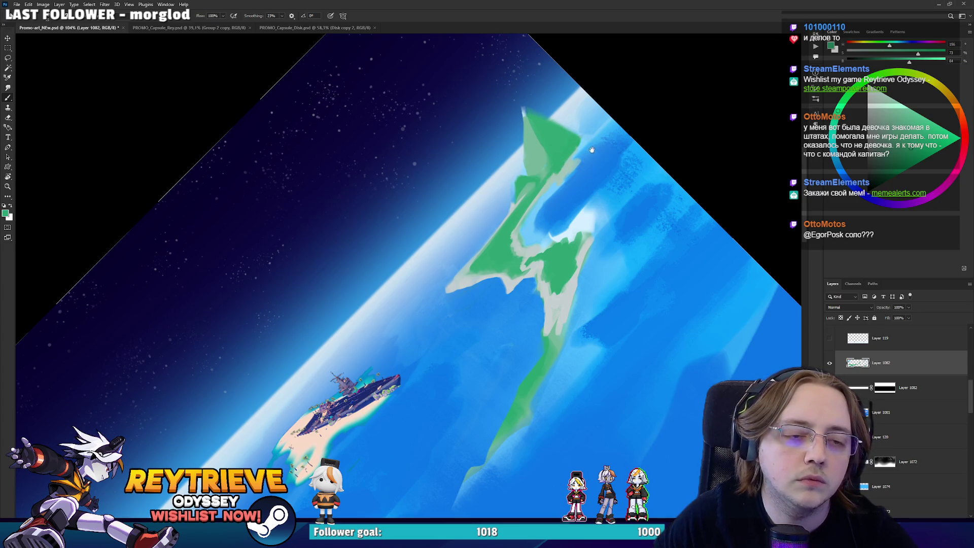
Pan to the island, pick up its green and rotate the canvas to a painting angle.
drag(508, 192, 489, 243)
key(e)
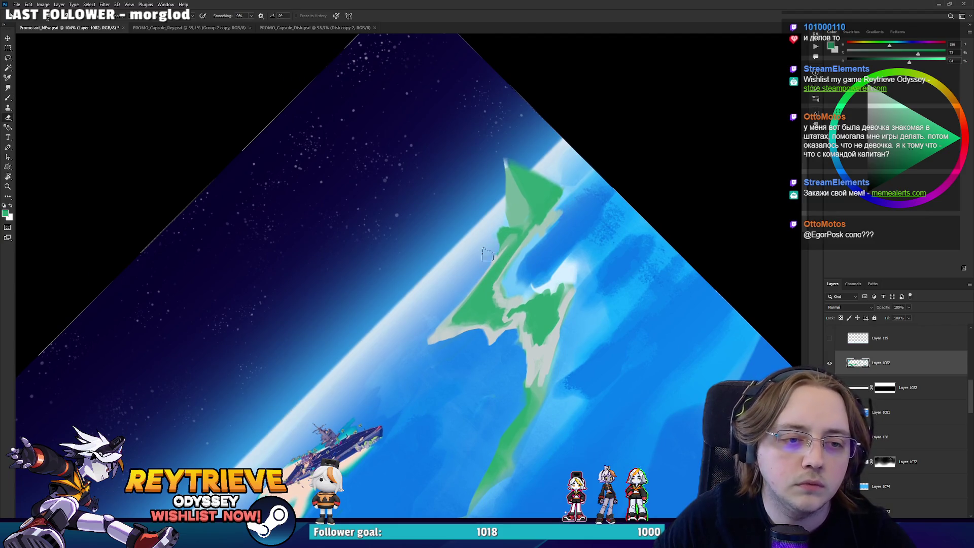
key(b)
alt+click(464, 299)
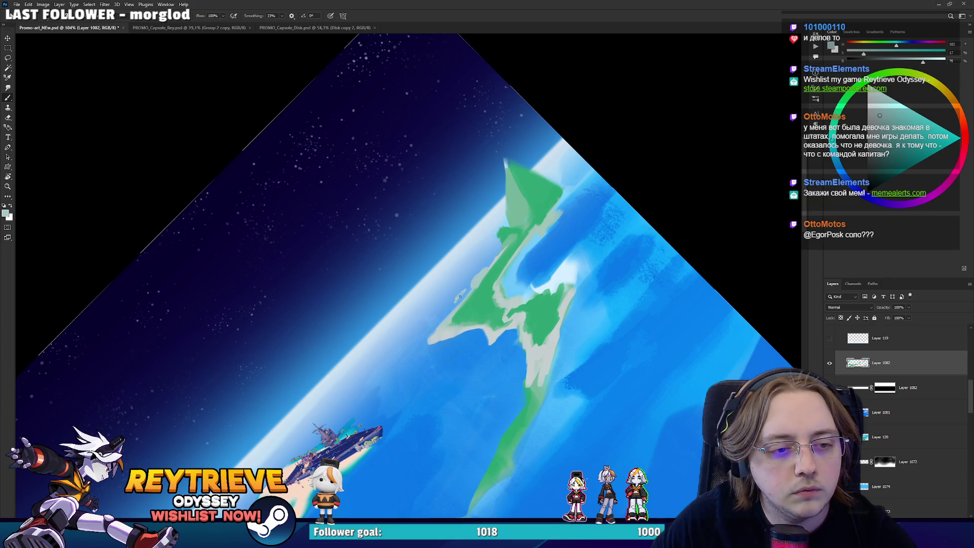
mouse_move(514, 275)
mouse_down()
mouse_move(576, 247)
mouse_move(579, 234)
mouse_up()
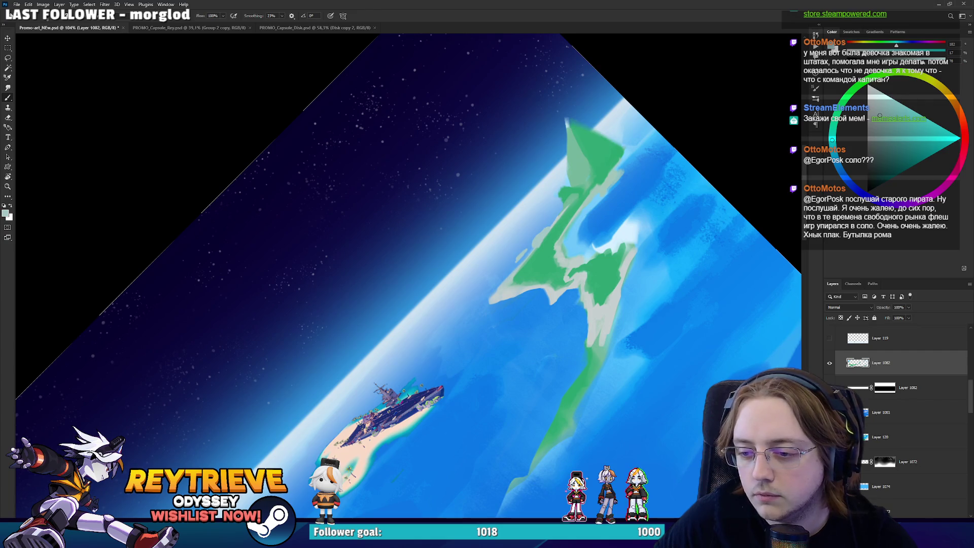
drag(548, 240, 541, 272)
alt+click(541, 273)
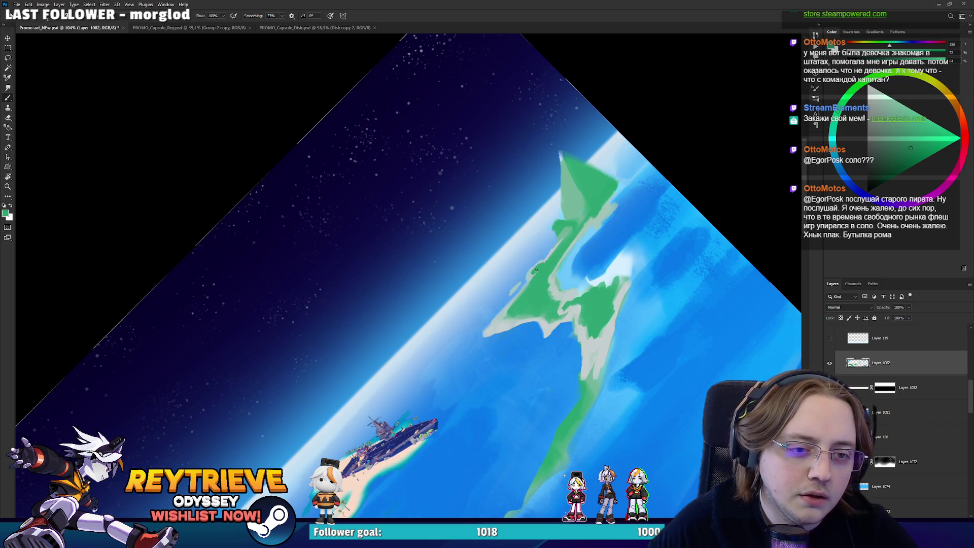
key(r)
mouse_move(536, 270)
mouse_down()
mouse_move(505, 357)
mouse_move(396, 378)
mouse_up()
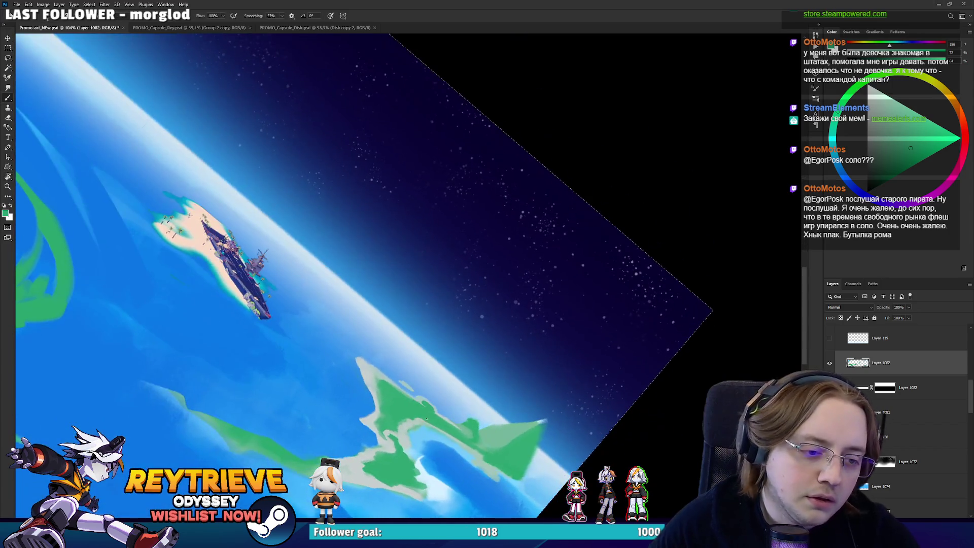
Sample the pale sand tone and add small sand strokes on the island.
alt+click(391, 376)
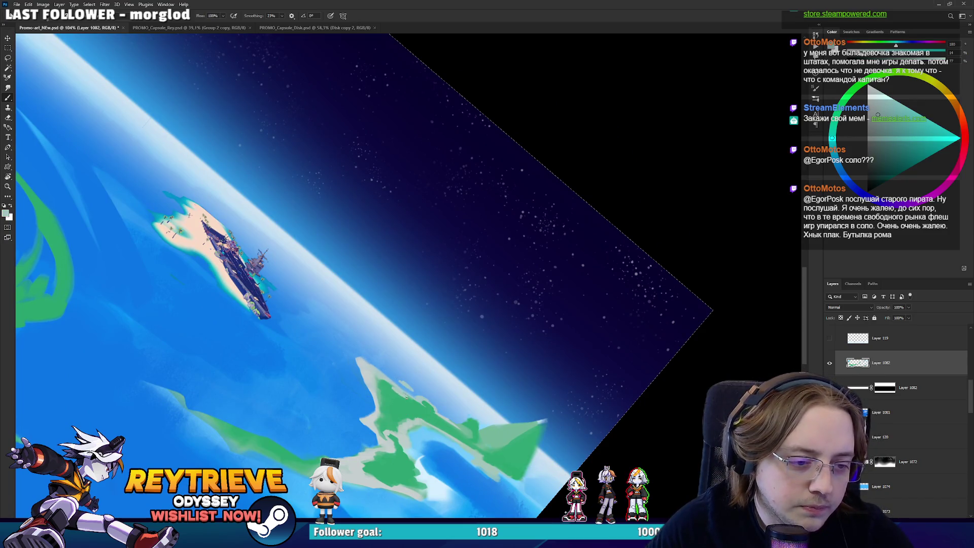
key(x)
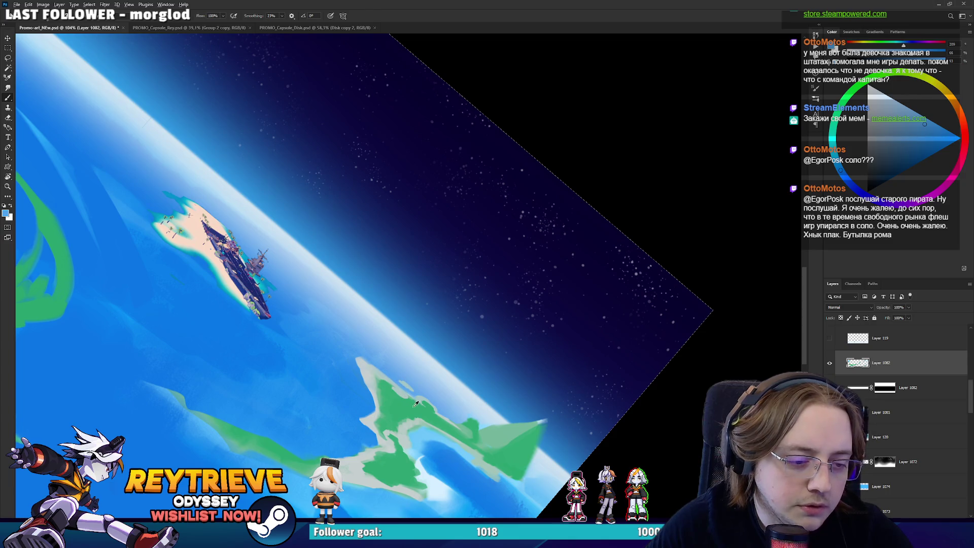
alt+click(415, 403)
key(e)
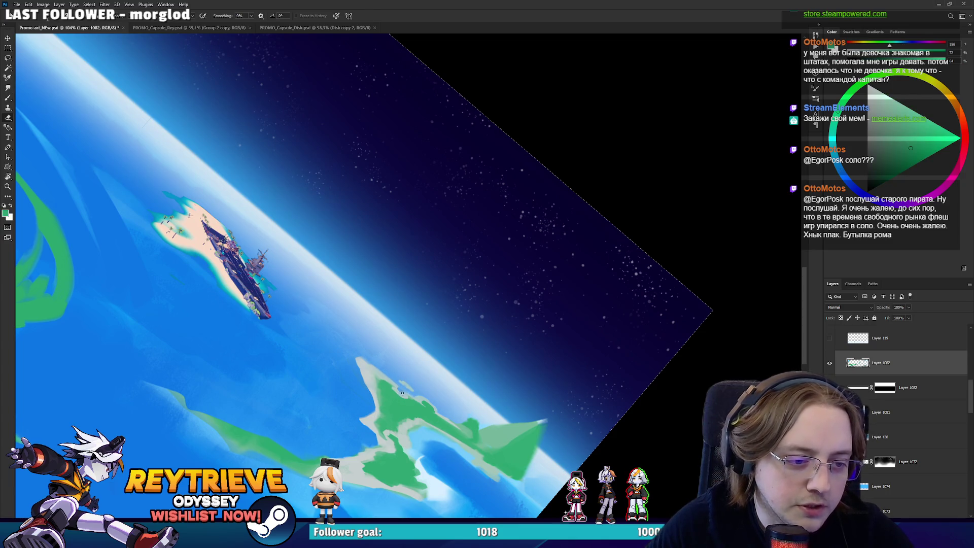
key(r)
mouse_move(406, 404)
mouse_down()
mouse_move(527, 274)
mouse_move(515, 250)
mouse_move(522, 238)
mouse_up()
key(b)
alt+click(515, 257)
Sample island greens and shallow-water cyan, then paint a lighter stroke along the island ridge.
key(e)
key(b)
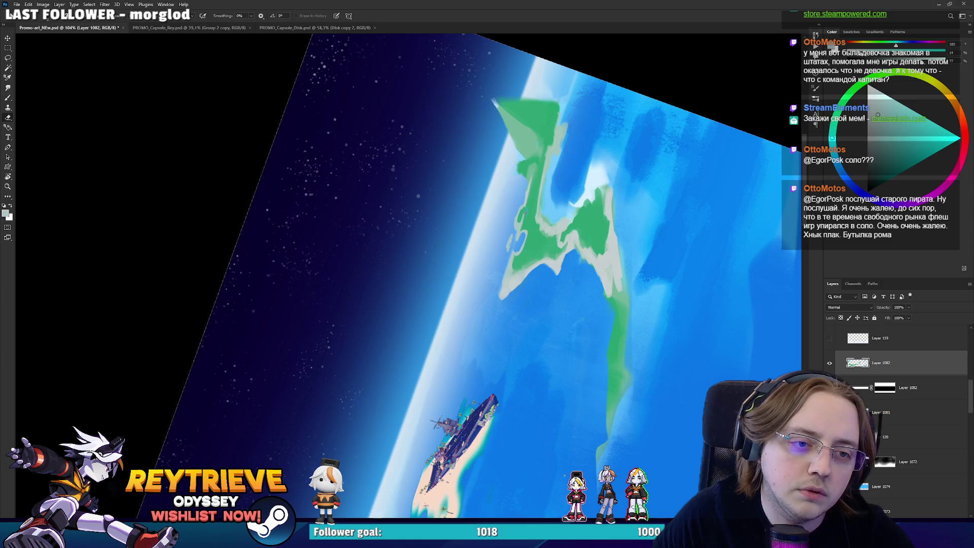
alt+click(526, 210)
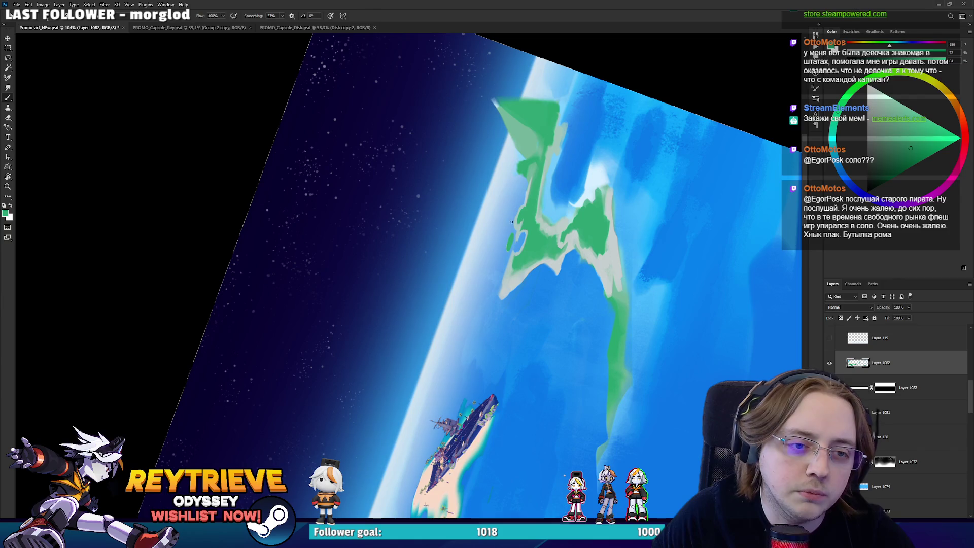
drag(510, 227, 552, 271)
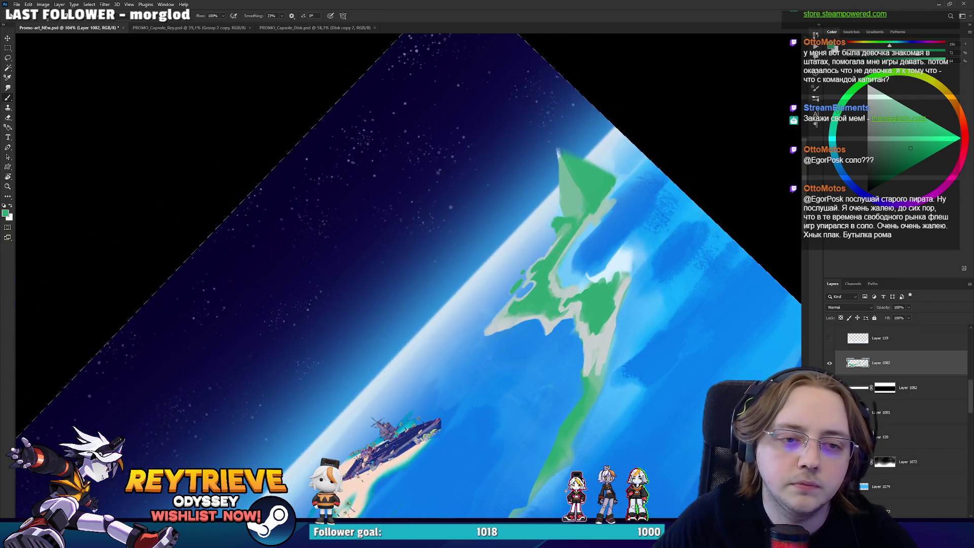
alt+click(553, 270)
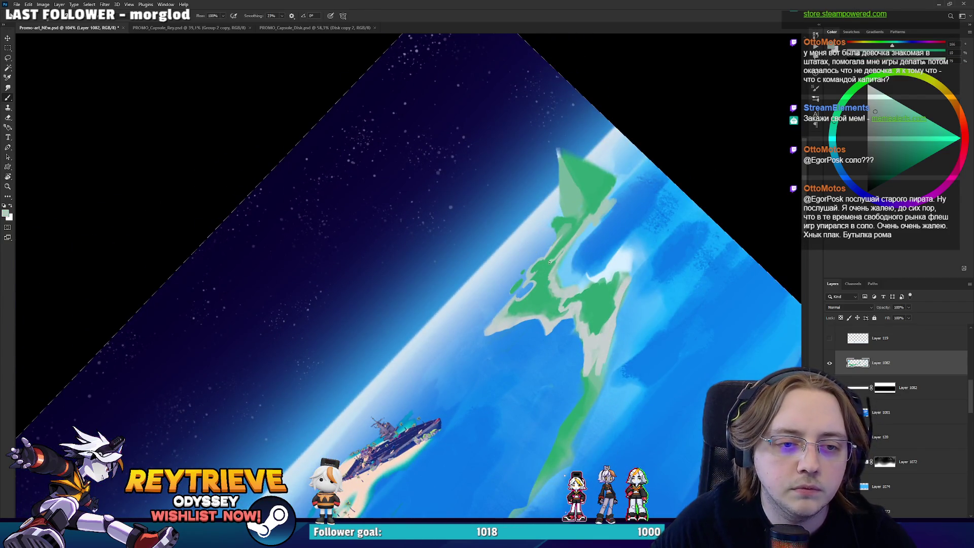
alt+click(559, 247)
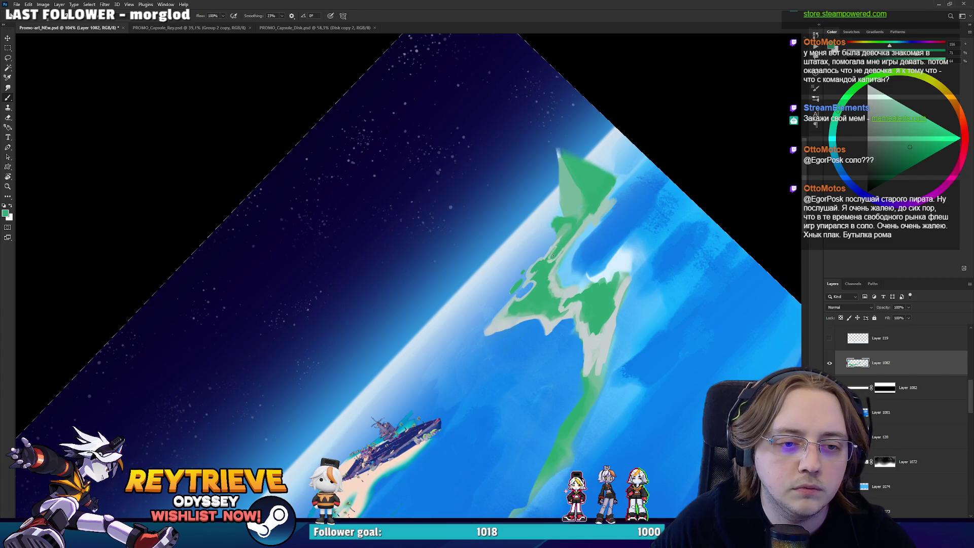
alt+click(546, 262)
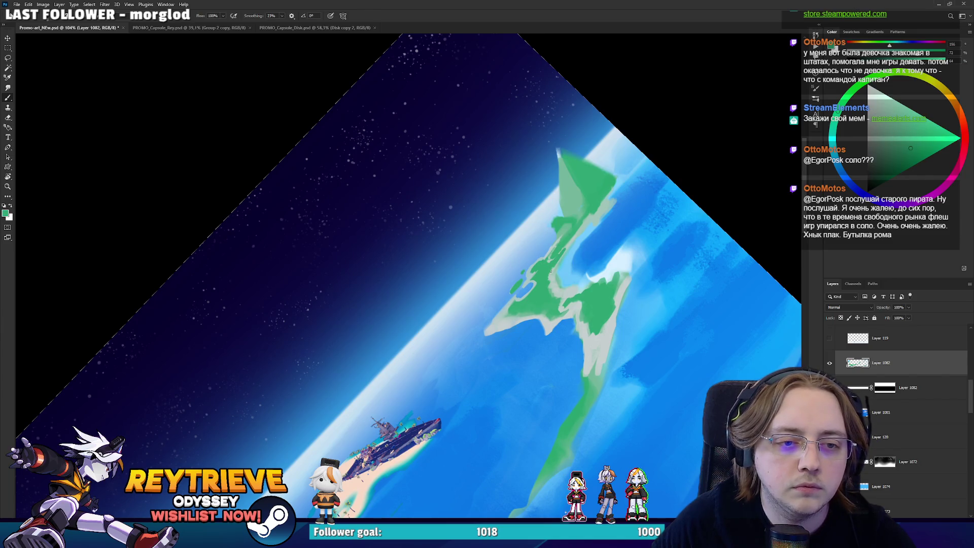
alt+click(588, 218)
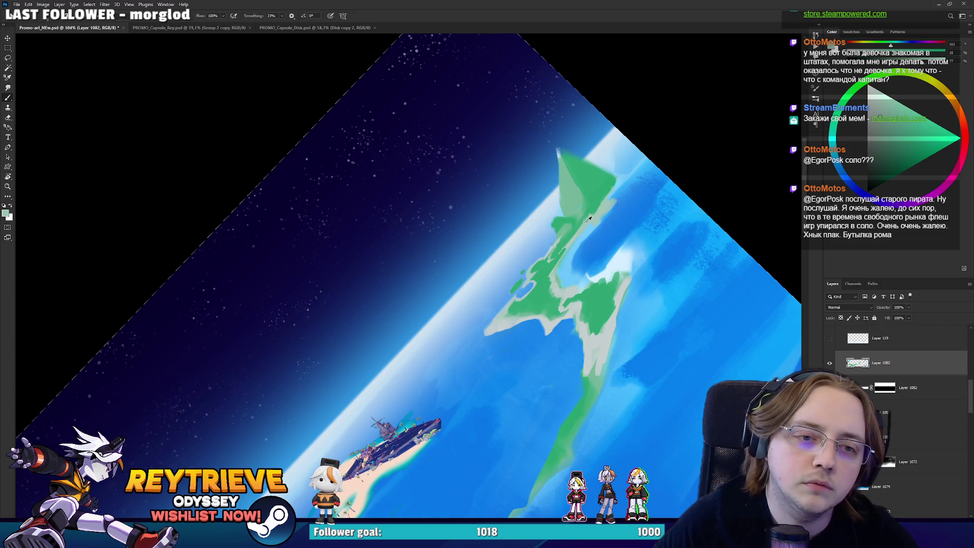
alt+click(621, 172)
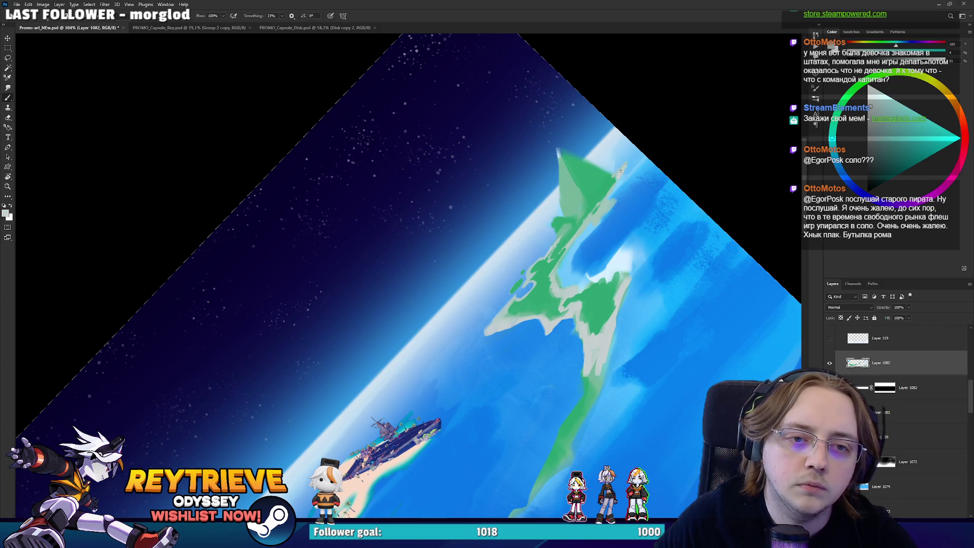
mouse_move(616, 177)
mouse_down()
mouse_move(587, 220)
mouse_move(618, 198)
mouse_up()
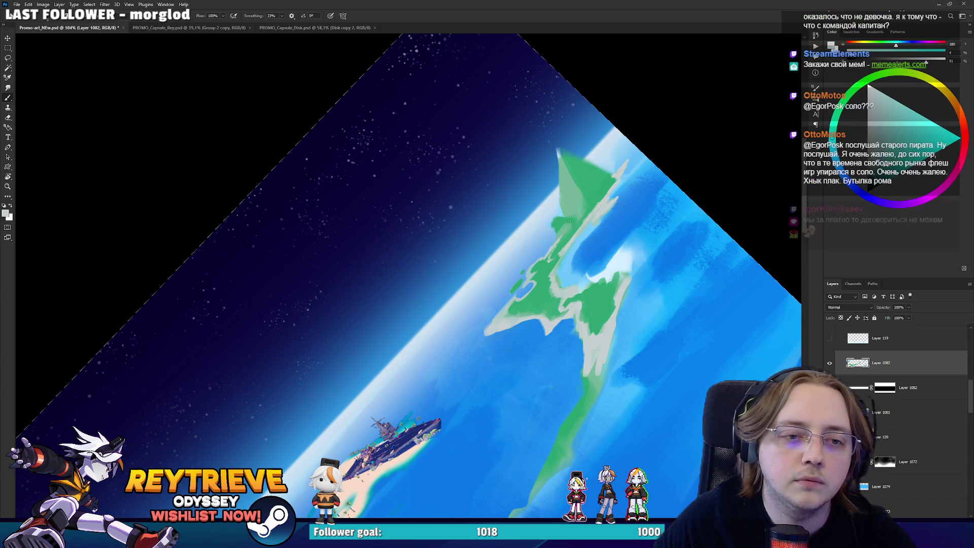
Erase the pointed green tip of the landmass, undoing a stray reddish stroke.
scroll(563, 238, up, 1)
key(e)
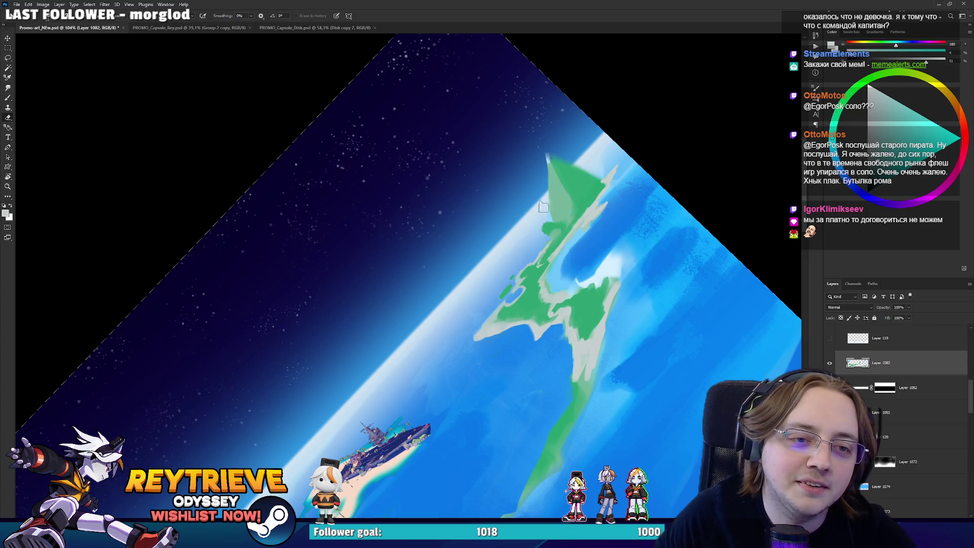
mouse_move(542, 207)
mouse_down()
mouse_move(561, 152)
mouse_move(557, 172)
mouse_move(590, 172)
mouse_up()
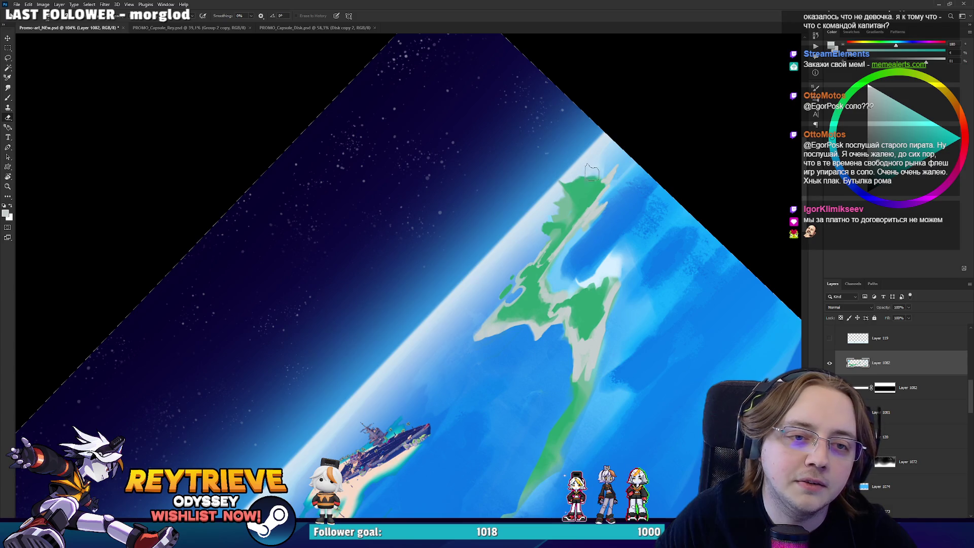
key(b)
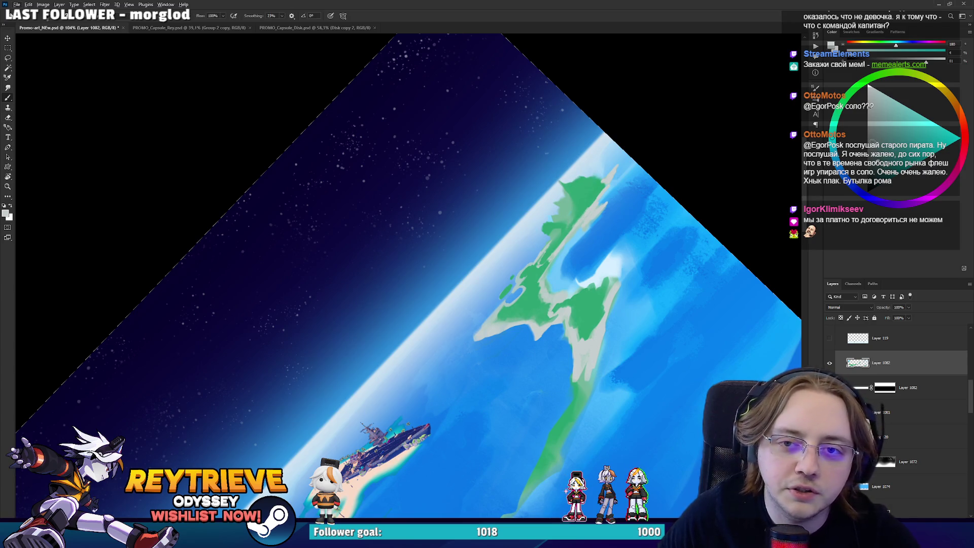
drag(578, 209, 570, 190)
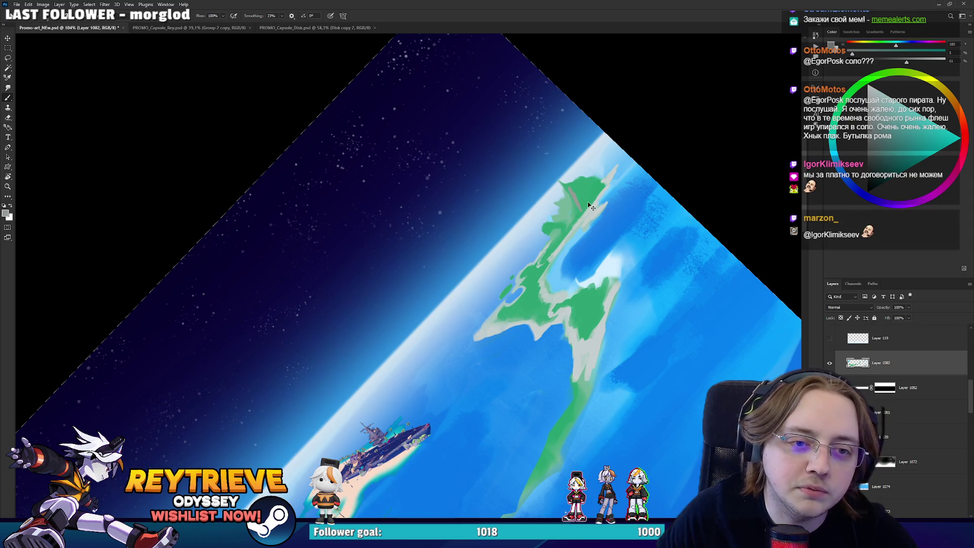
key(ctrl+z)
Paint grey rock onto the landmass tip and bring the view nearly level.
click(868, 136)
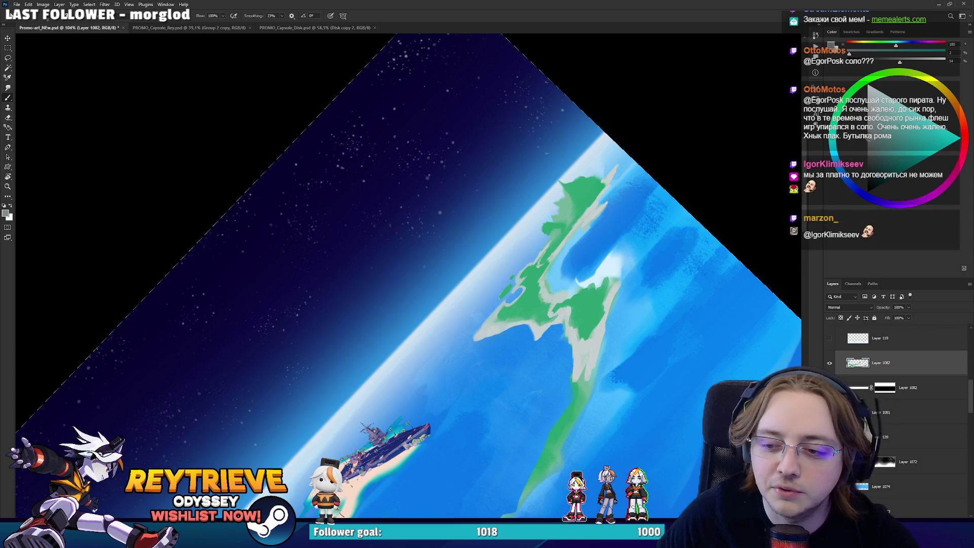
drag(572, 194, 587, 199)
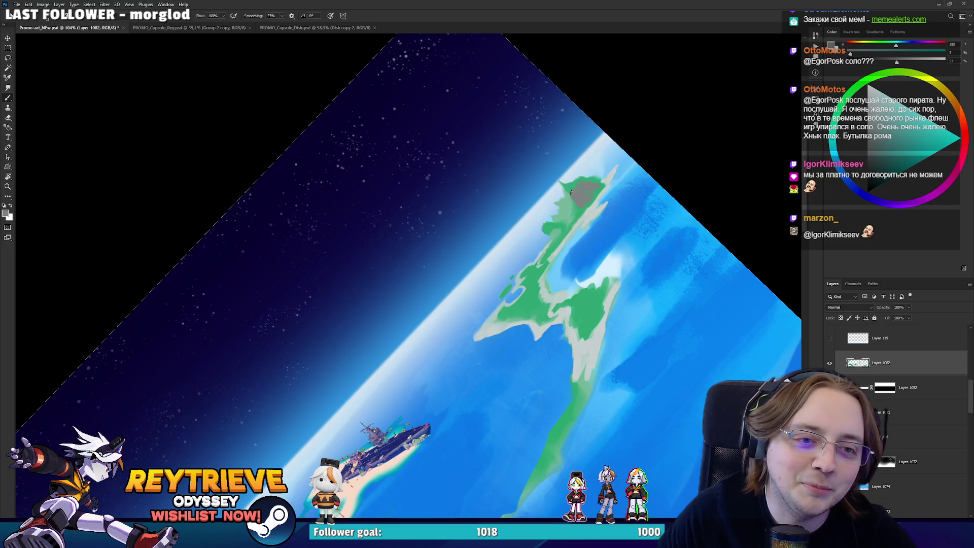
key(r)
mouse_move(587, 188)
mouse_down()
mouse_move(534, 117)
mouse_move(490, 87)
mouse_up()
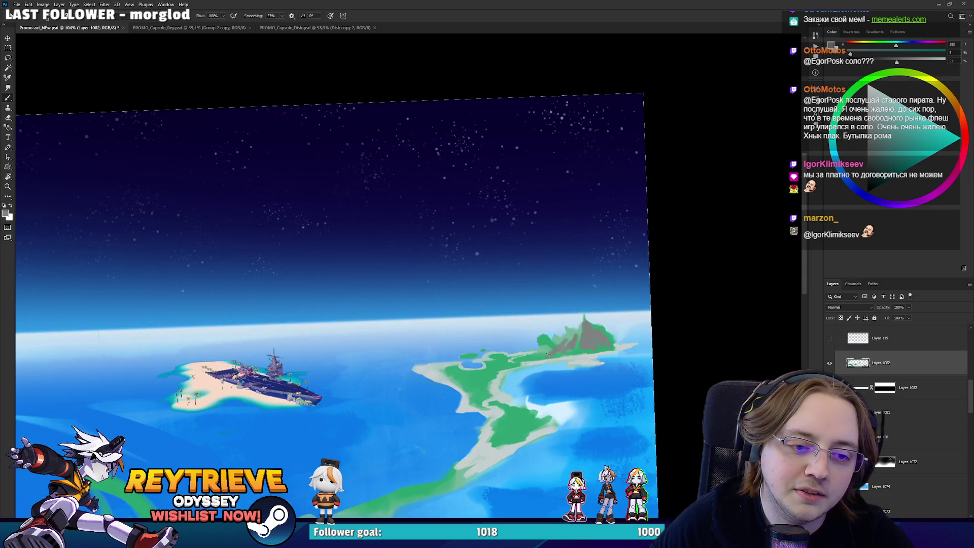
Add dark and light grey strokes along the mountain's left edge.
mouse_move(547, 355)
mouse_down()
mouse_move(541, 346)
mouse_move(702, 202)
mouse_up()
key(r)
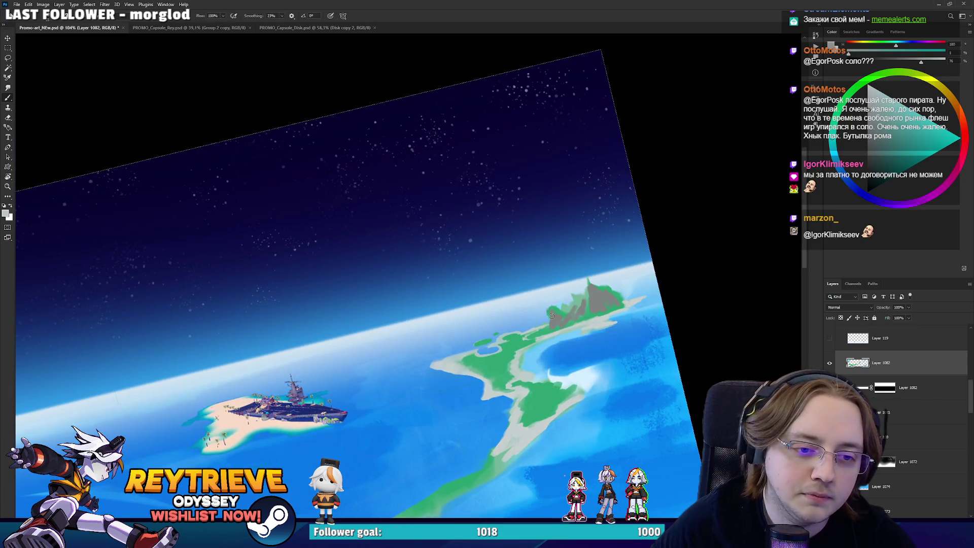
drag(551, 311, 551, 326)
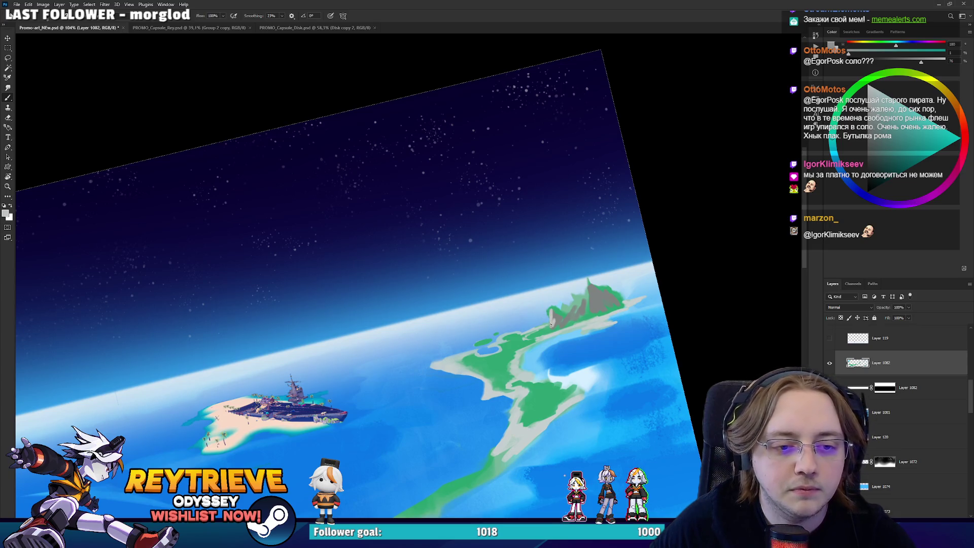
scroll(554, 316, up, 5)
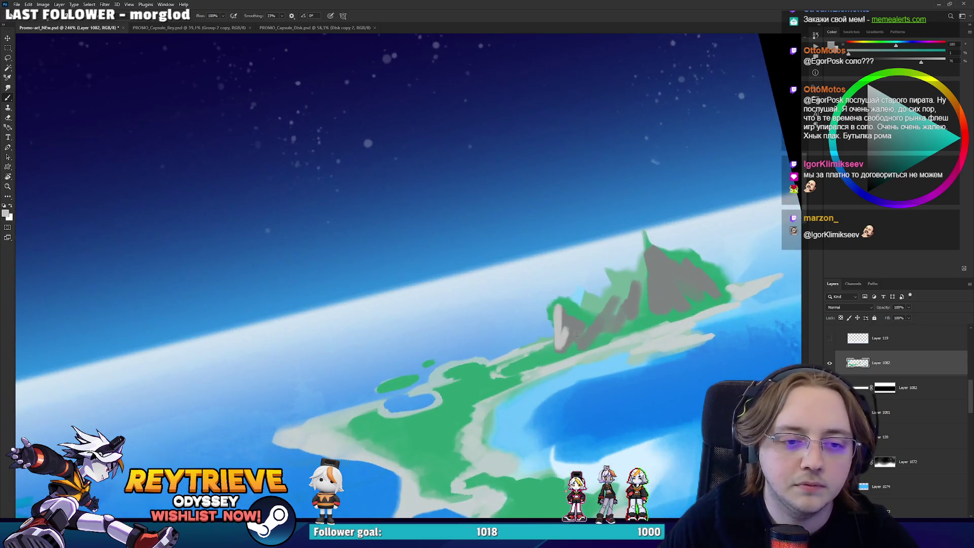
alt+click(571, 319)
drag(566, 324, 560, 344)
alt+click(555, 337)
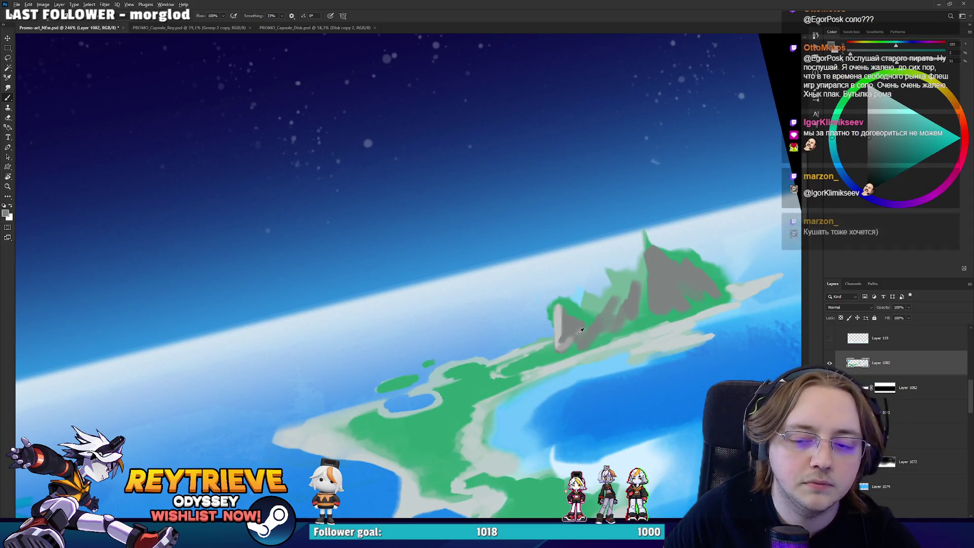
Rotate the zoomed view and paint darker grey shading down the mountain face.
key(r)
mouse_move(560, 350)
mouse_down()
mouse_move(624, 312)
mouse_move(596, 279)
mouse_up()
key(b)
alt+click(584, 263)
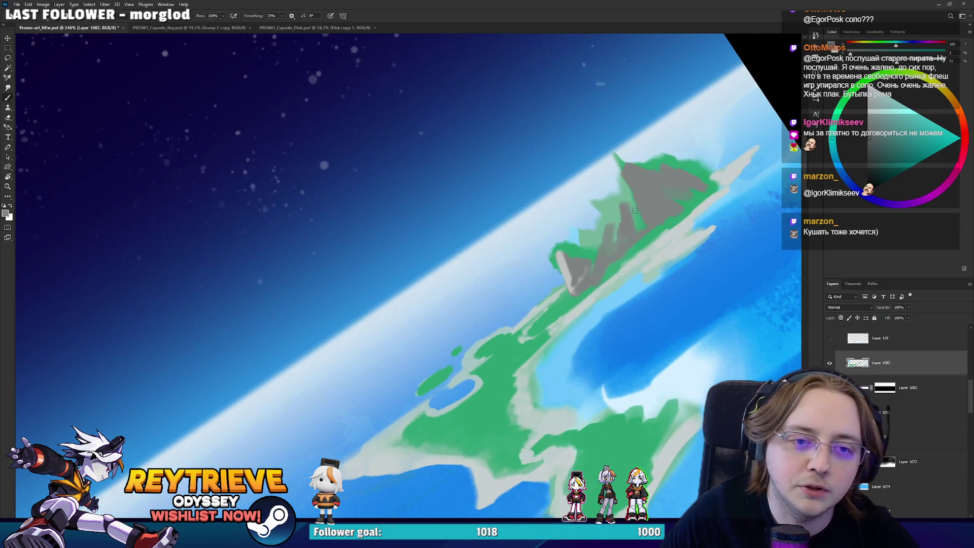
drag(620, 222, 624, 175)
drag(616, 248, 614, 200)
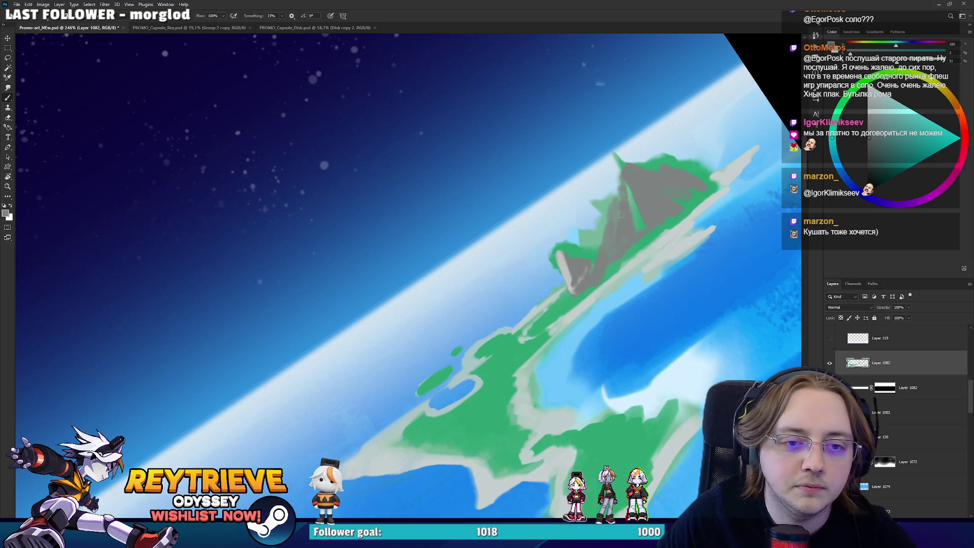
drag(606, 256, 616, 210)
Paint island green up the mountain's left slope and tilt the canvas.
key(e)
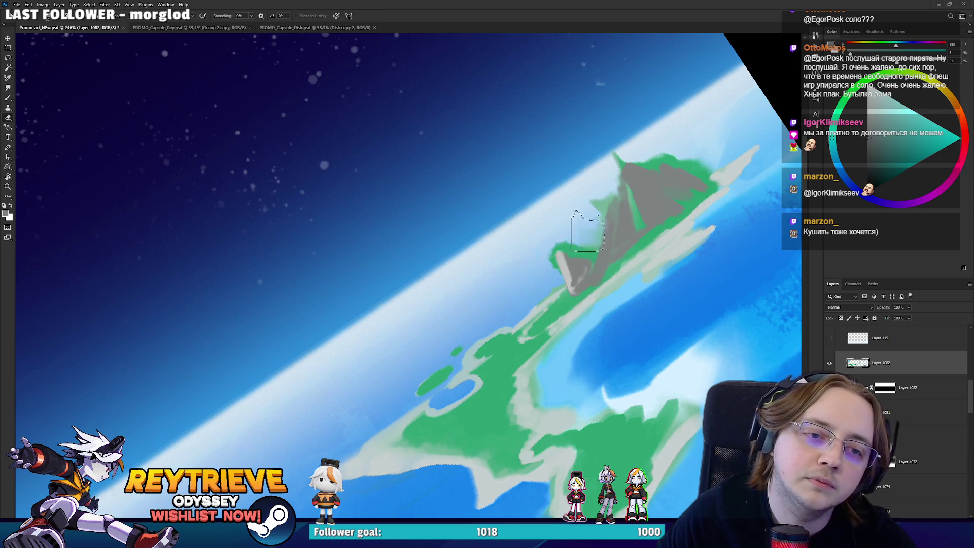
key(b)
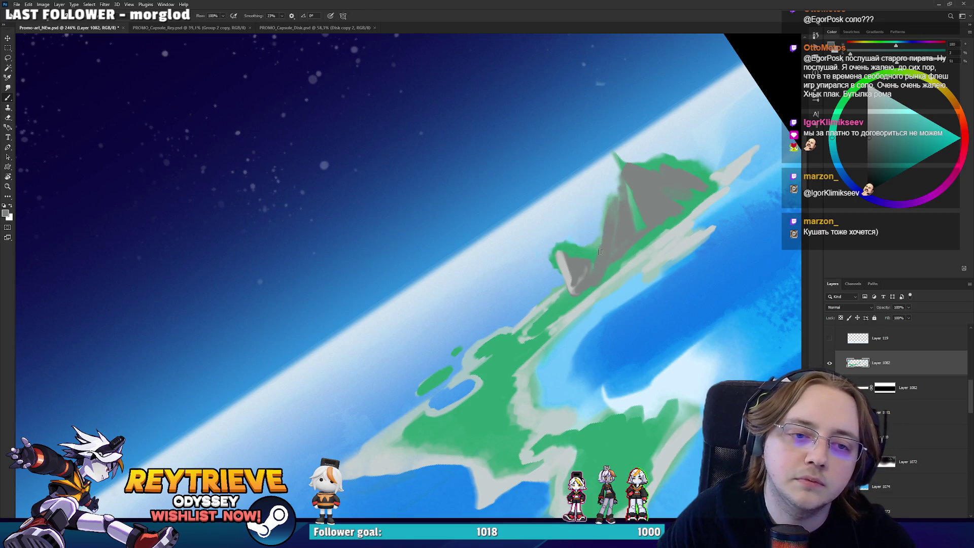
alt+click(597, 249)
mouse_move(598, 249)
mouse_down()
mouse_move(616, 168)
mouse_move(621, 180)
mouse_up()
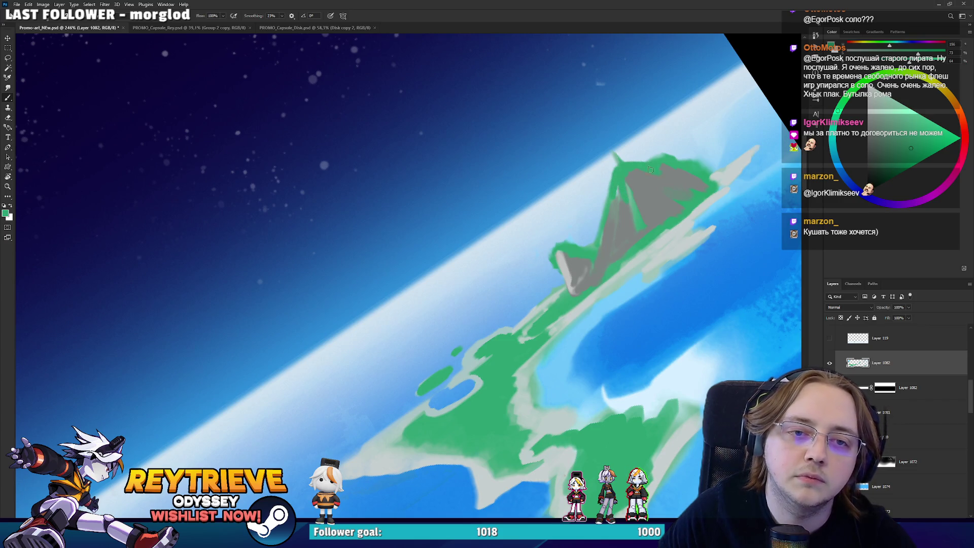
key(r)
mouse_move(696, 156)
mouse_down()
mouse_move(732, 245)
mouse_move(728, 337)
mouse_up()
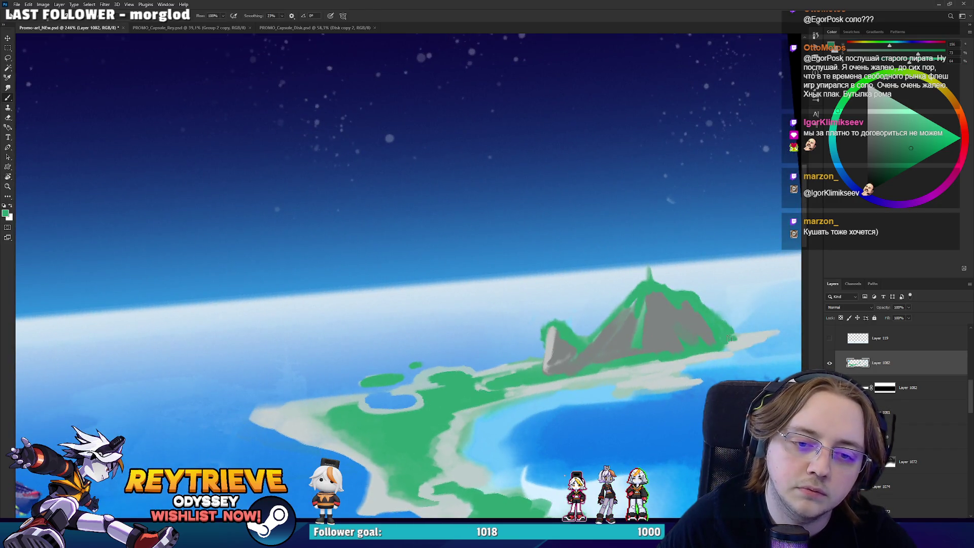
Tilt the view and sample grey and green tones from the mountain and the small rock.
drag(728, 337, 607, 246)
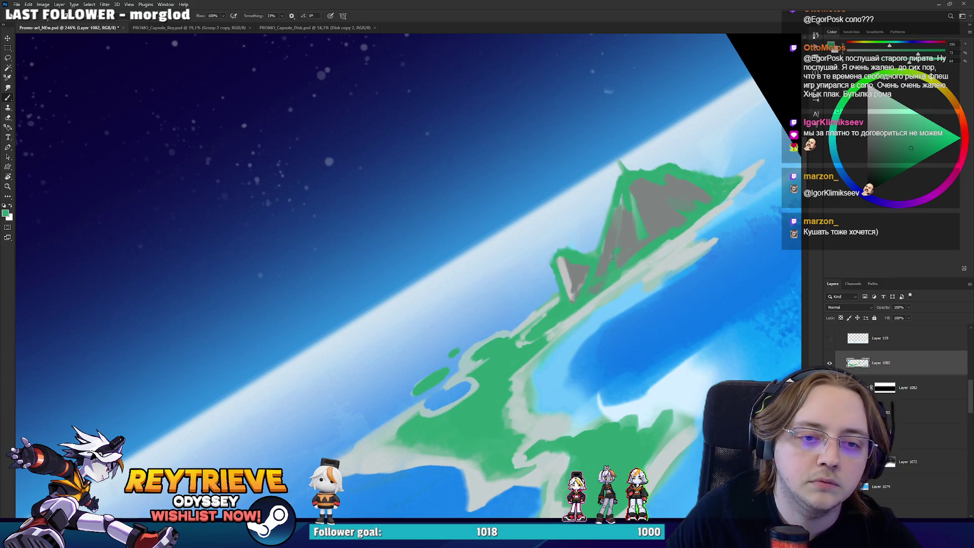
alt+click(619, 211)
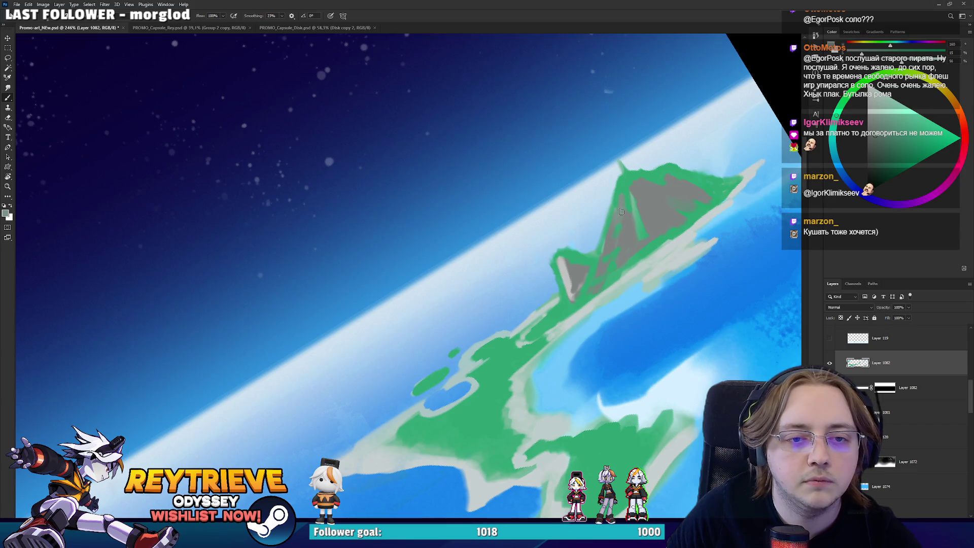
alt+click(573, 269)
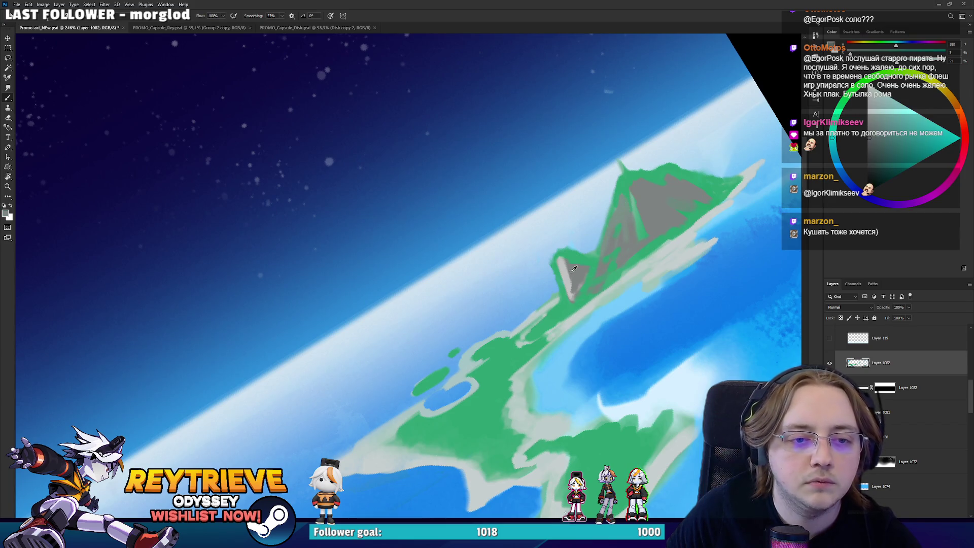
alt+click(565, 261)
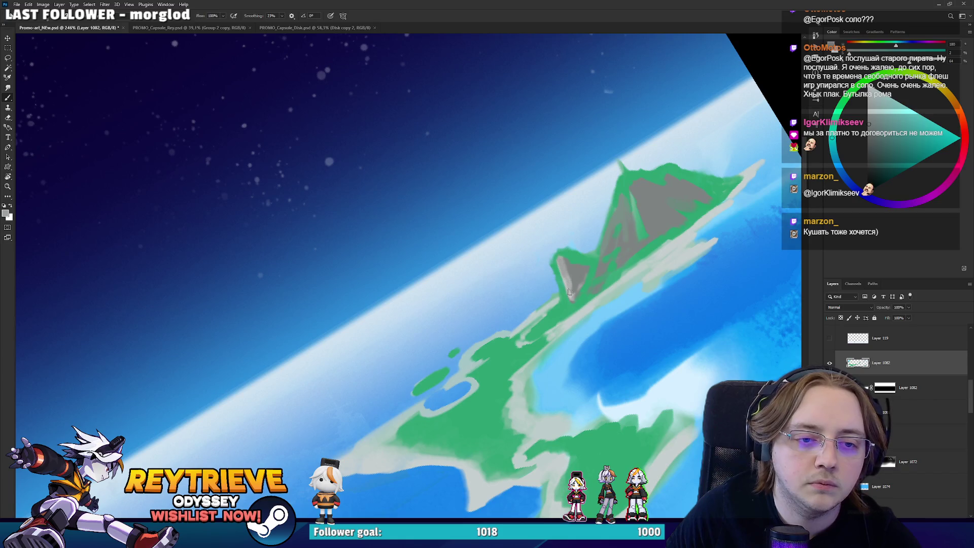
alt+click(567, 266)
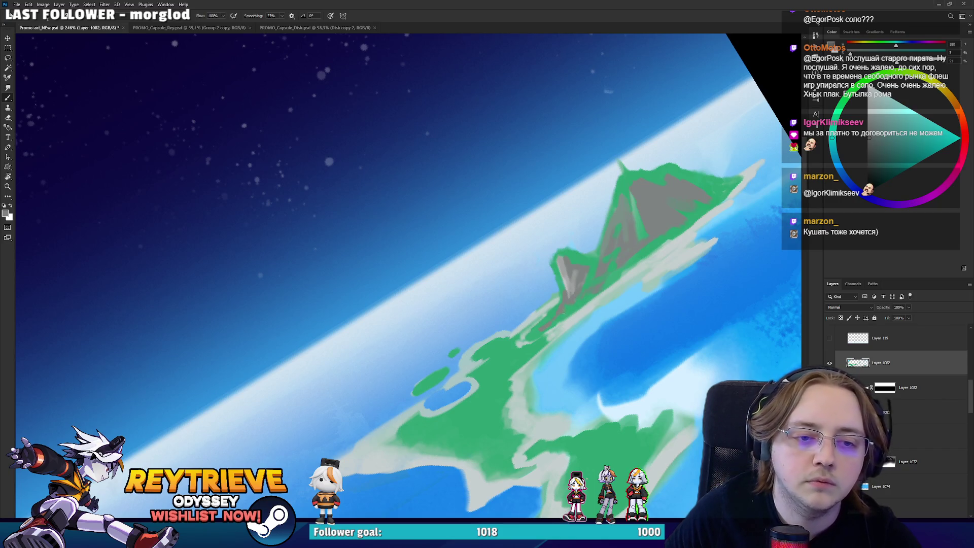
alt+click(564, 313)
alt+click(571, 276)
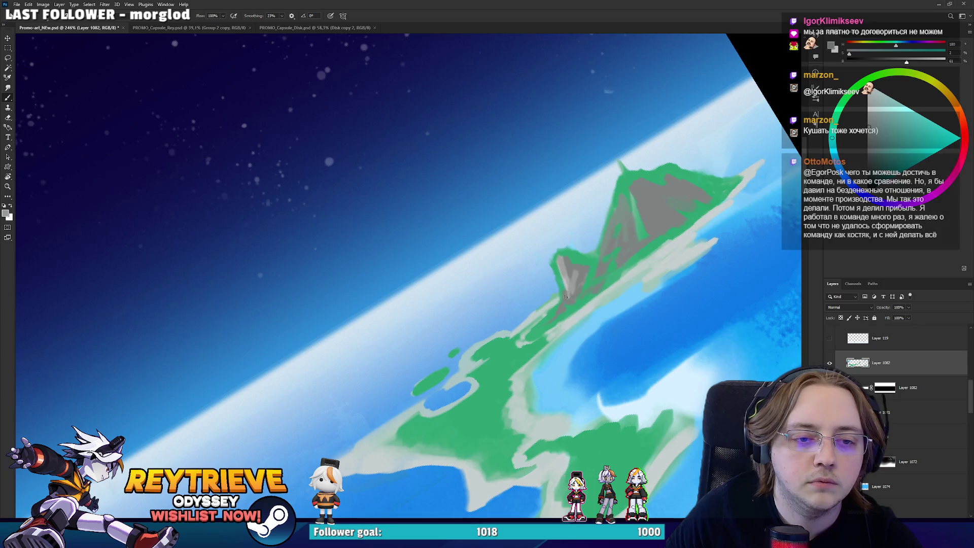
Erase stray grey rock at the mountain's left end.
drag(557, 314, 526, 364)
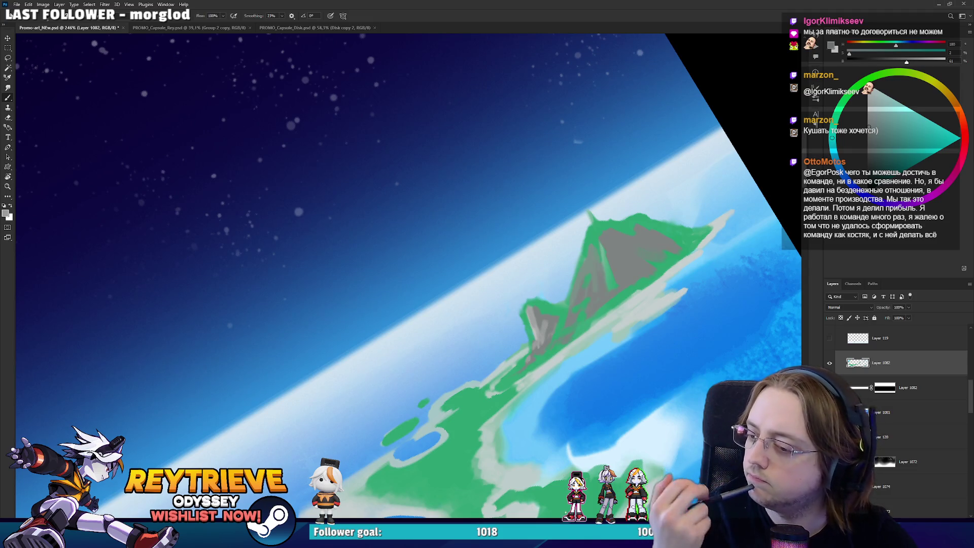
drag(542, 315, 548, 346)
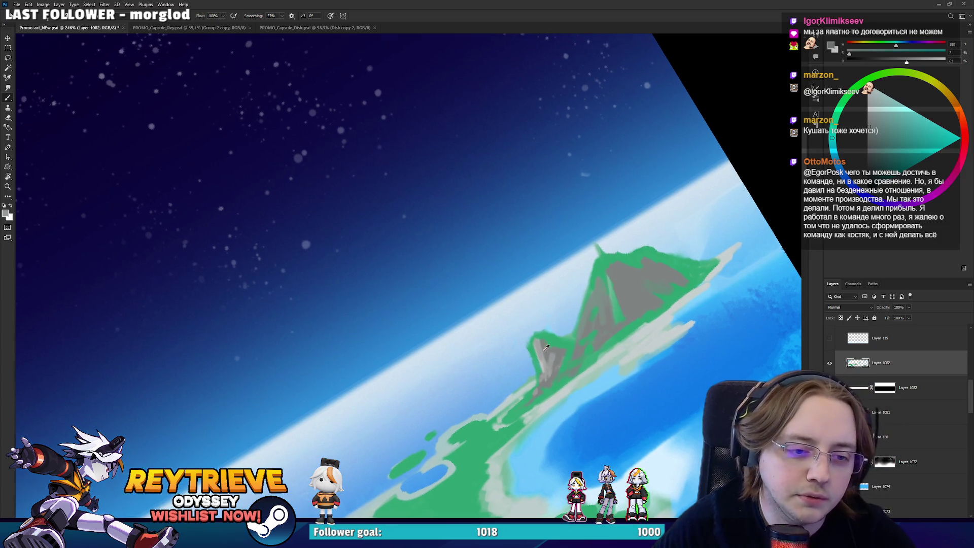
alt+click(548, 346)
key(e)
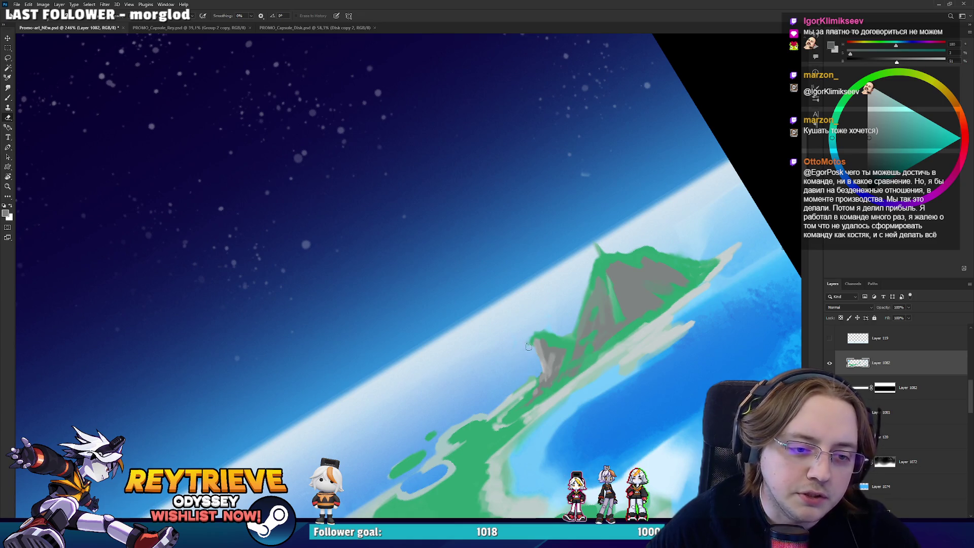
key(b)
alt+click(530, 341)
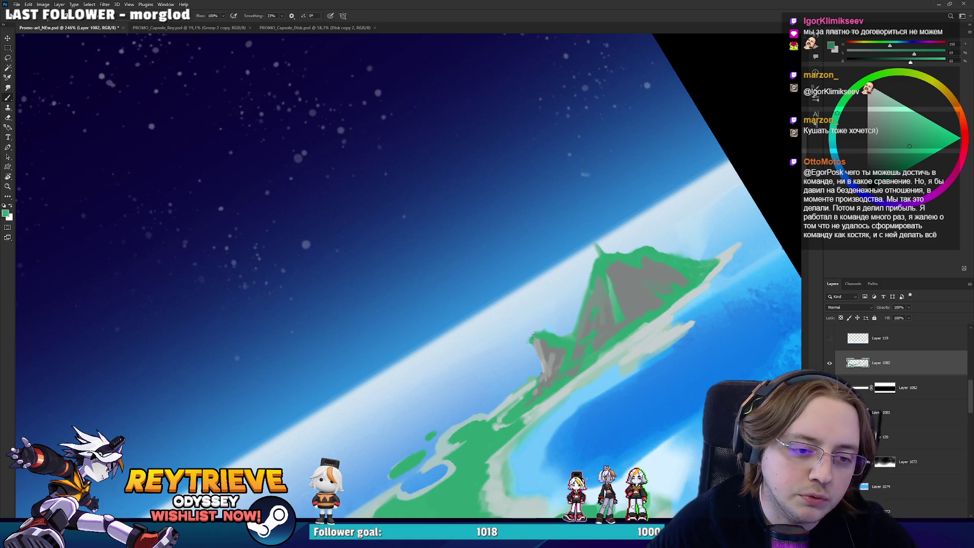
Brush rough green vegetation along the mountain's top edge, then level the view.
drag(568, 343, 539, 315)
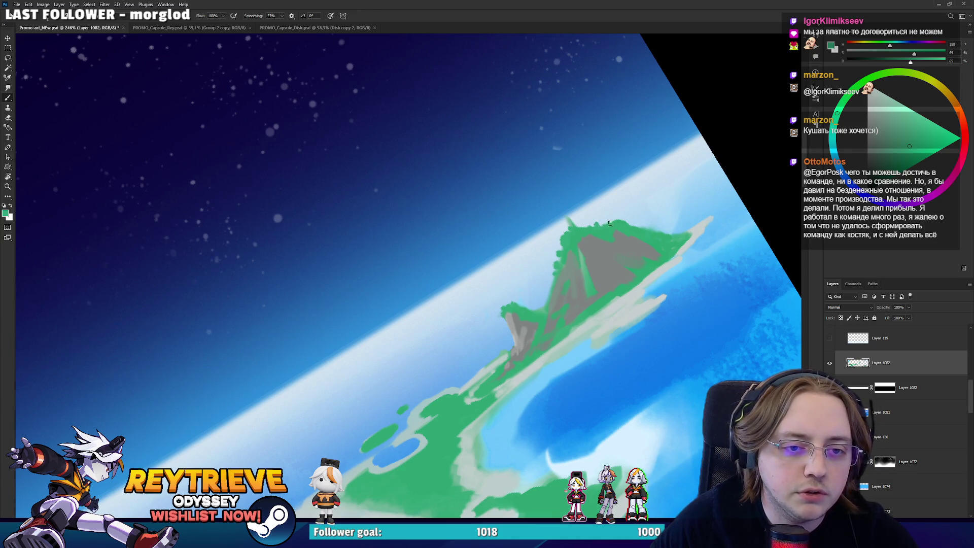
drag(609, 221, 621, 224)
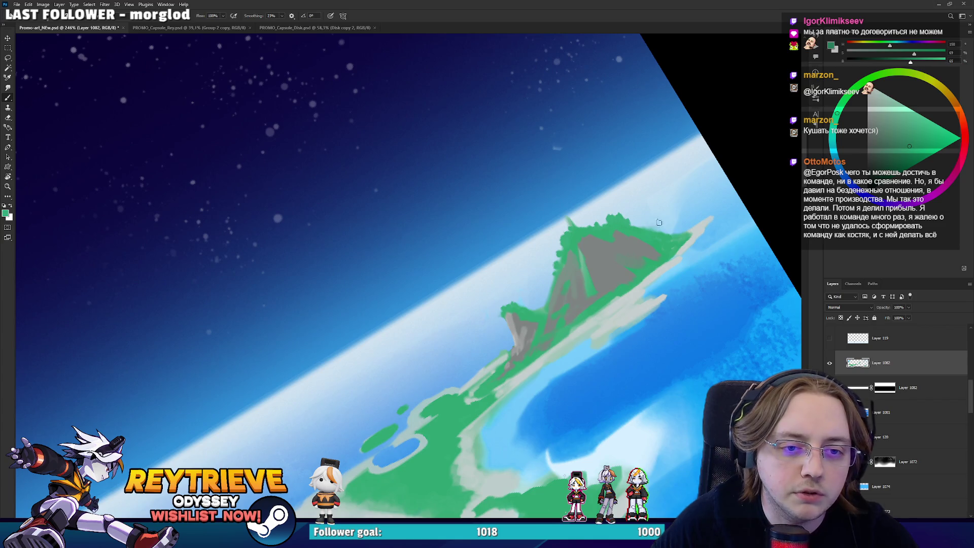
alt+click(634, 231)
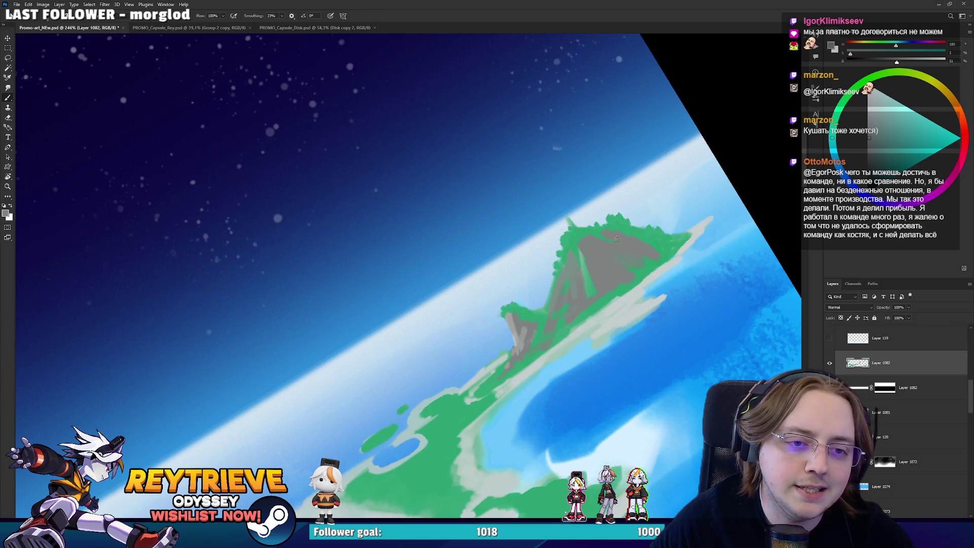
alt+click(594, 227)
alt+click(627, 241)
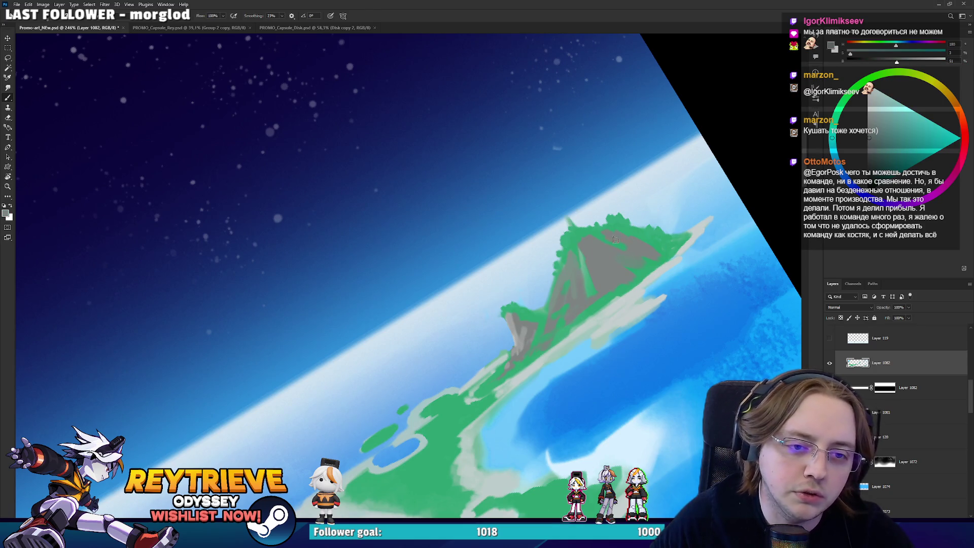
key(r+Escape)
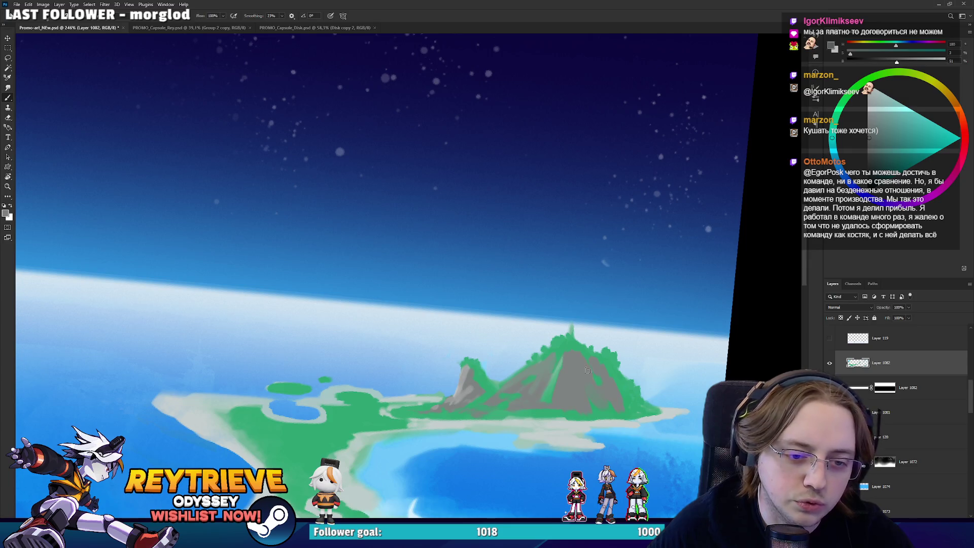
Sample greens and greys at the mountain's edge and tilt the view about 35° counter-clockwise.
alt+click(603, 376)
alt+click(603, 392)
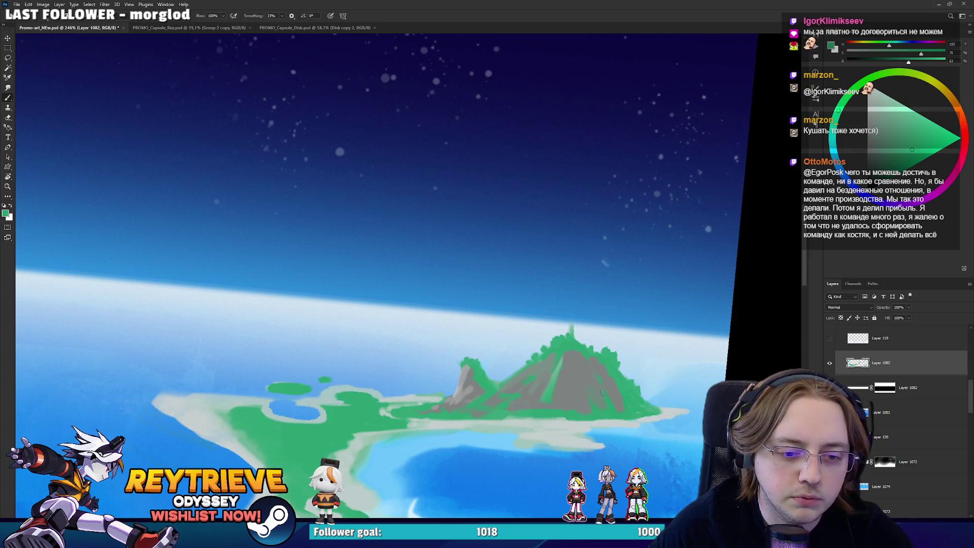
alt+click(607, 389)
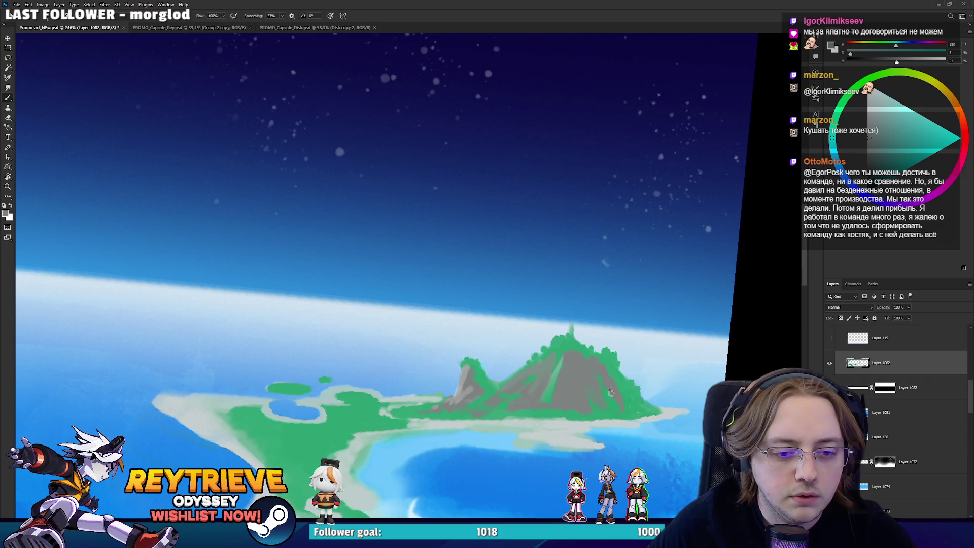
alt+click(642, 406)
key(r)
drag(648, 411, 607, 258)
Mix a pale light blue and paint a highlight along the coastline below the mountain.
alt+click(568, 307)
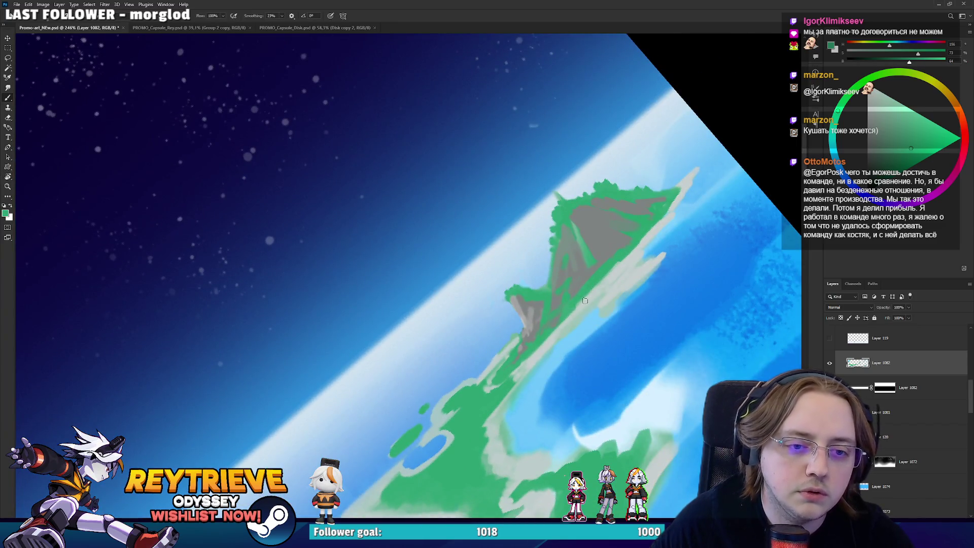
alt+click(616, 337)
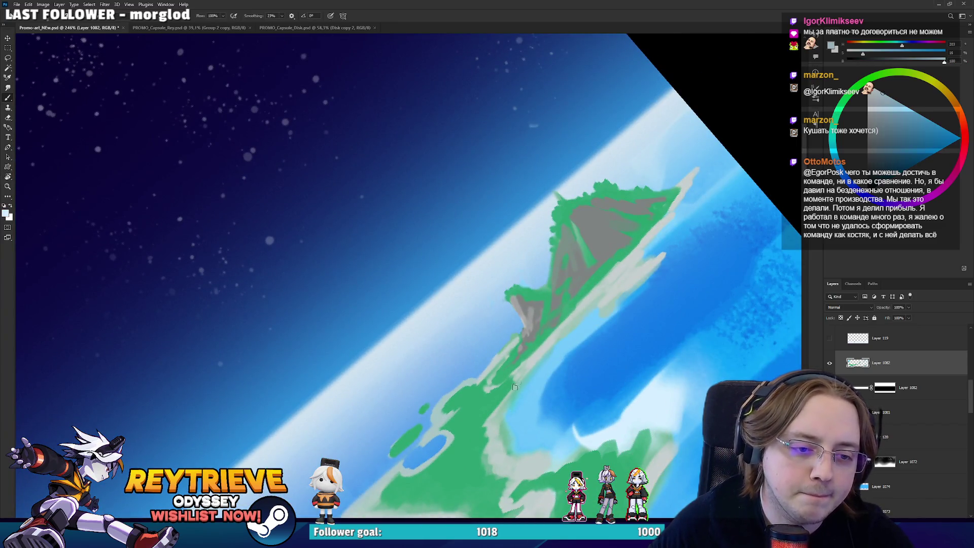
alt+click(547, 341)
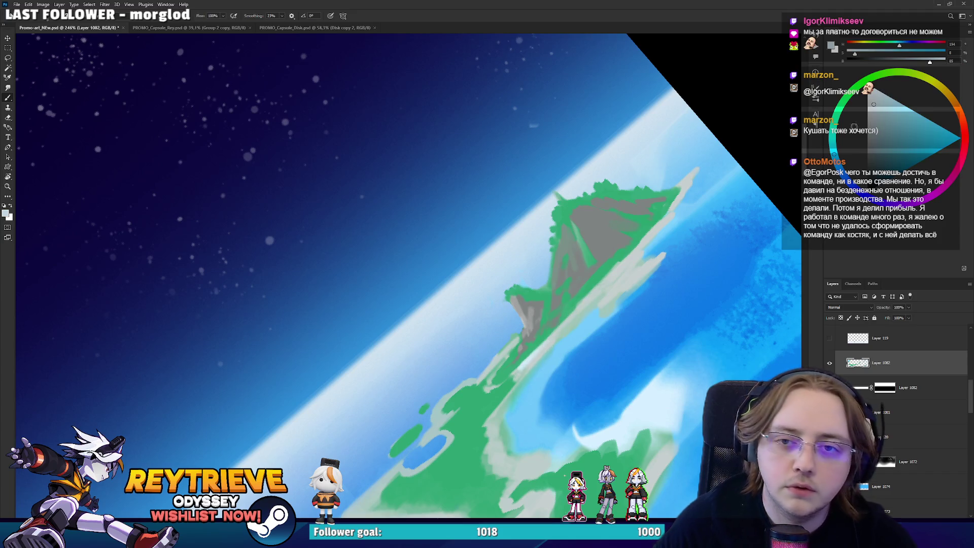
click(864, 109)
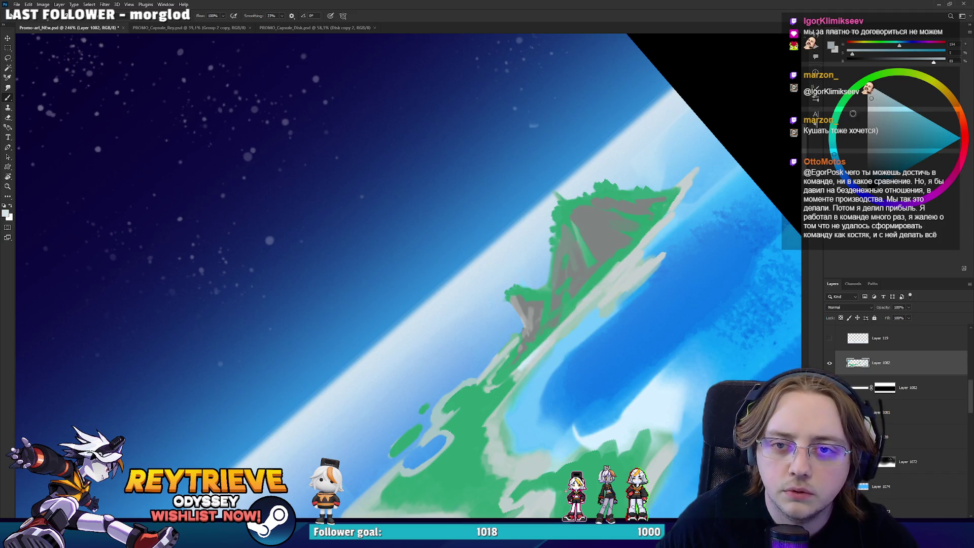
mouse_move(522, 372)
mouse_down()
mouse_move(627, 259)
mouse_move(504, 381)
mouse_up()
key(r)
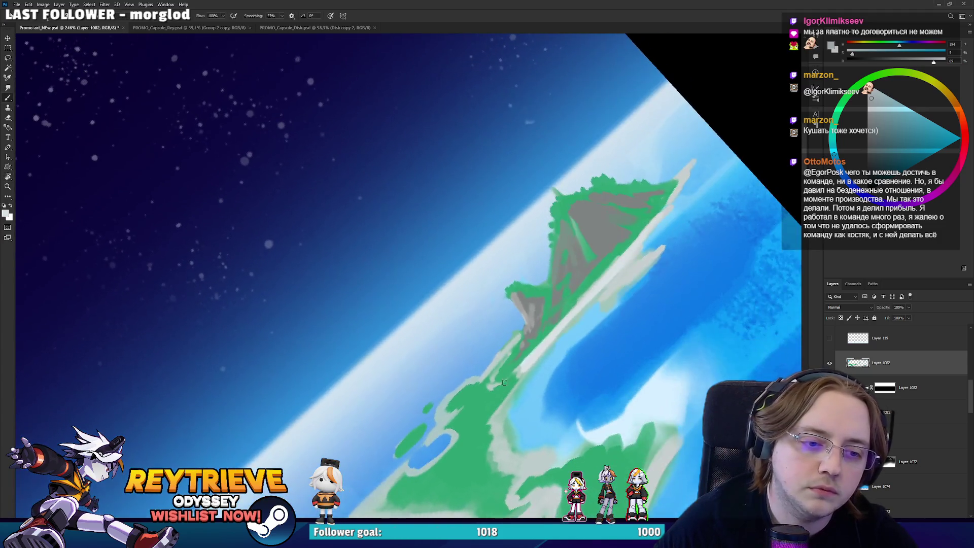
alt+click(446, 404)
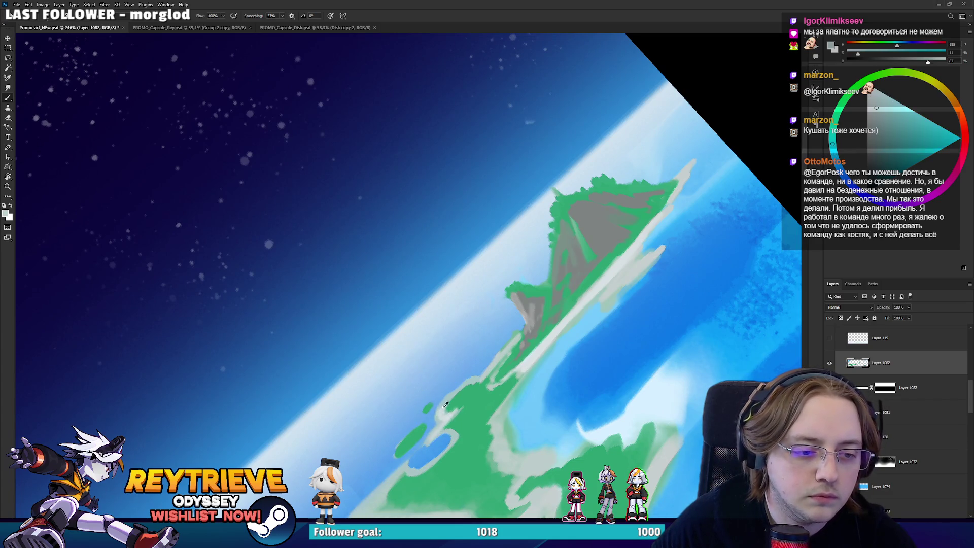
drag(454, 414, 570, 287)
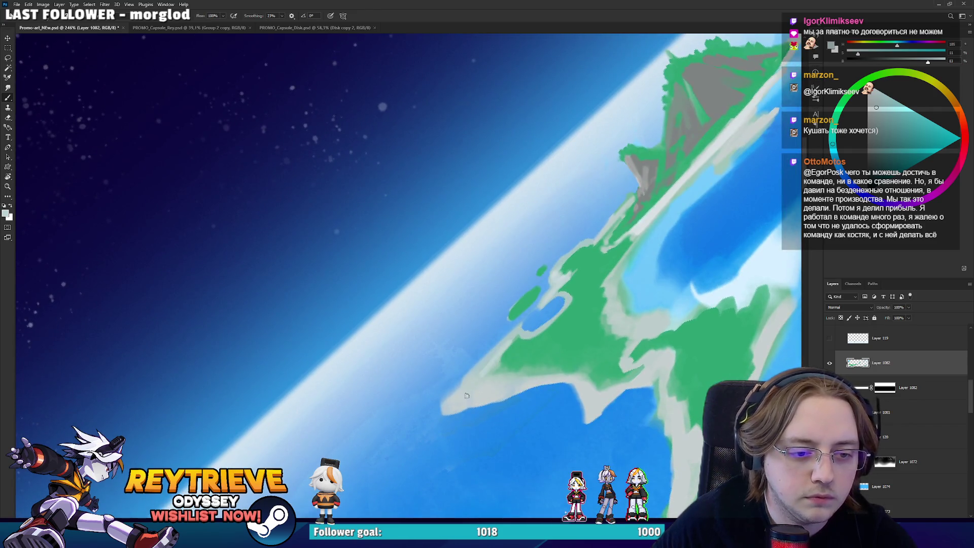
Extend the pale coastline tip, then trim it and frame the island's southern coast.
mouse_move(444, 411)
mouse_down()
mouse_move(435, 420)
mouse_move(283, 355)
mouse_move(311, 356)
mouse_move(304, 378)
mouse_move(328, 429)
mouse_move(517, 297)
mouse_up()
key(e)
key(h)
key(h)
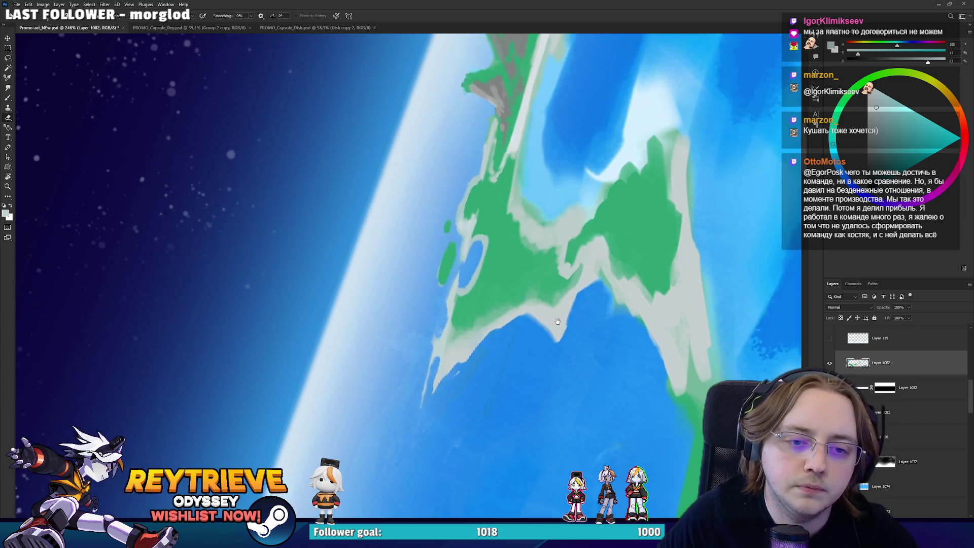
drag(541, 264, 471, 282)
key(b)
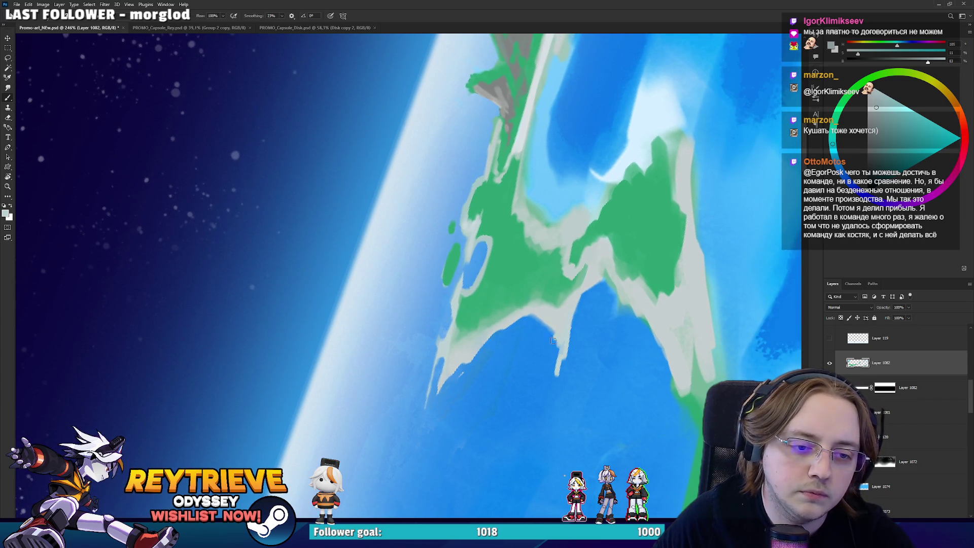
key(e)
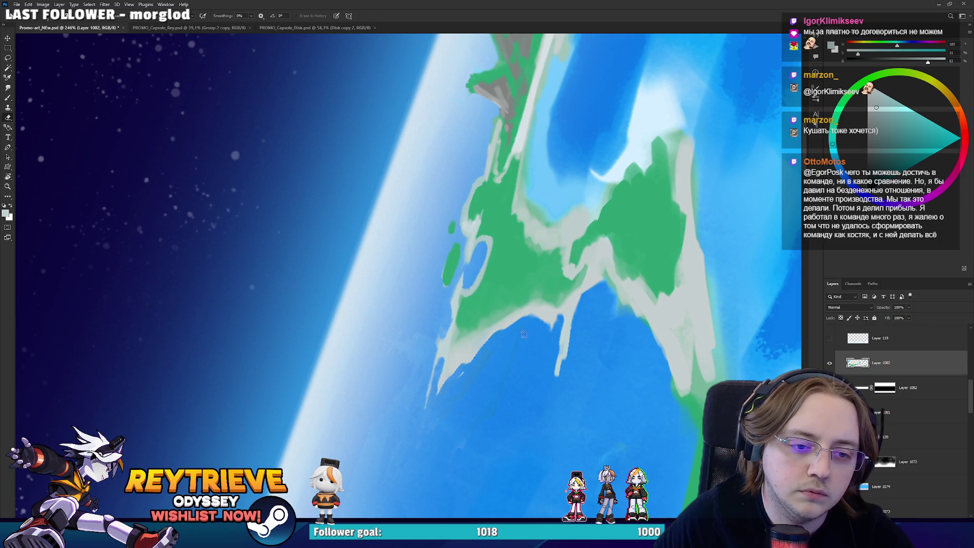
mouse_move(543, 321)
mouse_down()
mouse_move(315, 252)
mouse_move(516, 325)
mouse_move(499, 336)
mouse_up()
Zoom and rotate the view to re-frame the island toward the ship island.
key(r)
key(b)
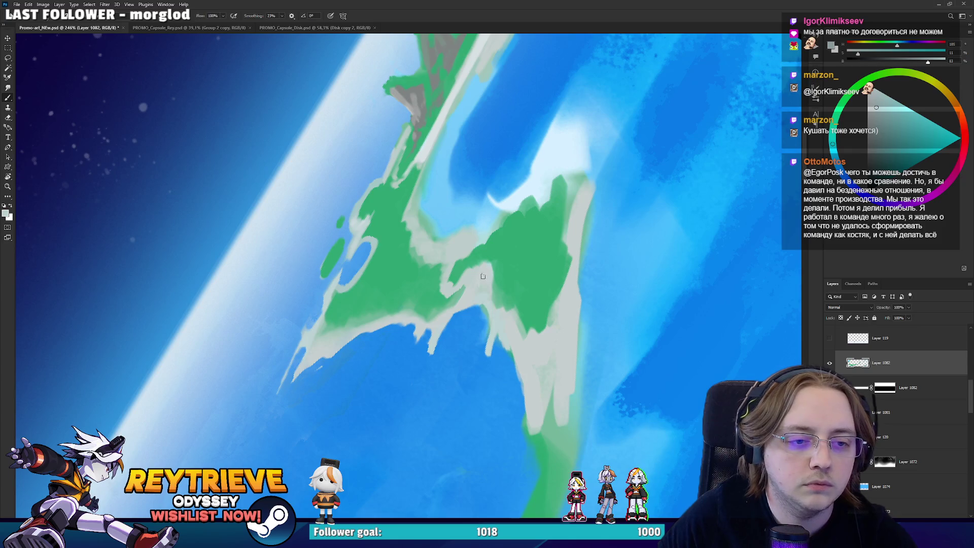
drag(491, 301, 522, 322)
scroll(527, 324, down, 10)
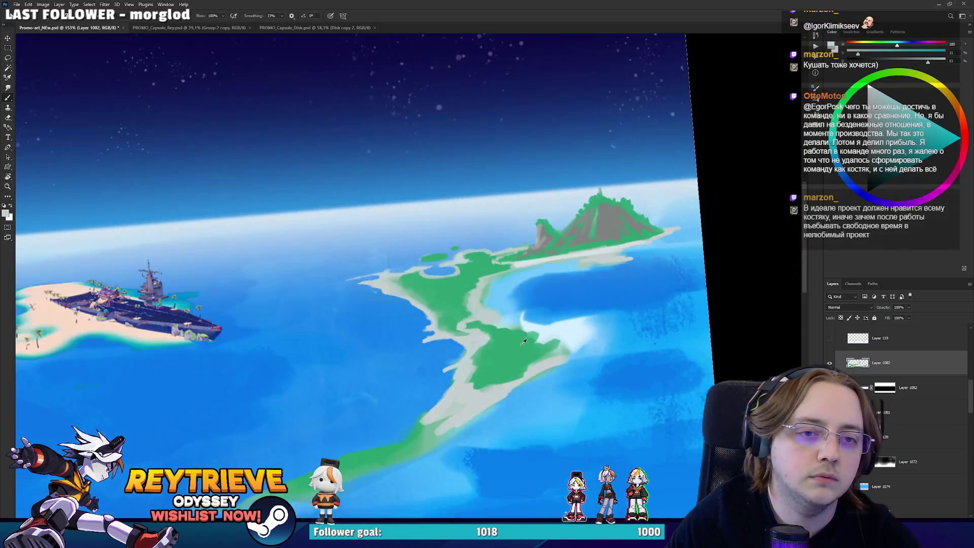
scroll(533, 335, up, 5)
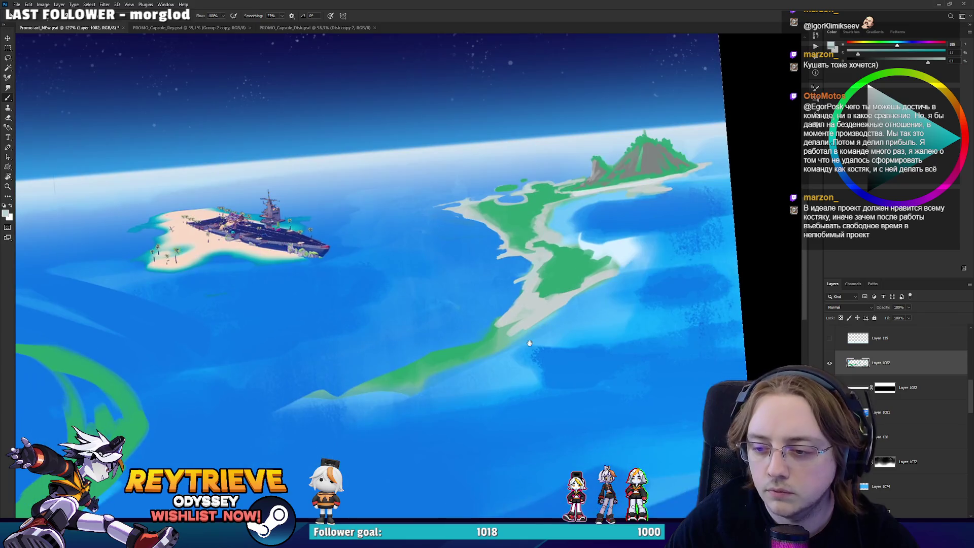
drag(529, 343, 613, 278)
scroll(575, 282, up, 2)
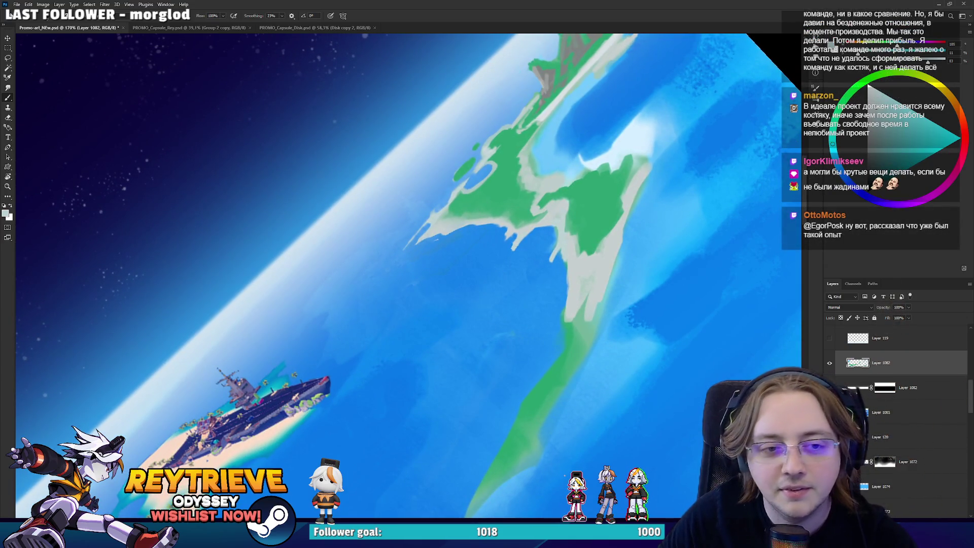
drag(521, 368, 571, 267)
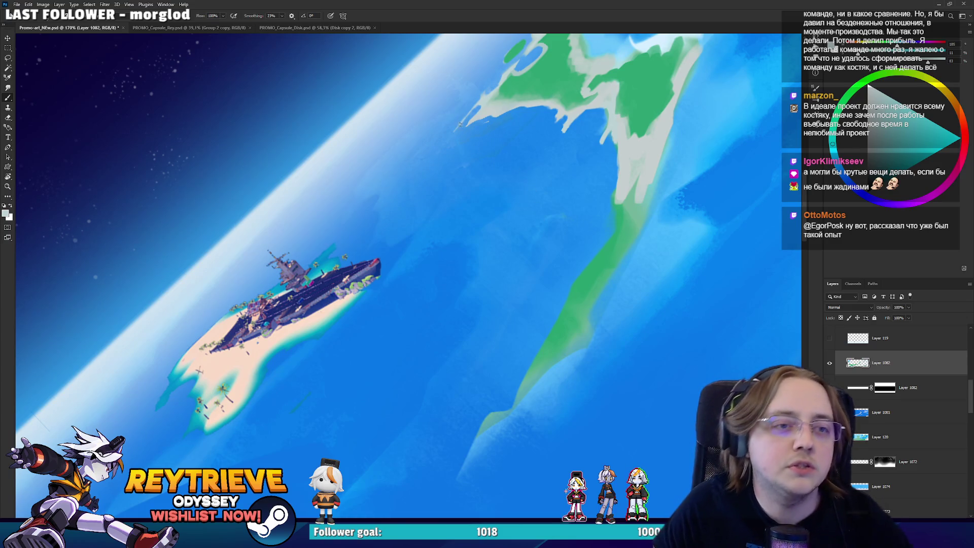
Paint a light shoreline stroke along the island edge and erase part of it.
key(e)
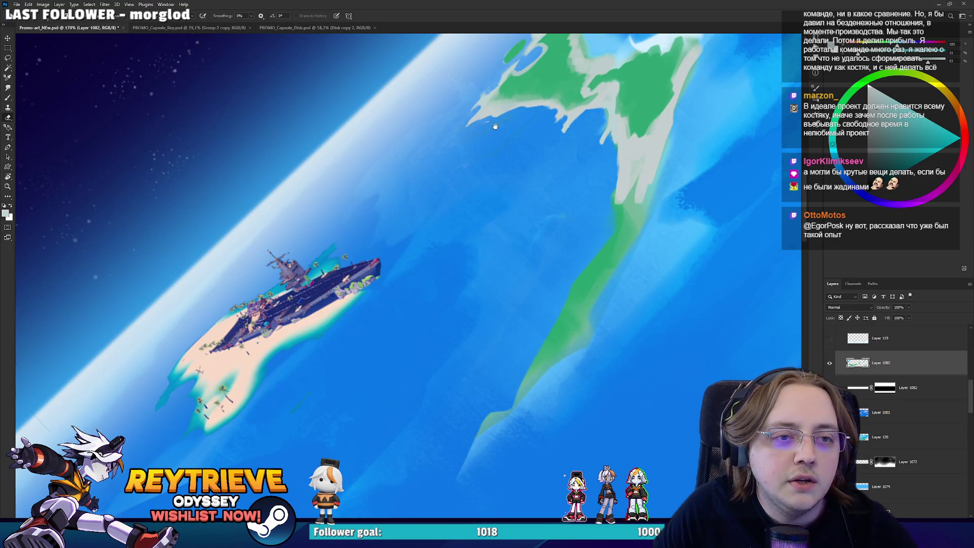
mouse_move(495, 126)
mouse_down()
mouse_move(464, 223)
mouse_move(546, 210)
mouse_up()
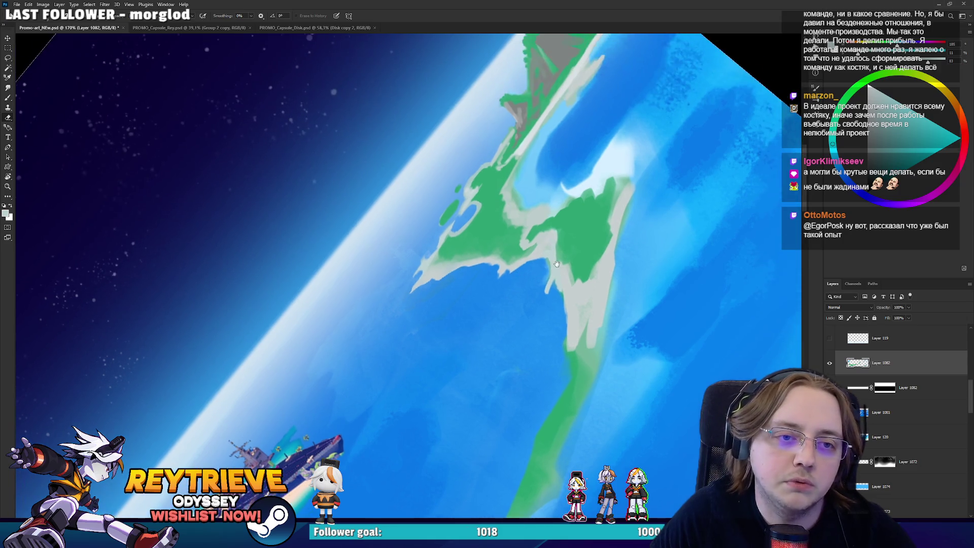
mouse_move(553, 206)
mouse_down()
mouse_move(557, 302)
mouse_move(538, 396)
mouse_move(515, 382)
mouse_move(609, 412)
mouse_move(611, 405)
mouse_move(629, 428)
mouse_move(616, 386)
mouse_move(632, 224)
mouse_move(613, 172)
mouse_up()
key(r)
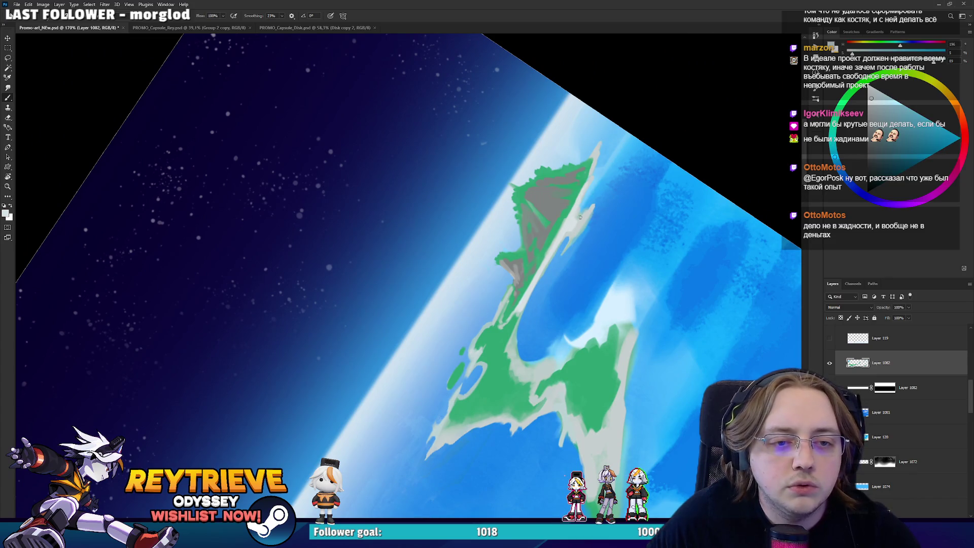
mouse_move(579, 218)
mouse_down()
mouse_move(573, 236)
mouse_move(594, 203)
mouse_up()
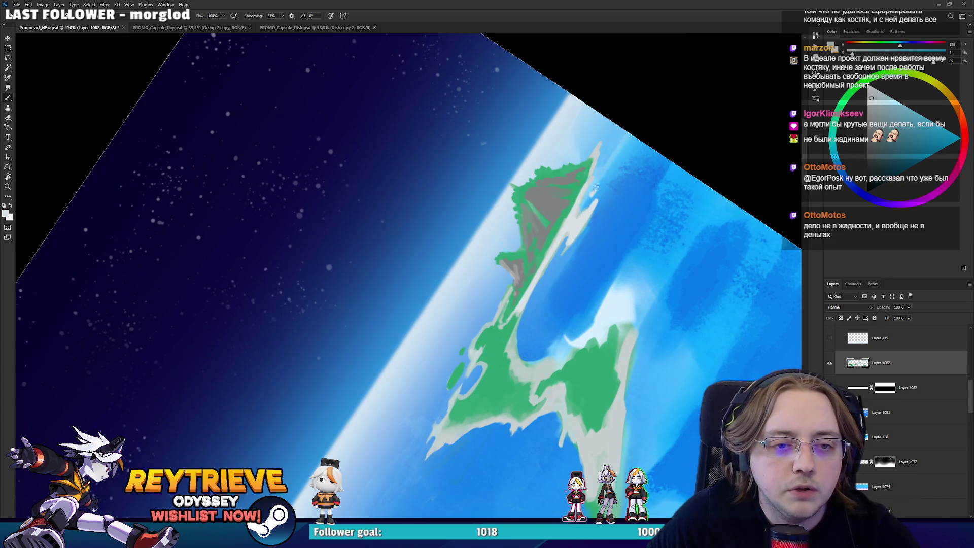
key(e)
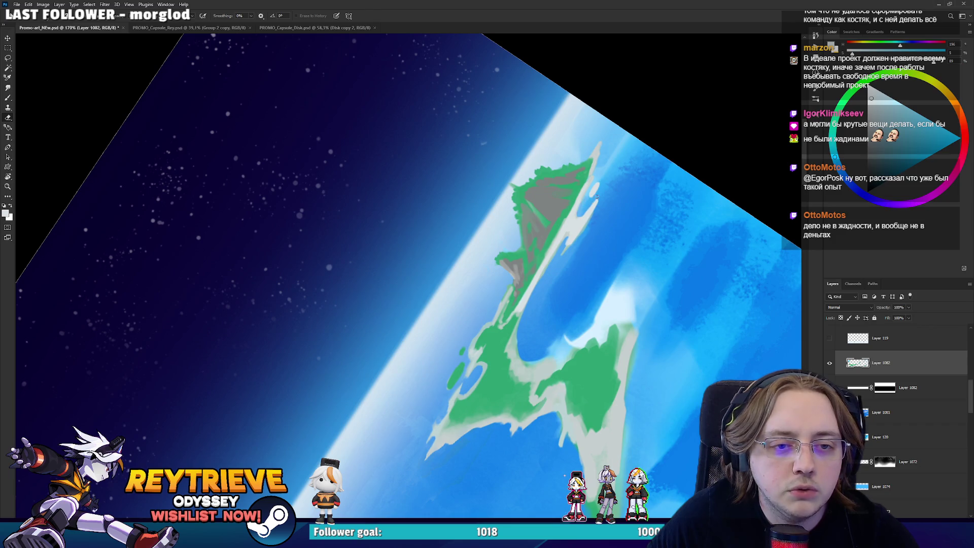
drag(575, 229, 558, 248)
key(b)
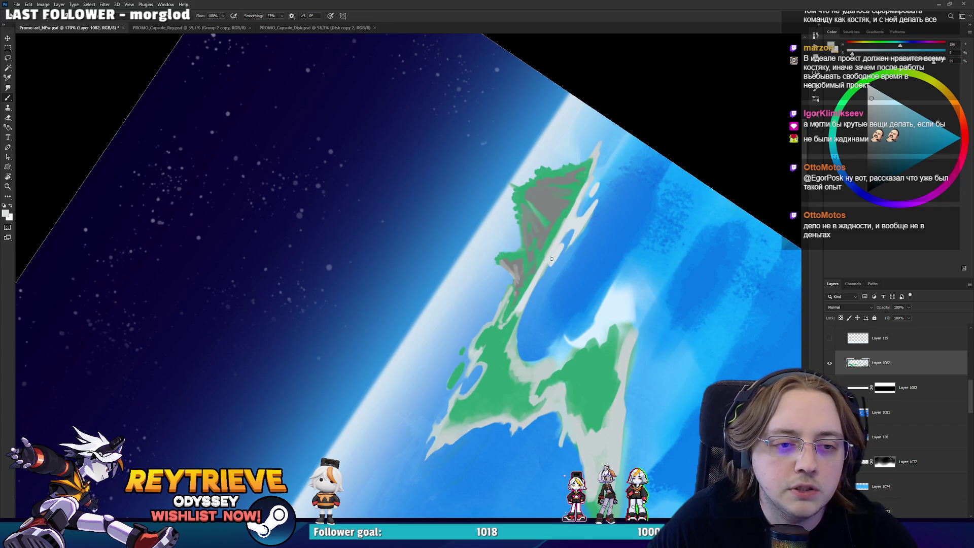
key(e)
key(b)
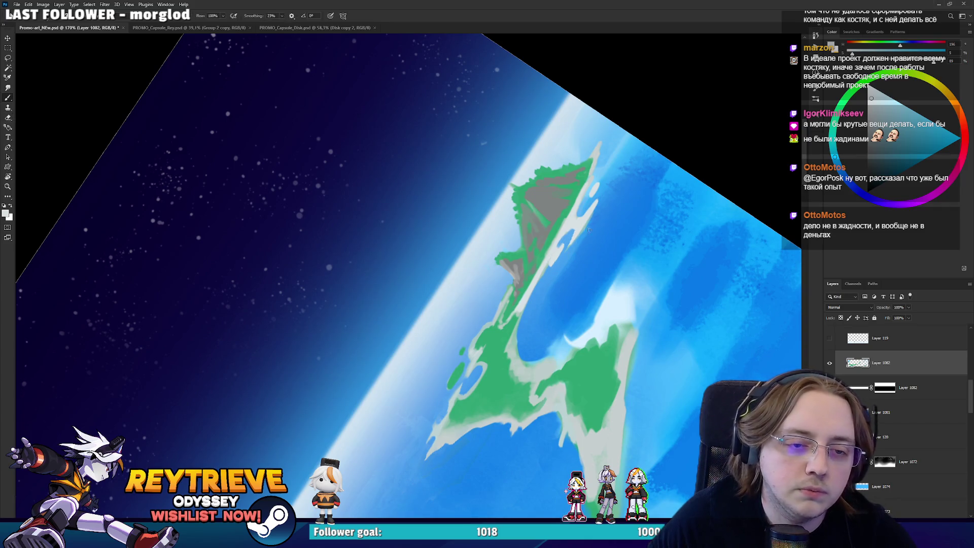
Paint light grey along the peninsula's right coastline and around its lower tip.
mouse_move(568, 242)
mouse_down()
mouse_move(590, 363)
mouse_move(613, 340)
mouse_move(590, 167)
mouse_move(477, 75)
mouse_move(434, 65)
mouse_up()
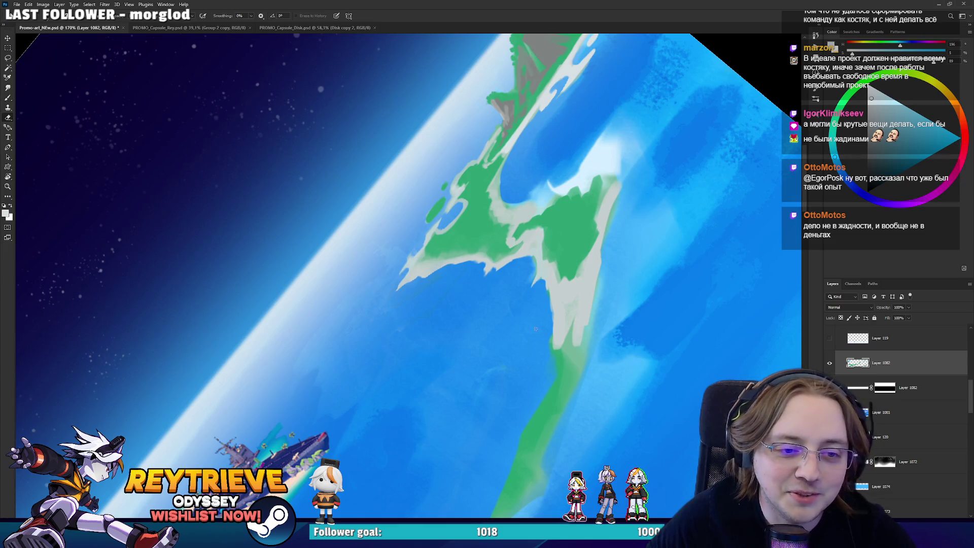
key(b)
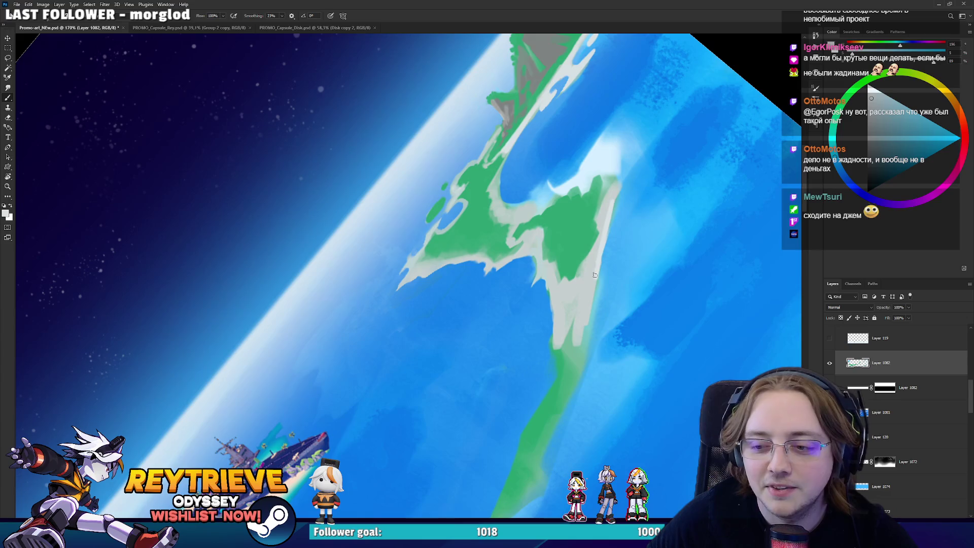
drag(594, 274, 603, 229)
mouse_move(590, 266)
mouse_down()
mouse_move(578, 322)
mouse_move(565, 333)
mouse_move(557, 313)
mouse_up()
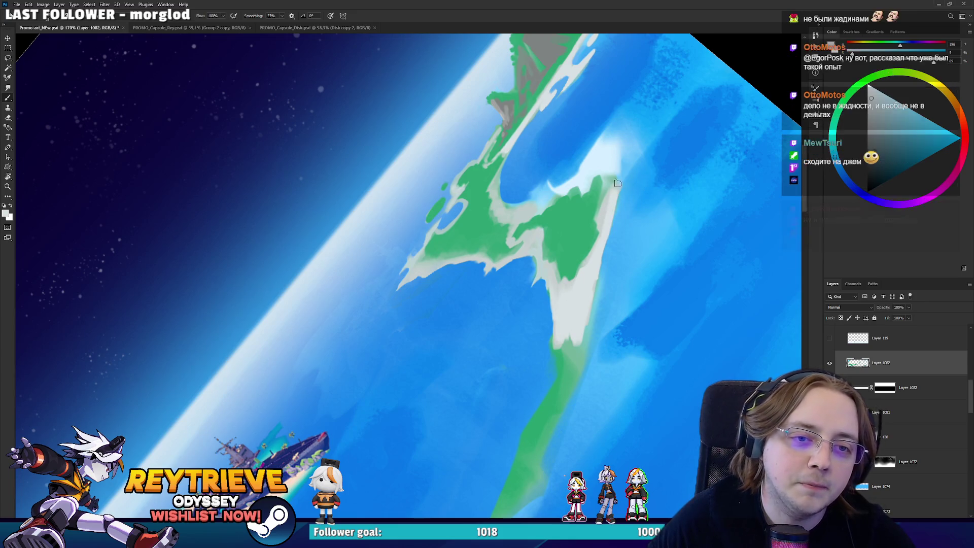
scroll(604, 249, up, 1)
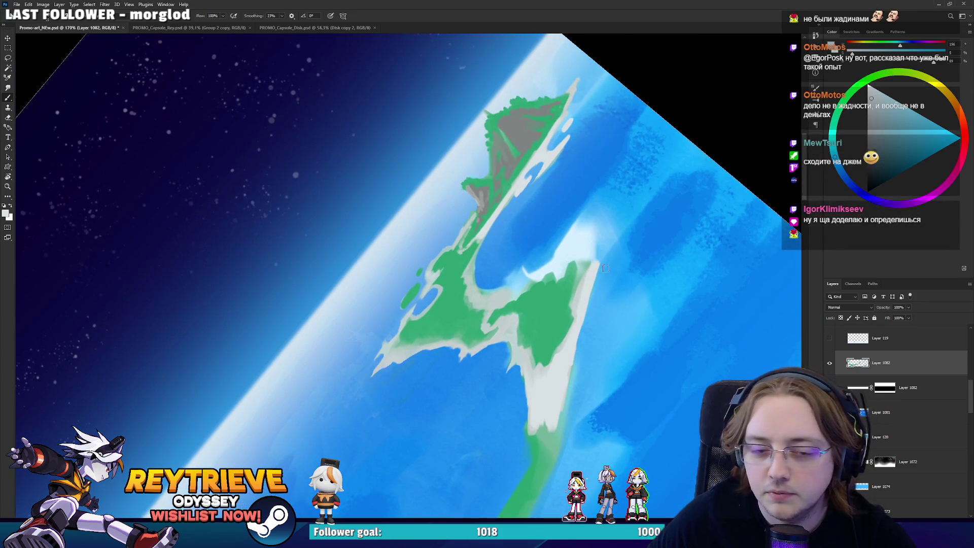
Extend the light grey coast upward and erase stray strokes along it.
mouse_move(594, 259)
mouse_down()
mouse_move(584, 221)
mouse_move(580, 244)
mouse_move(590, 218)
mouse_move(537, 279)
mouse_move(468, 283)
mouse_up()
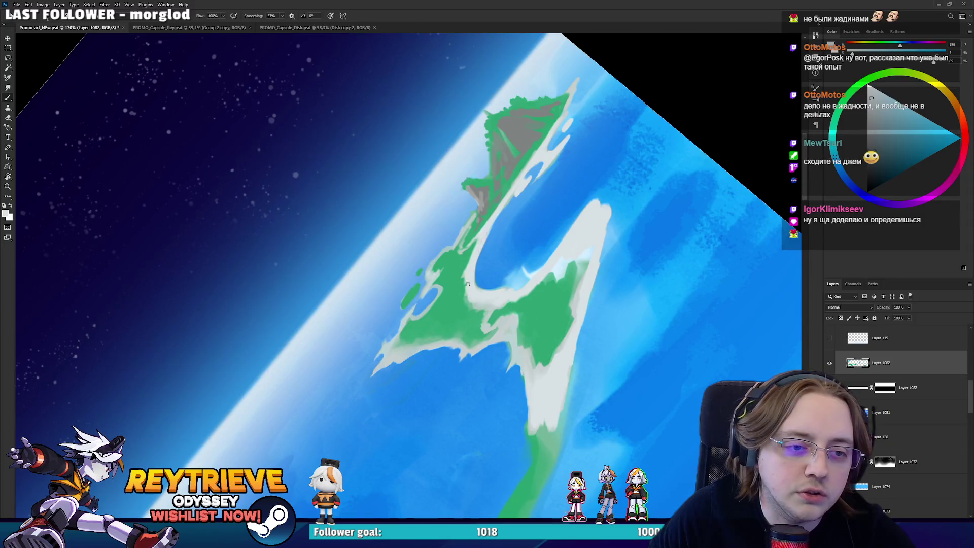
key(r)
drag(563, 172, 406, 304)
key(e)
mouse_move(416, 393)
mouse_down()
mouse_move(431, 408)
mouse_move(423, 388)
mouse_move(413, 395)
mouse_move(433, 393)
mouse_move(572, 182)
mouse_move(598, 185)
mouse_move(593, 198)
mouse_up()
key(r)
key(b)
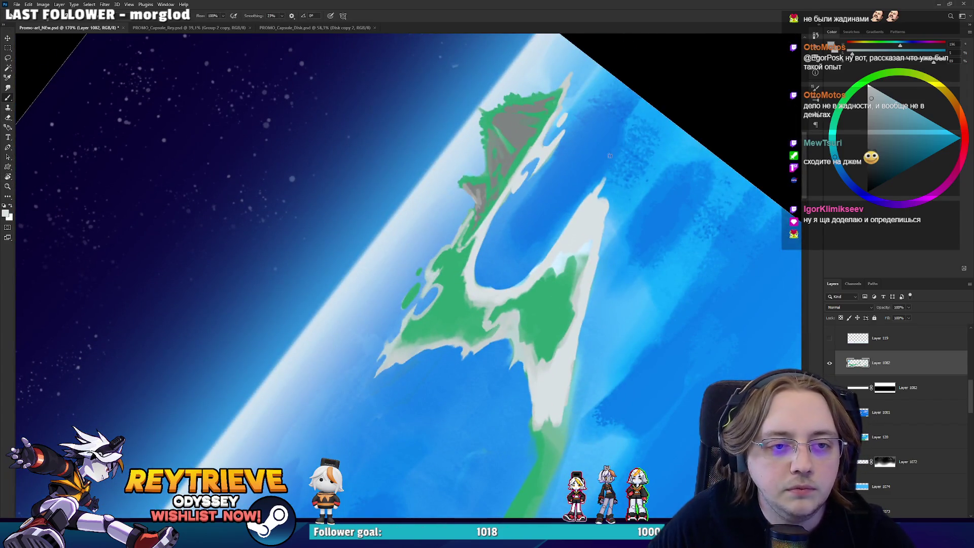
Add thin light strokes on the upper-right coast and green along the lobe's right edge.
drag(612, 147, 592, 195)
mouse_move(610, 150)
mouse_down()
mouse_move(596, 158)
mouse_move(599, 244)
mouse_move(581, 266)
mouse_move(547, 269)
mouse_move(536, 282)
mouse_move(586, 249)
mouse_up()
alt+click(580, 267)
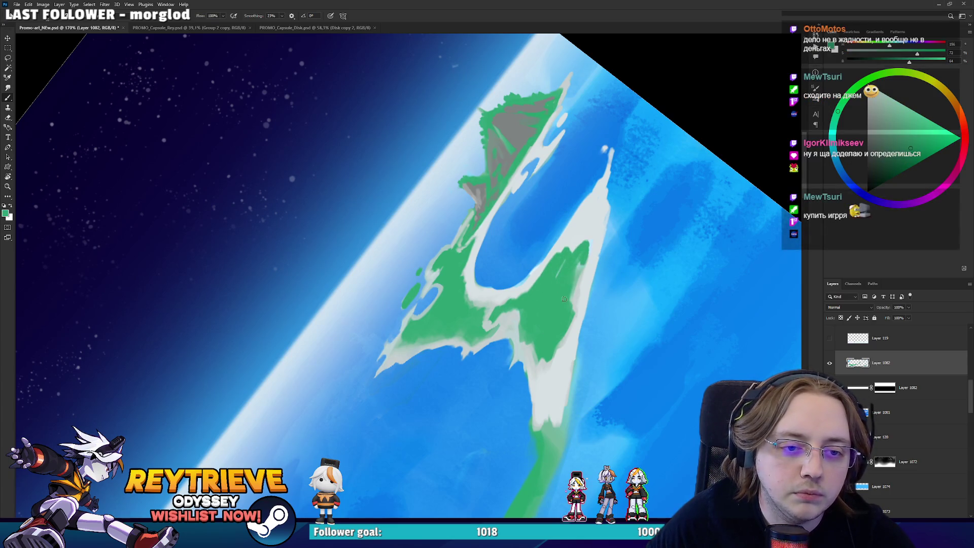
mouse_move(564, 299)
mouse_down()
mouse_move(584, 254)
mouse_move(566, 277)
mouse_move(589, 261)
mouse_up()
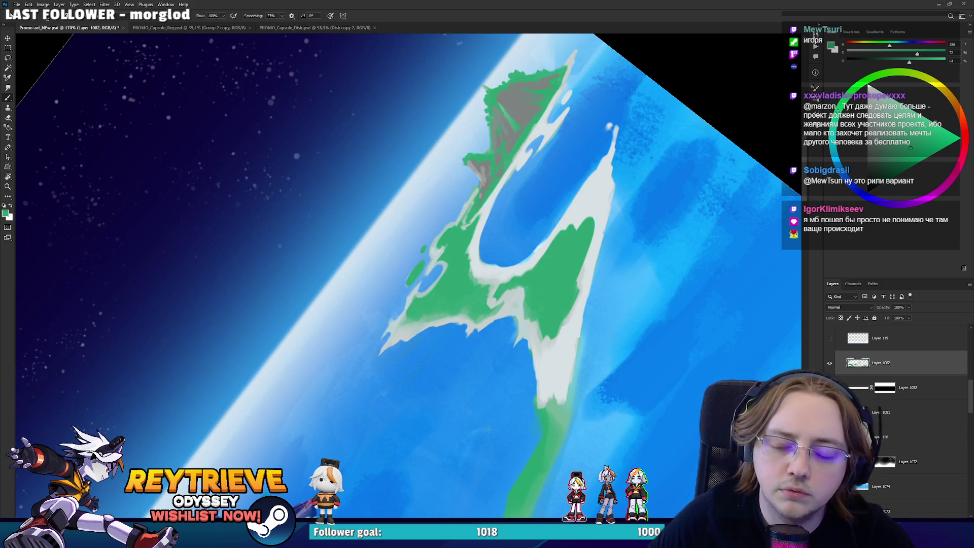
Paint light bluish grey along the island's right edge.
alt+click(583, 281)
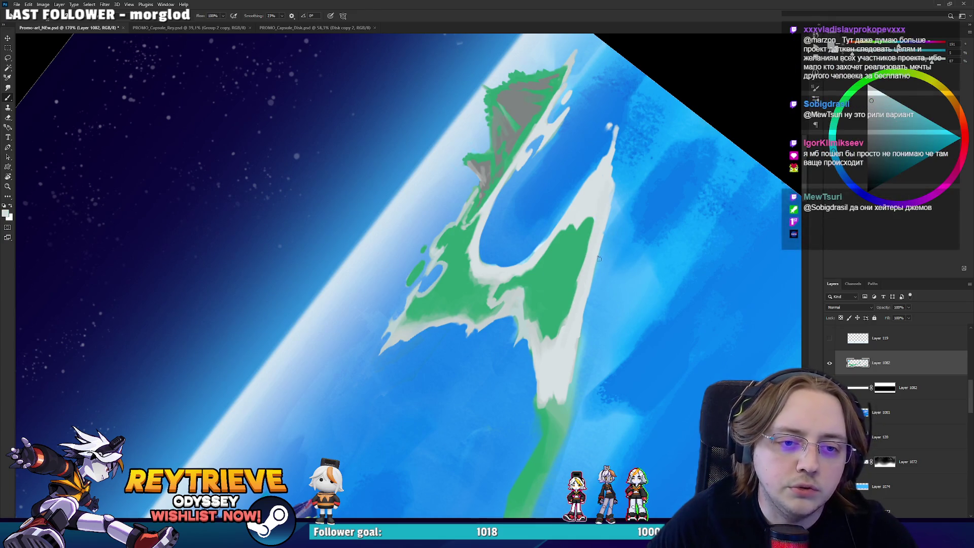
mouse_move(601, 248)
mouse_down()
mouse_move(584, 312)
mouse_move(611, 206)
mouse_up()
key(r)
mouse_move(602, 249)
mouse_down()
mouse_move(567, 349)
mouse_move(471, 405)
mouse_move(401, 391)
mouse_up()
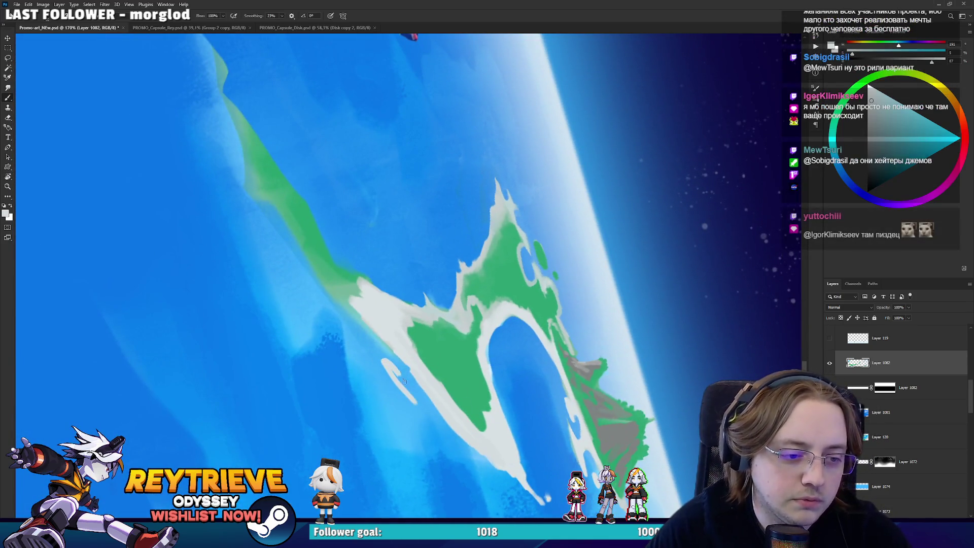
Erase part of the white streak on the peninsula's coast, then zoom out over the whole ocean.
key(e)
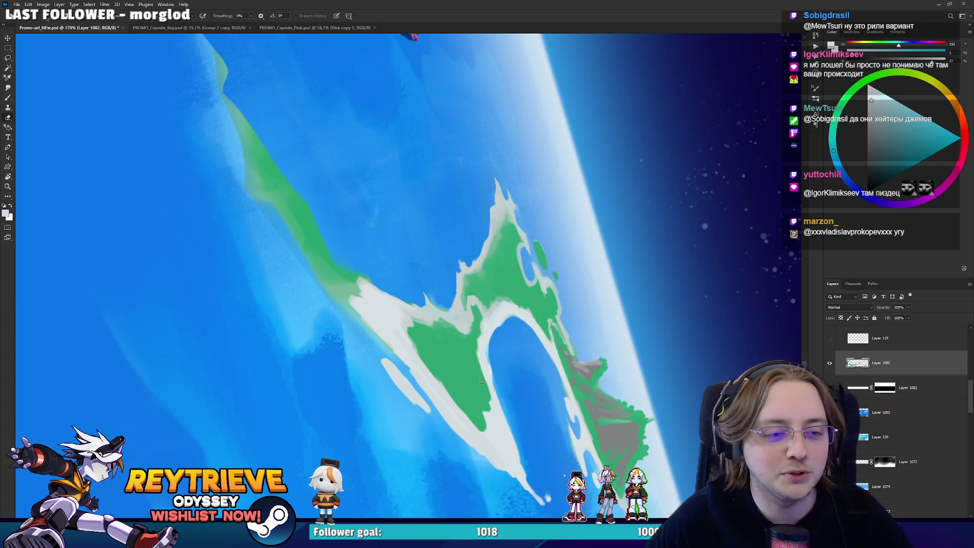
key(r)
mouse_move(398, 317)
mouse_down()
mouse_move(533, 349)
mouse_move(530, 141)
mouse_move(528, 152)
mouse_up()
key(b)
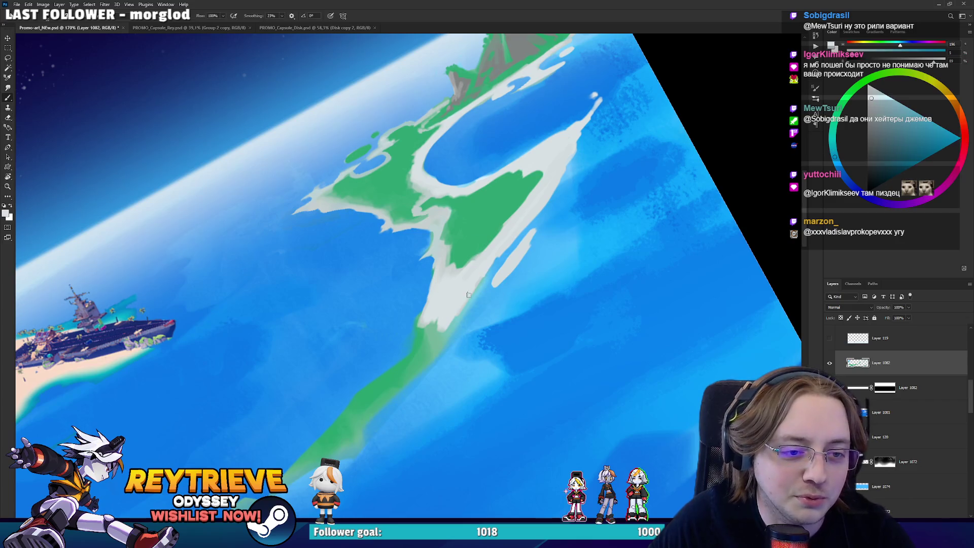
key(e)
mouse_move(495, 280)
mouse_down()
mouse_move(535, 228)
mouse_move(488, 281)
mouse_up()
drag(493, 274, 569, 234)
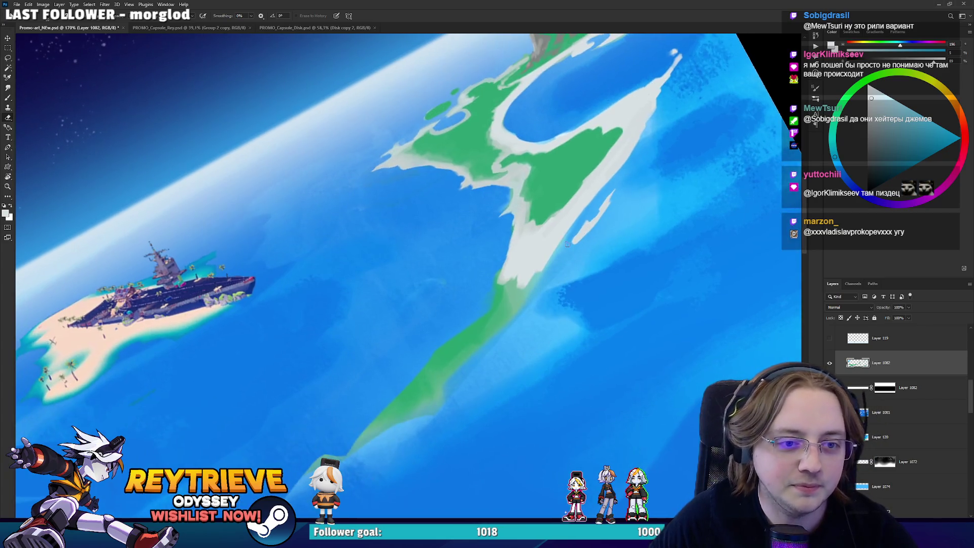
key(b)
scroll(473, 380, down, 3)
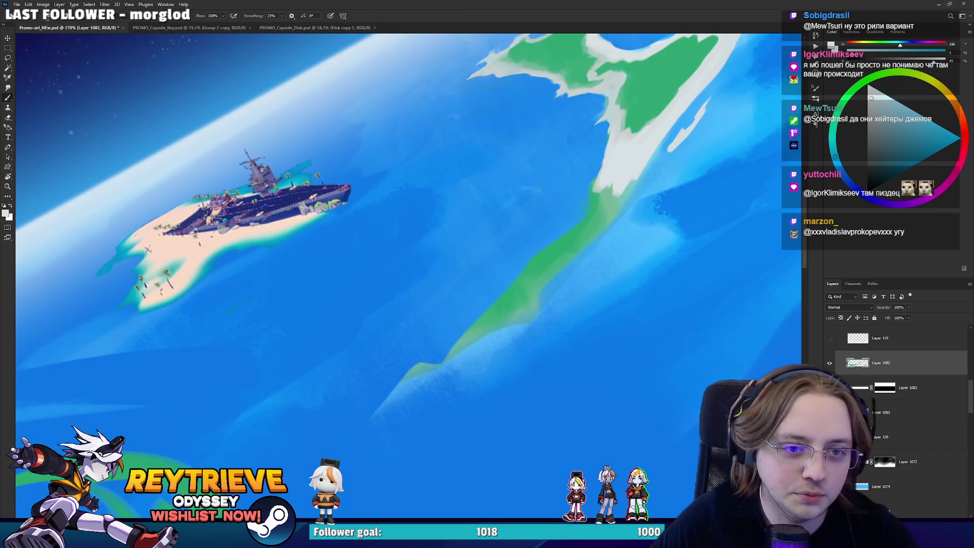
mouse_move(474, 381)
mouse_down()
mouse_move(600, 115)
mouse_move(607, 257)
mouse_up()
scroll(600, 114, up, 5)
scroll(607, 258, up, 5)
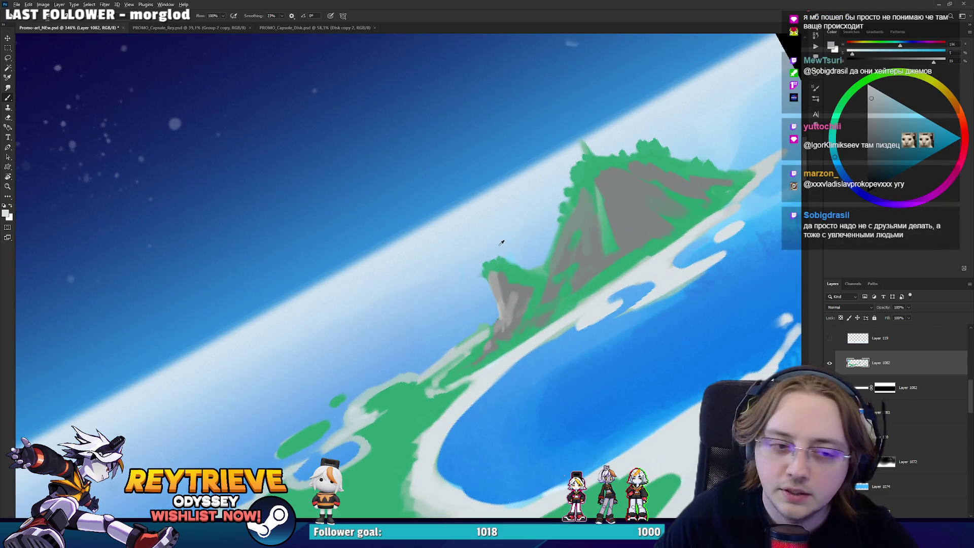
Highlight the grey rock face and mountain ridge with a lighter grey.
alt+click(505, 288)
alt+click(499, 308)
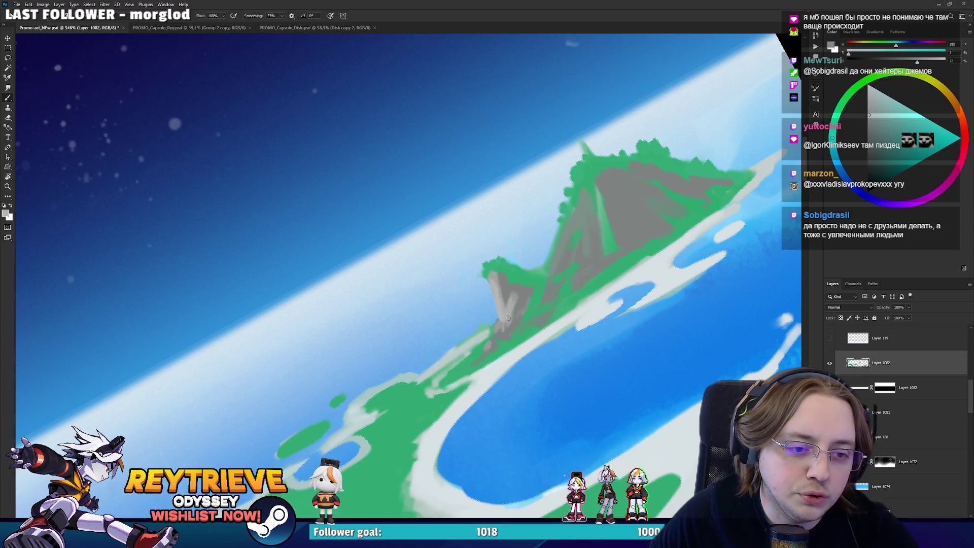
mouse_move(508, 318)
mouse_down()
mouse_move(502, 329)
mouse_move(536, 322)
mouse_up()
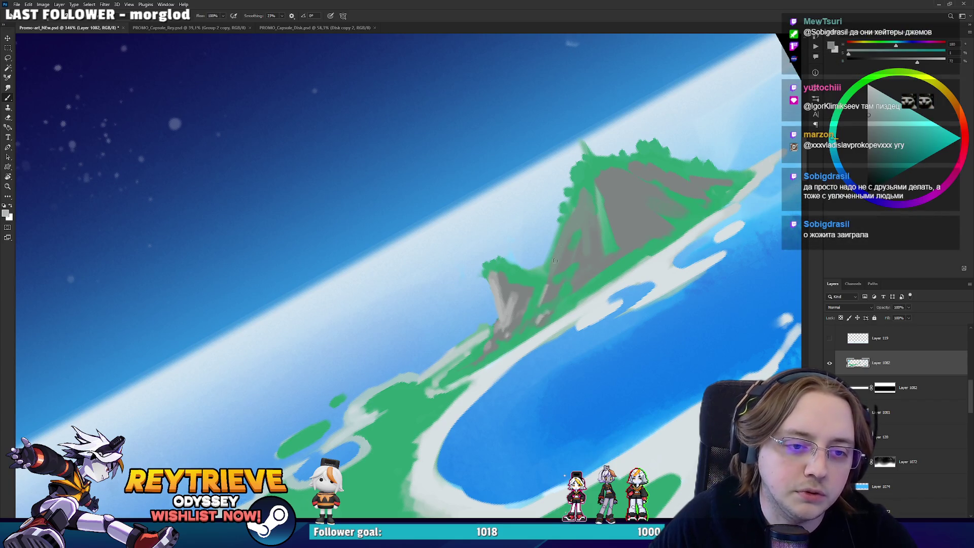
mouse_move(554, 260)
mouse_down()
mouse_move(581, 195)
mouse_move(575, 279)
mouse_up()
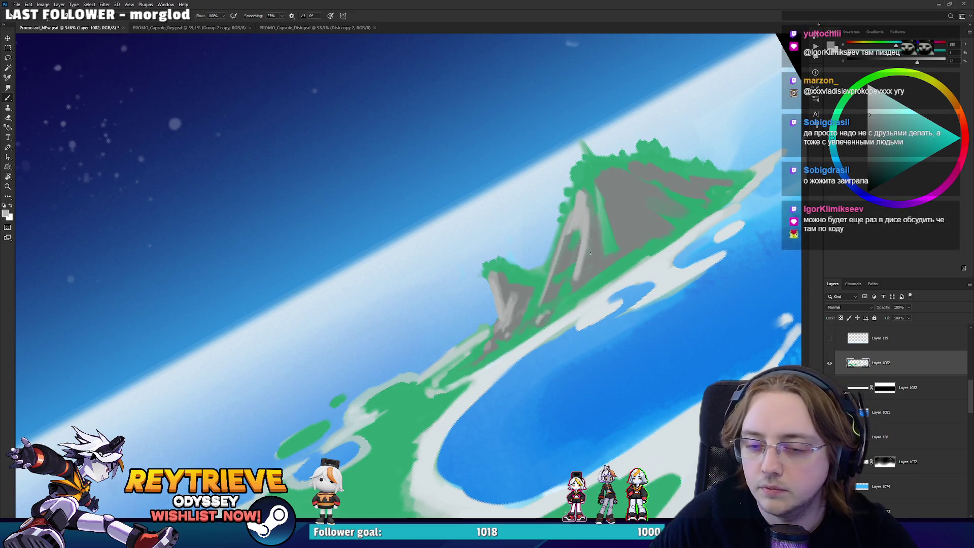
mouse_move(593, 215)
mouse_down()
mouse_move(592, 261)
mouse_move(561, 271)
mouse_up()
drag(572, 229, 565, 250)
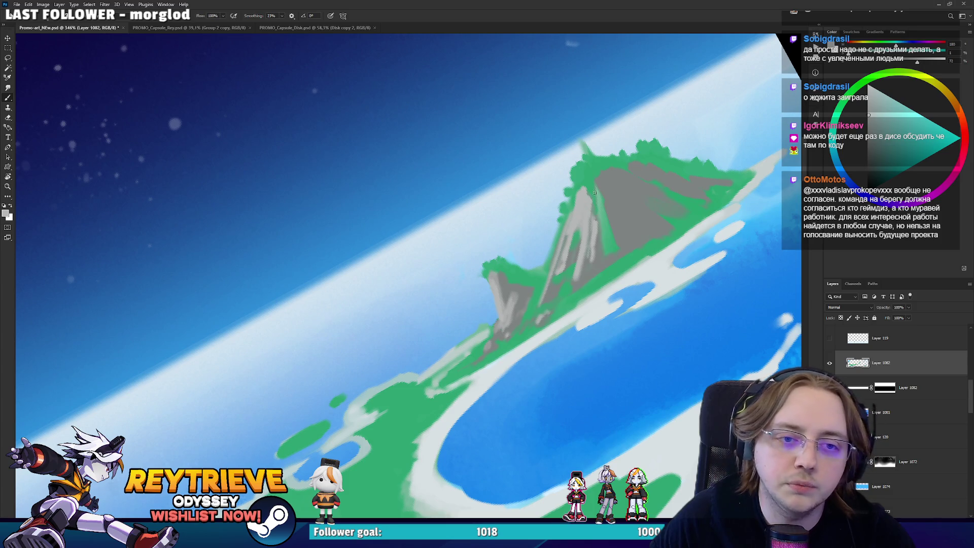
Sample a green from the island and rotate the view until the horizon is level.
mouse_move(594, 192)
mouse_down()
mouse_move(507, 253)
mouse_move(431, 330)
mouse_move(366, 448)
mouse_move(338, 409)
mouse_move(345, 446)
mouse_move(325, 421)
mouse_up()
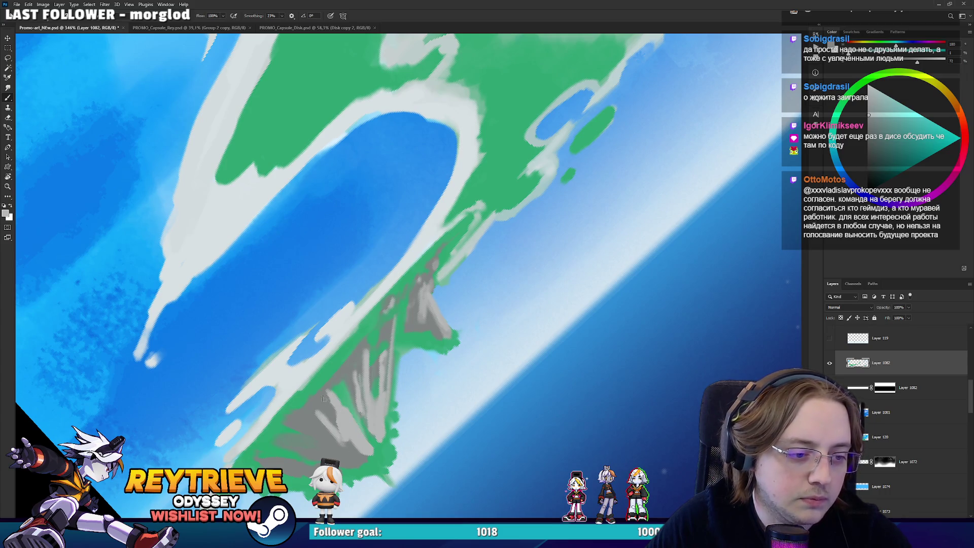
alt+click(326, 399)
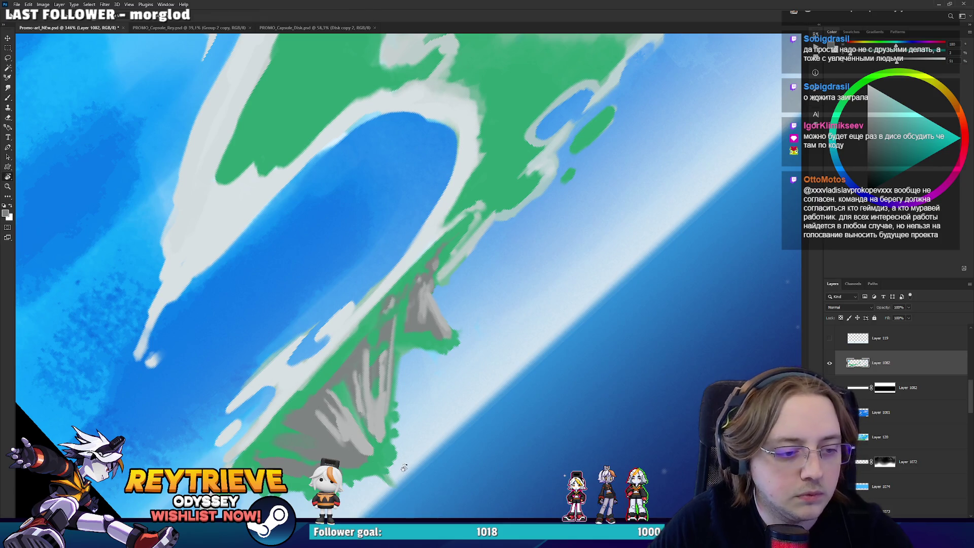
drag(340, 418, 567, 324)
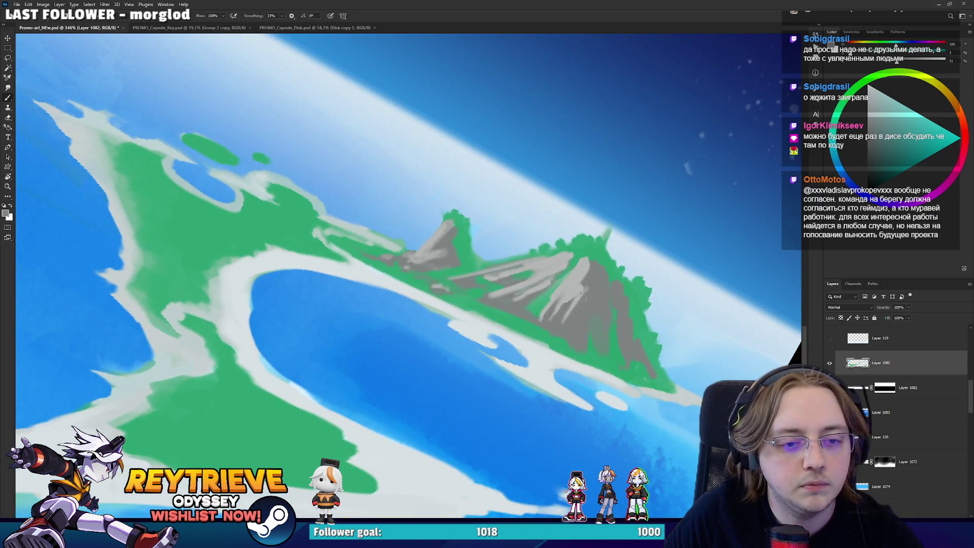
alt+click(599, 245)
scroll(599, 246, down, 4)
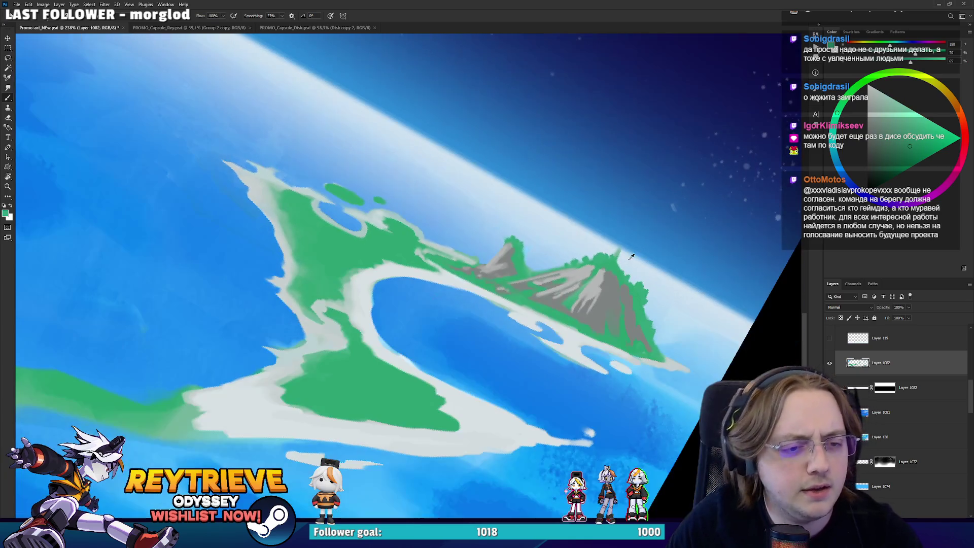
drag(631, 256, 539, 270)
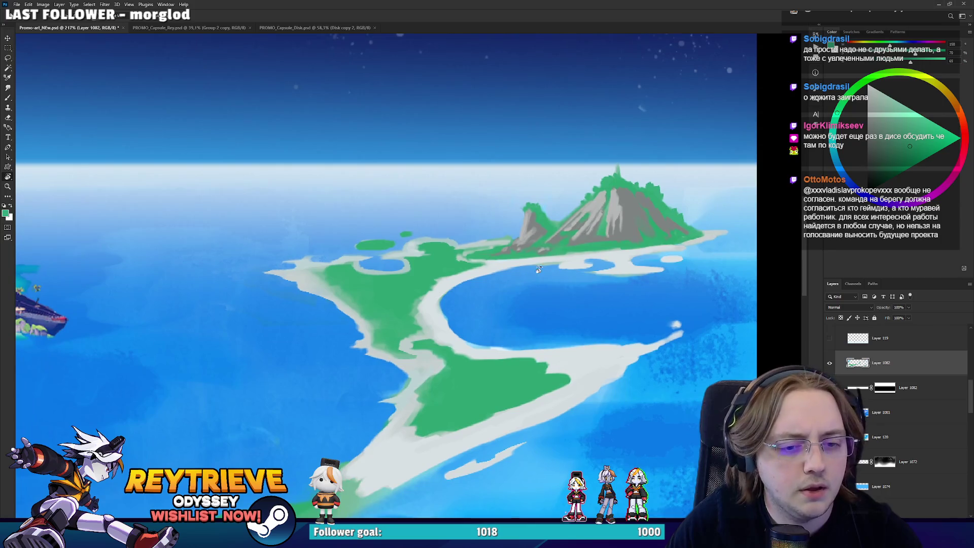
Create a new layer clipped to the island layer and choose a lighter green.
key(ctrl+shift+alt+n)
key(ctrl+alt+g)
key(b)
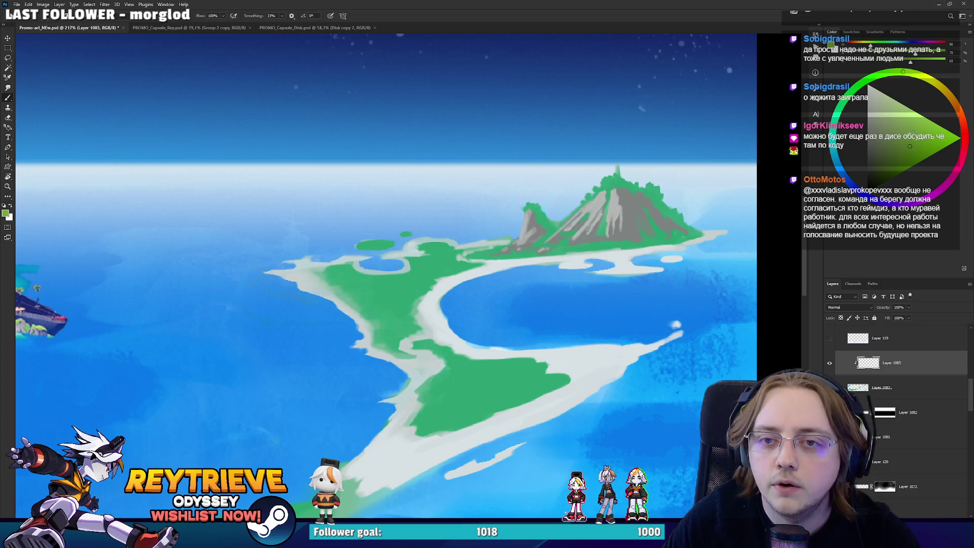
click(915, 131)
scroll(651, 200, up, 3)
Magic Wand-select the island's green land areas, then return to the brush.
key(w)
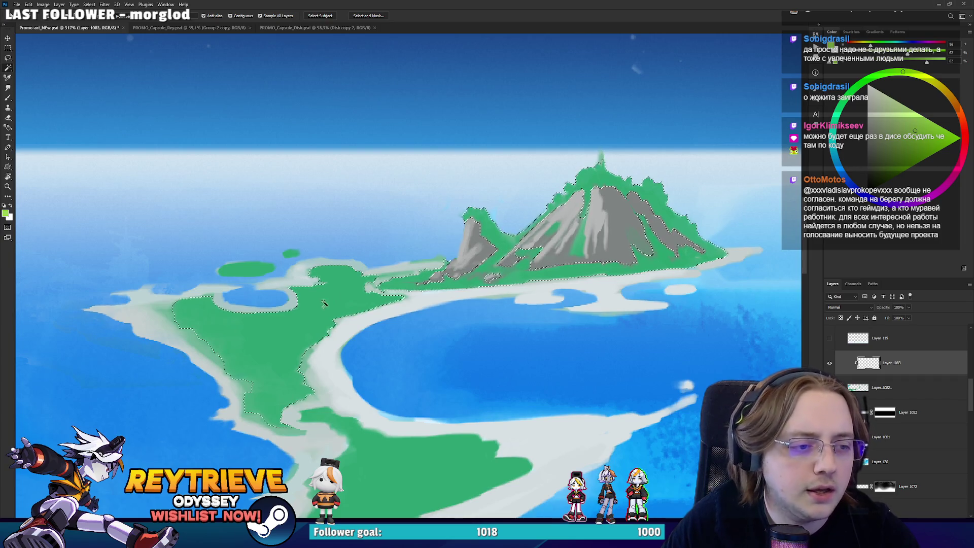
scroll(499, 362, down, 3)
scroll(435, 419, up, 1)
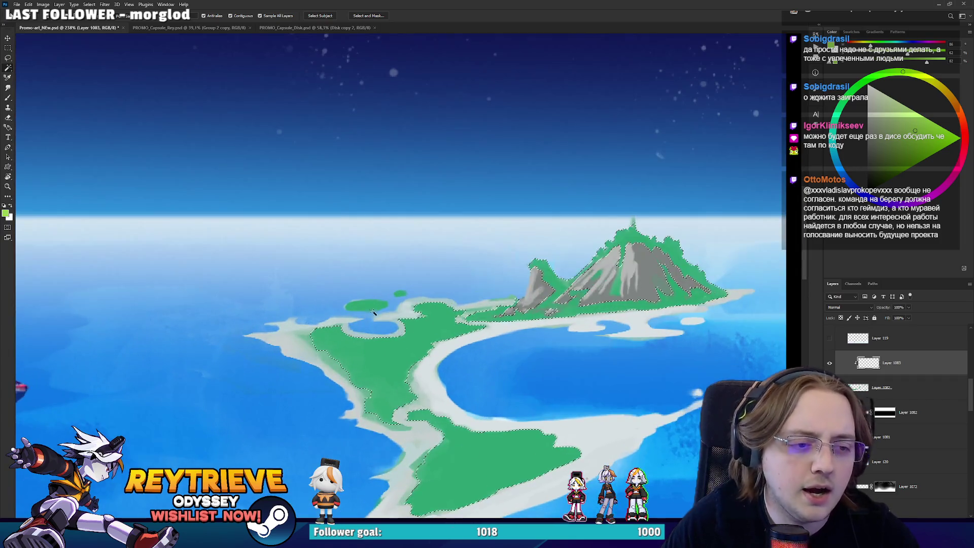
scroll(467, 250, up, 1)
scroll(467, 250, down, 2)
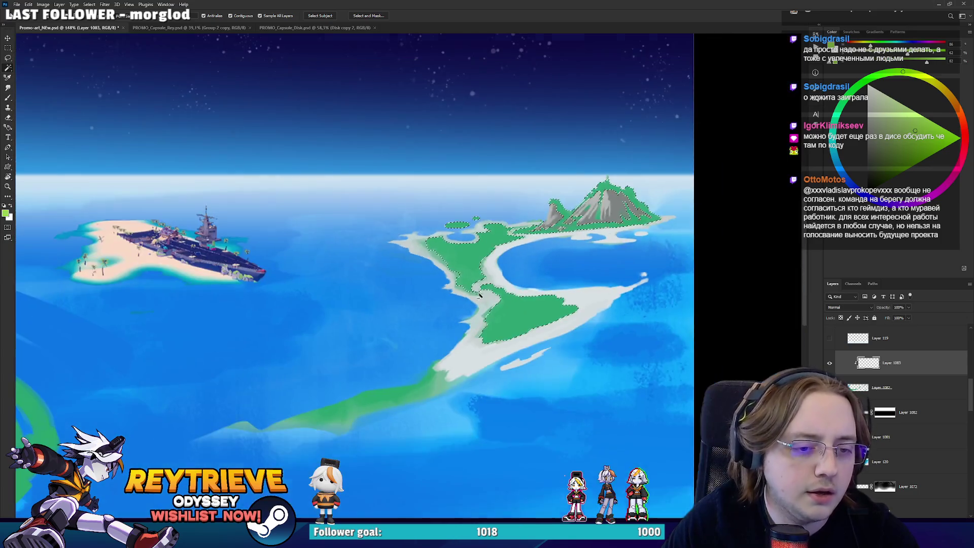
scroll(525, 313, up, 3)
key(b)
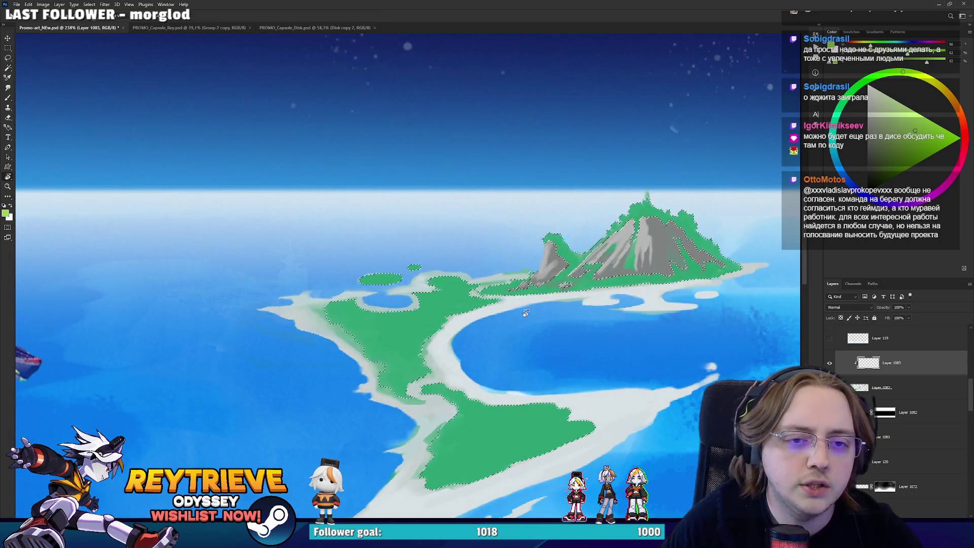
drag(525, 313, 638, 158)
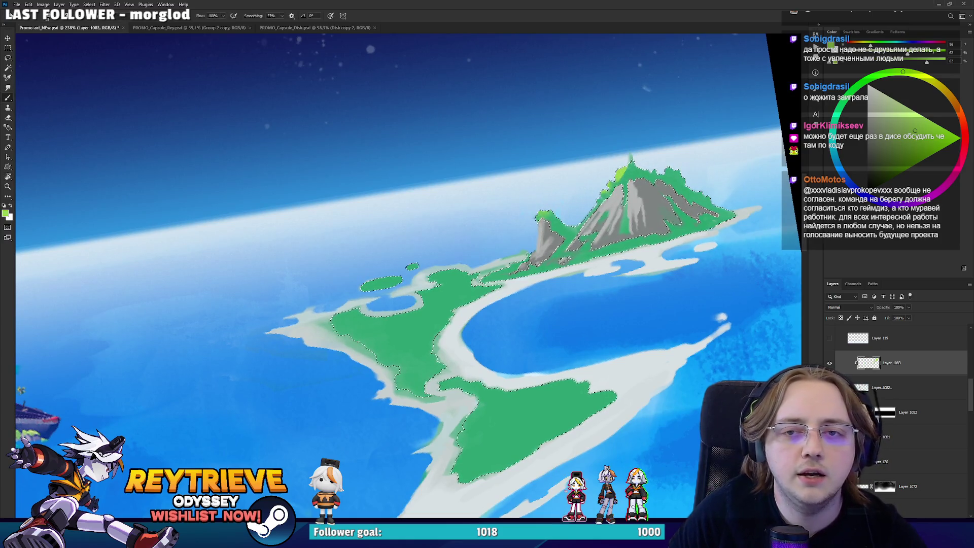
Choose a brighter green and rotate the canvas so the island runs diagonally.
drag(903, 72, 878, 76)
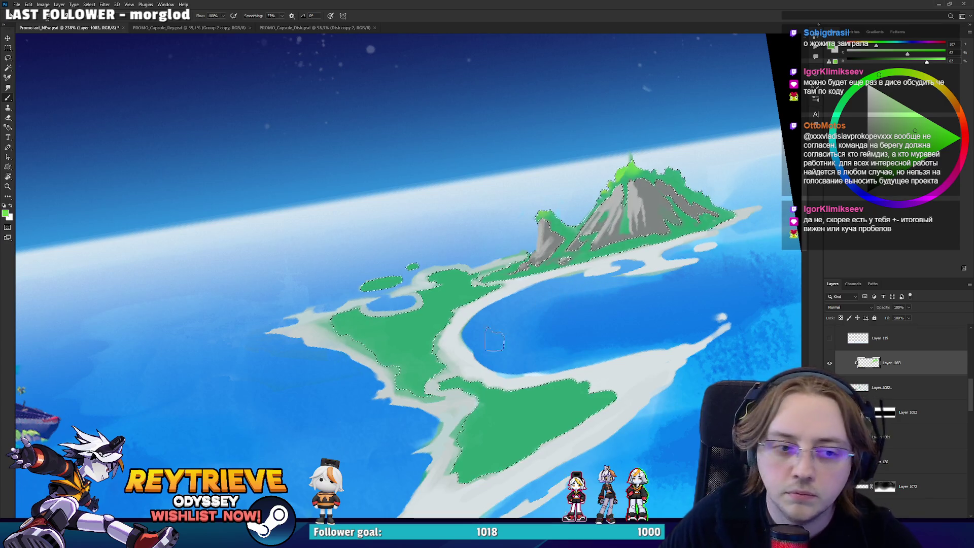
key(r)
mouse_move(355, 277)
mouse_down()
mouse_move(529, 302)
mouse_move(528, 282)
mouse_up()
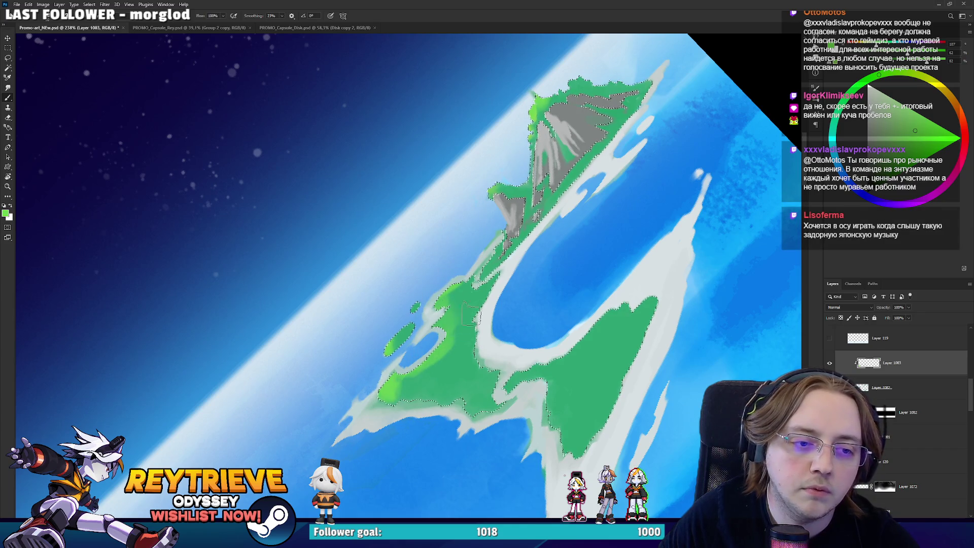
key(e)
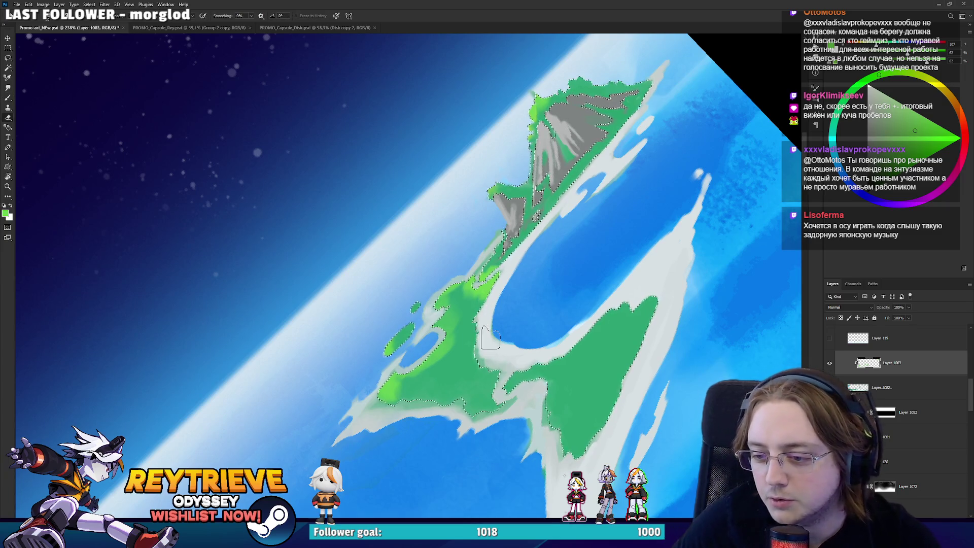
key(bracketright)
key(bracketright)
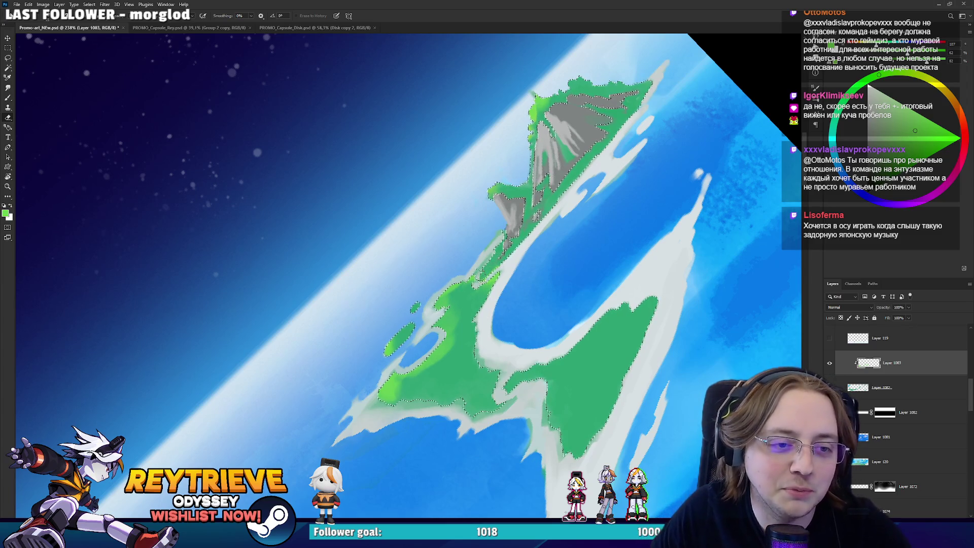
key(b)
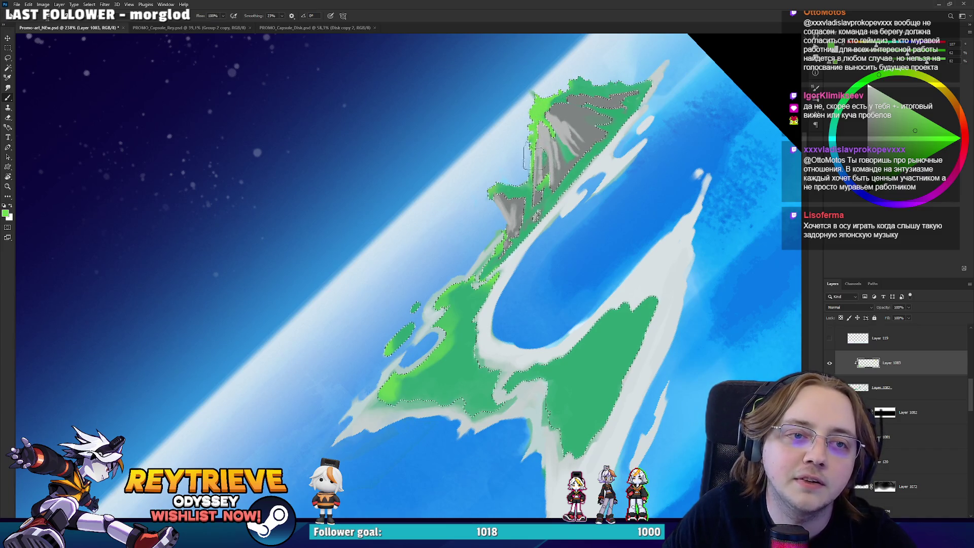
key(e)
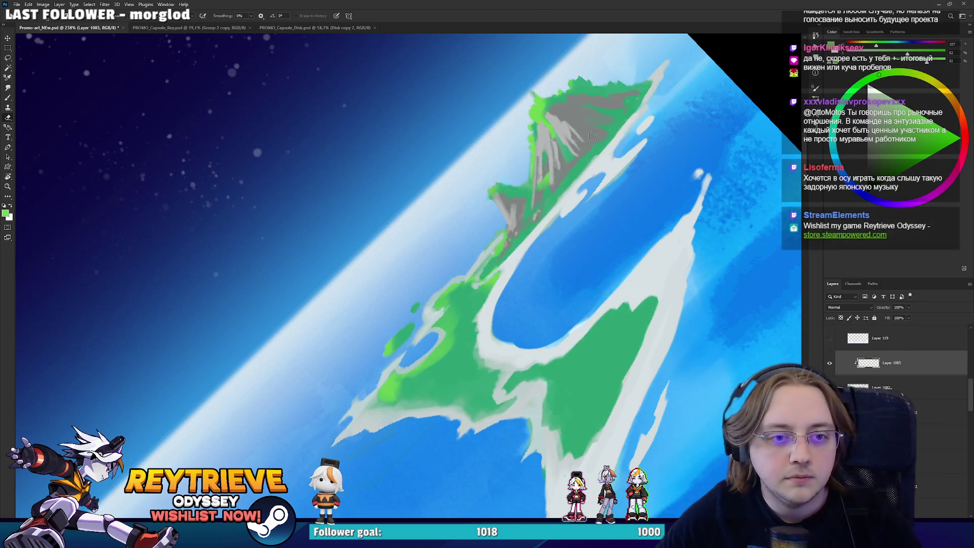
Paint bright green along the lower coastline and over the grey shore further up.
key(r)
mouse_move(583, 239)
mouse_down()
mouse_move(592, 248)
mouse_move(649, 148)
mouse_up()
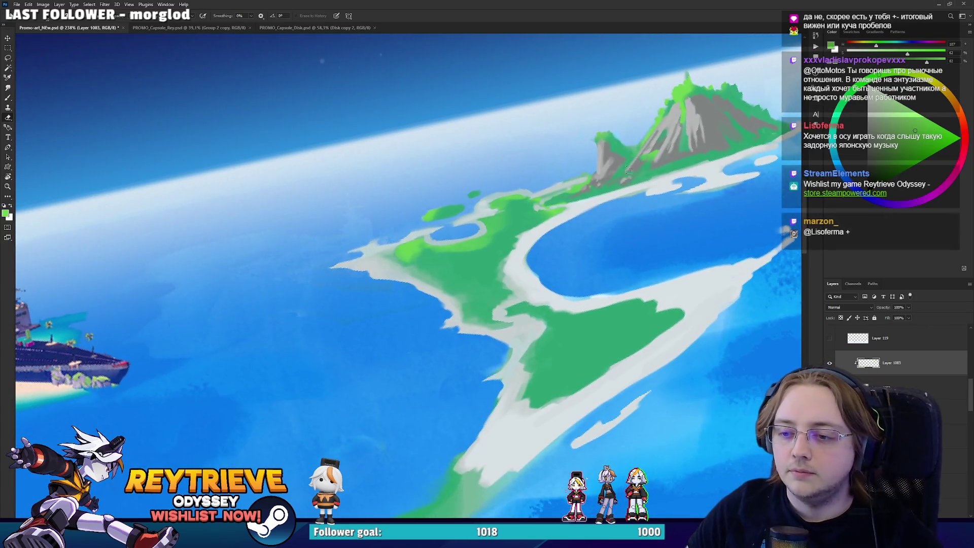
key(b)
mouse_move(411, 266)
mouse_down()
mouse_move(472, 327)
mouse_move(398, 246)
mouse_up()
mouse_move(530, 385)
mouse_down()
mouse_move(530, 398)
mouse_move(528, 350)
mouse_move(539, 324)
mouse_move(515, 324)
mouse_move(566, 416)
mouse_move(577, 390)
mouse_up()
key(bracketleft)
key(bracketleft)
key(bracketleft)
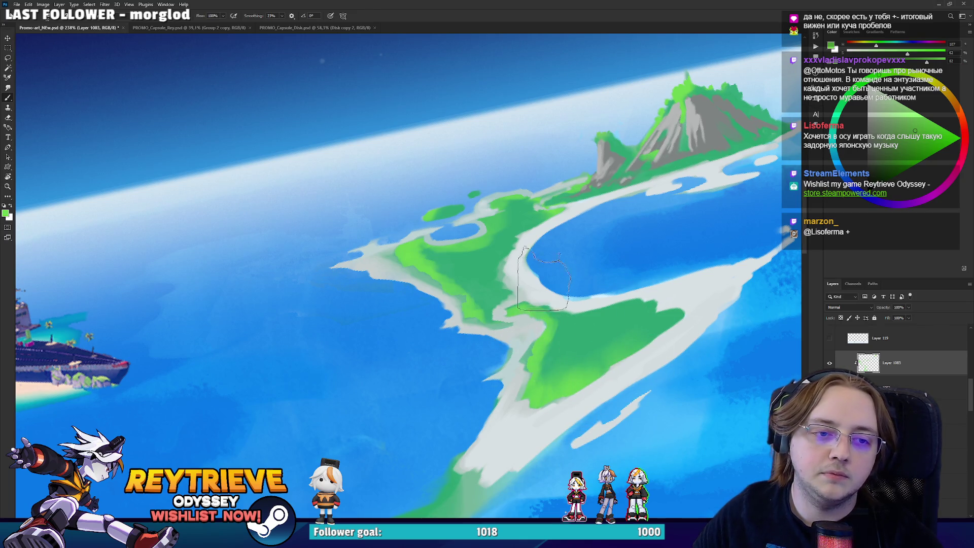
key(e)
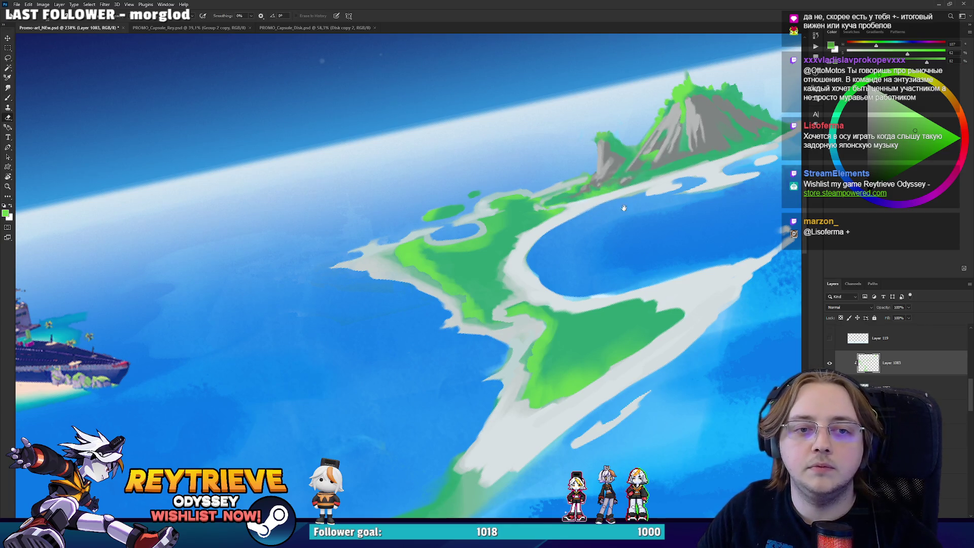
Tidy the green edges with the eraser, then bring the ship island into view and reset rotation.
drag(624, 207, 566, 276)
key(b)
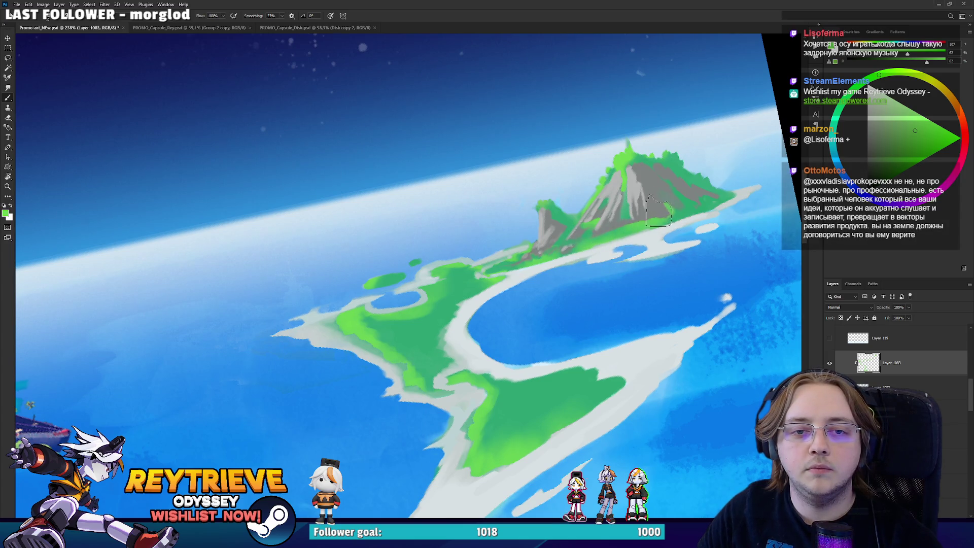
key(e)
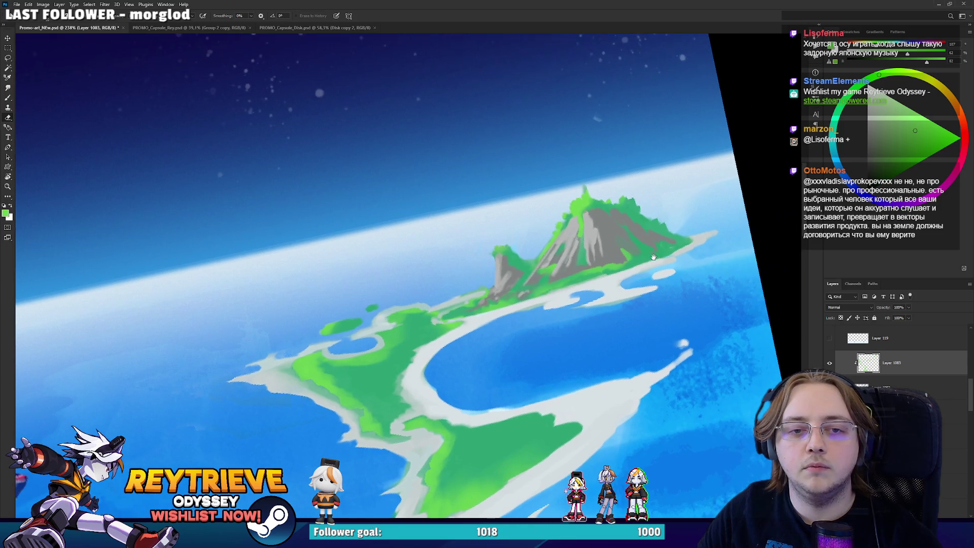
drag(646, 230, 601, 273)
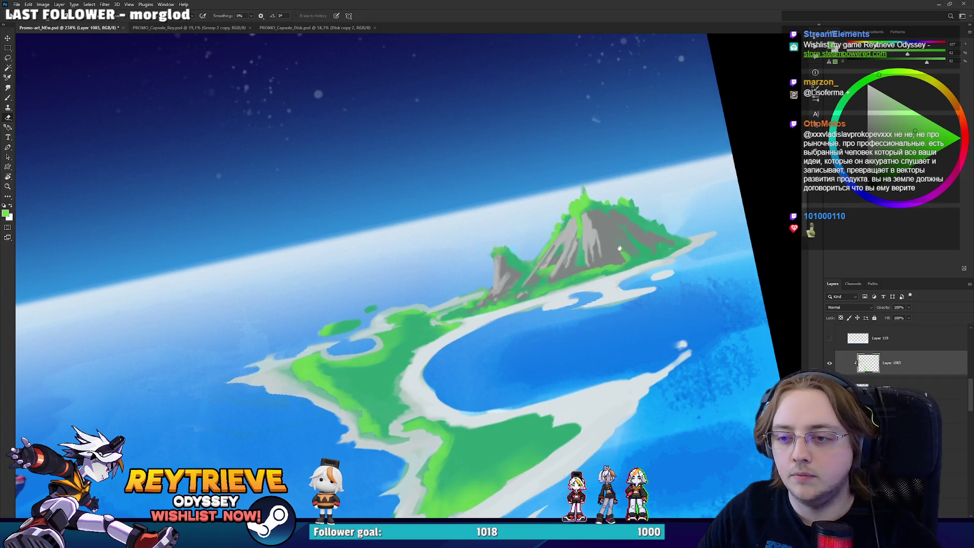
drag(630, 206, 679, 194)
scroll(680, 194, down, 2)
drag(601, 274, 669, 213)
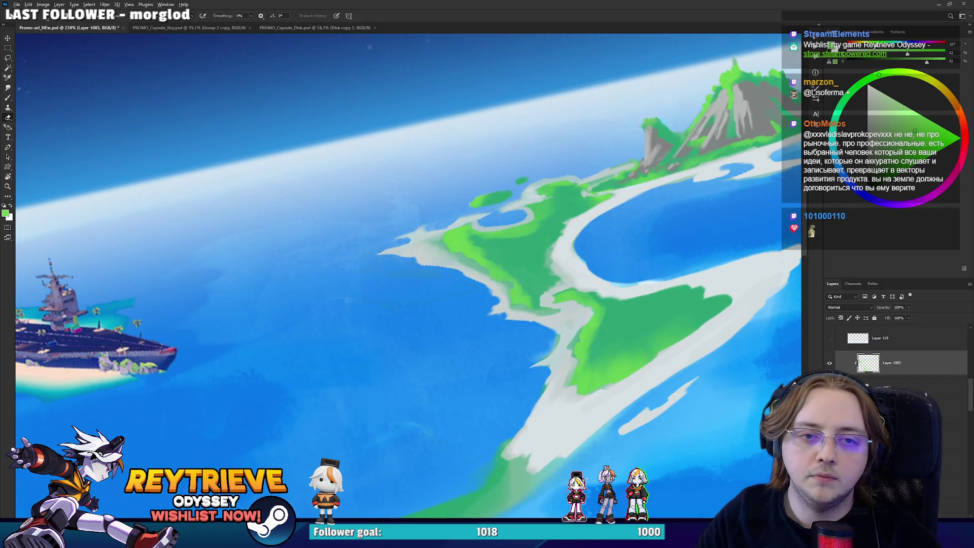
key(ctrl+0)
Reset the view to the full picture, then zoom back in on the lagoon island.
key(r)
key(Escape)
scroll(669, 277, up, 2)
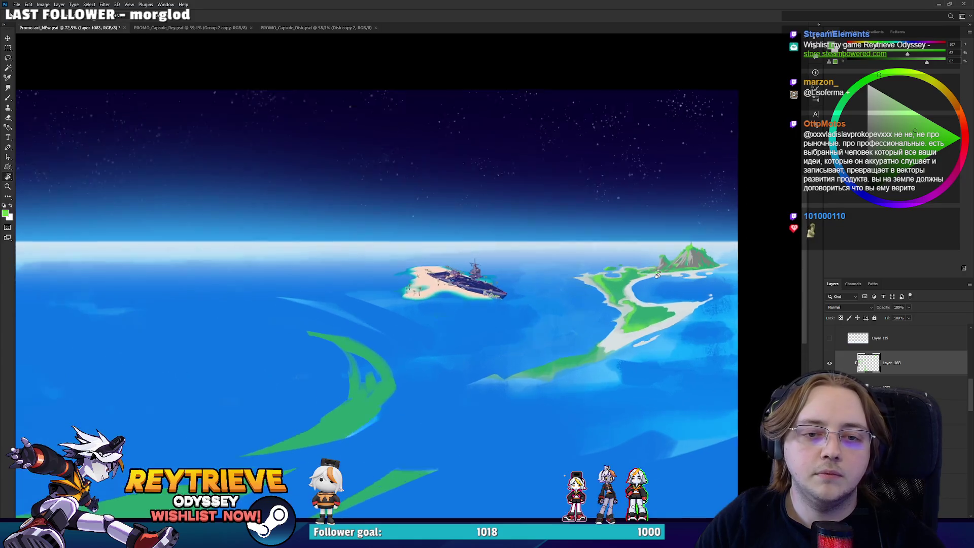
scroll(669, 276, up, 5)
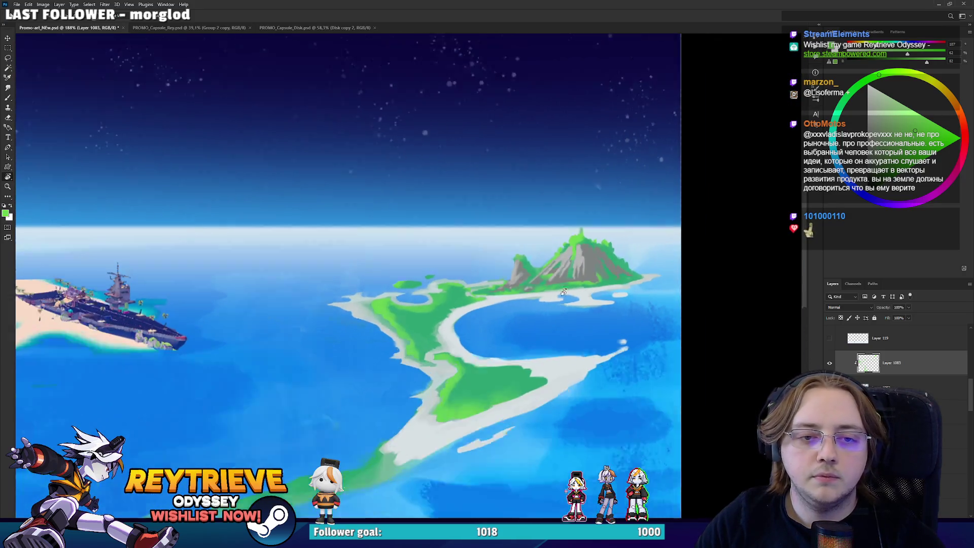
scroll(567, 285, up, 1)
key(b)
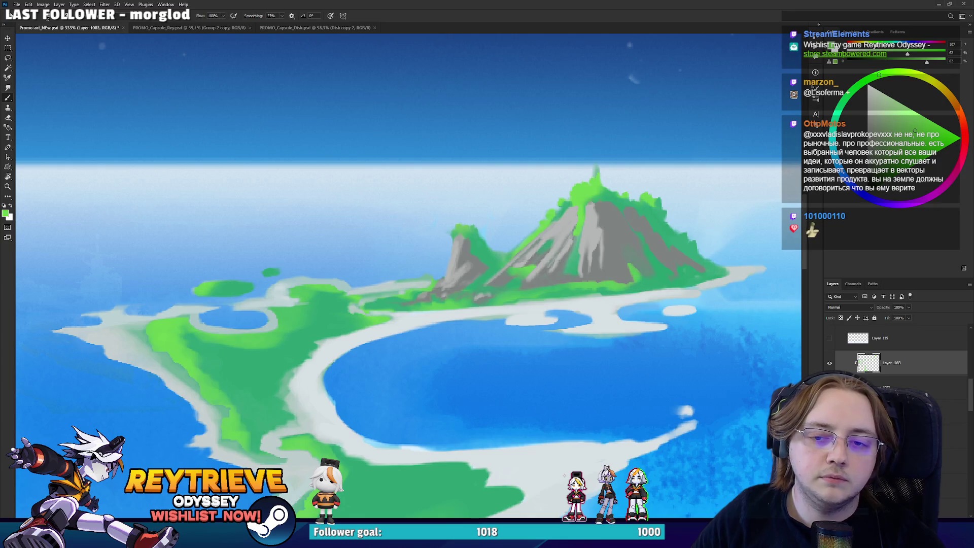
Add a new empty layer above the highlights and briefly select the island's green land.
key(ctrl+shift+alt+n)
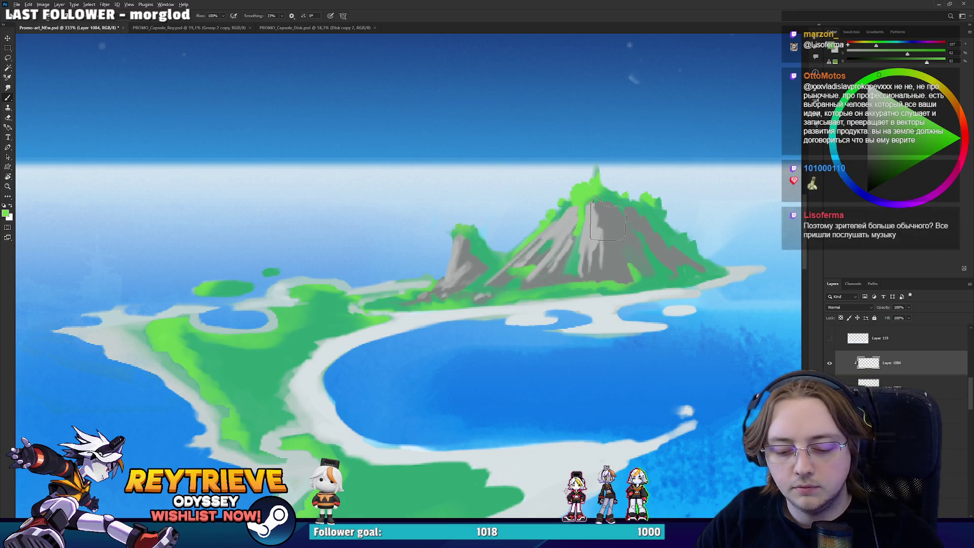
key(ctrl+alt+shift+s)
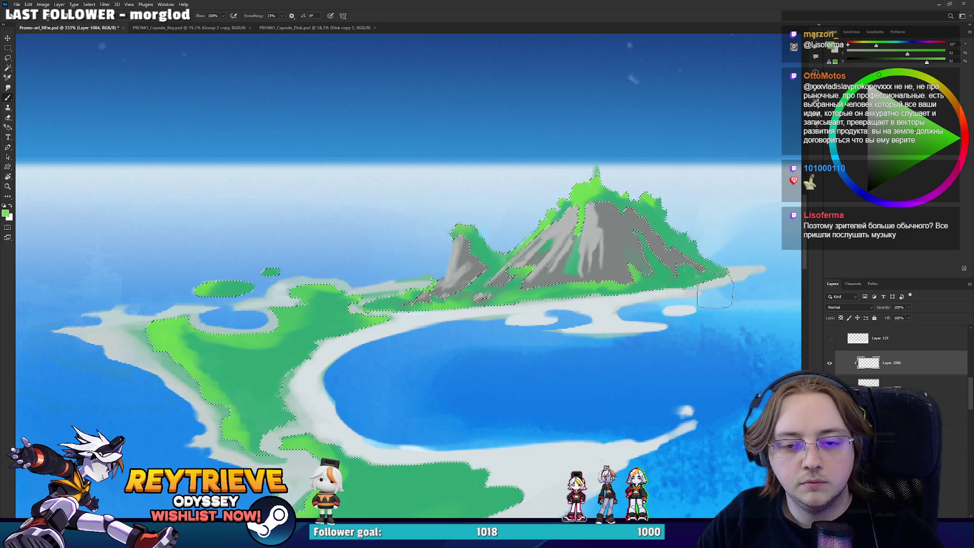
key(ctrl+d)
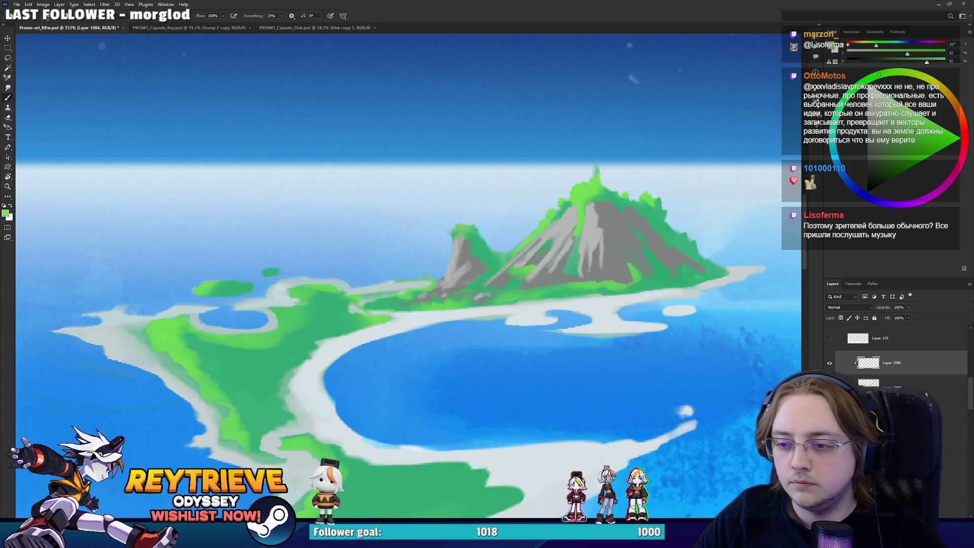
mouse_move(634, 284)
mouse_down()
mouse_move(631, 256)
mouse_move(628, 263)
mouse_up()
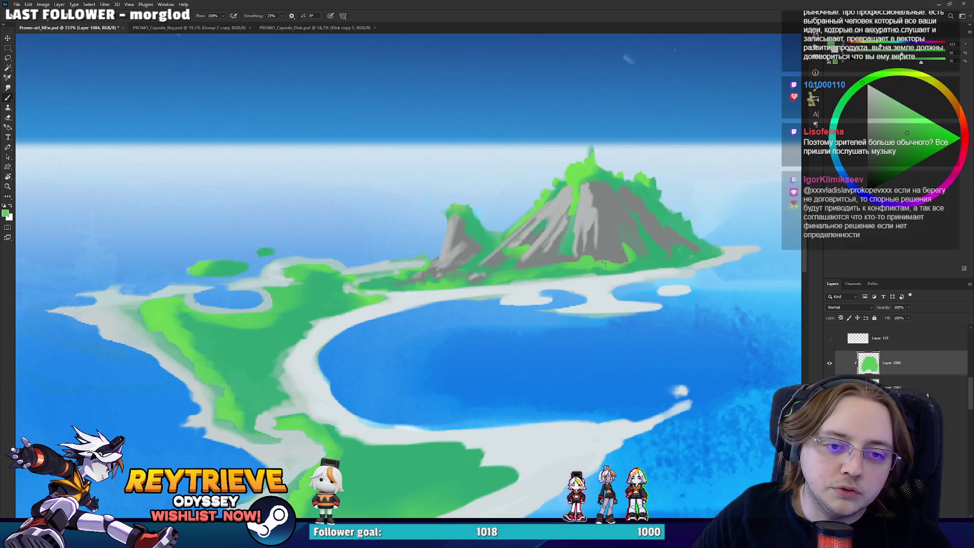
Tilt the view to a painting angle and paint a white shoreline along the island's coast.
key(r)
mouse_move(596, 263)
mouse_down()
mouse_move(624, 224)
mouse_move(503, 208)
mouse_up()
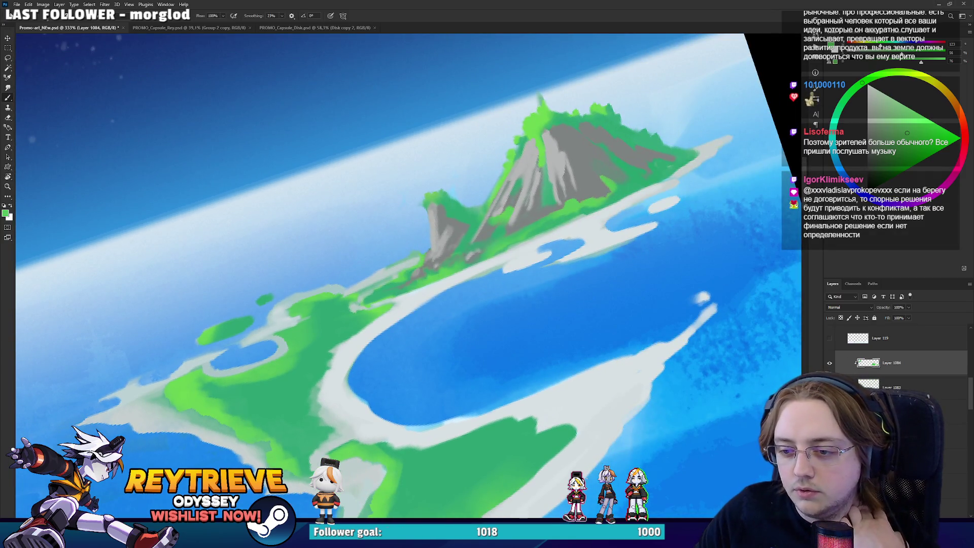
drag(362, 252, 487, 223)
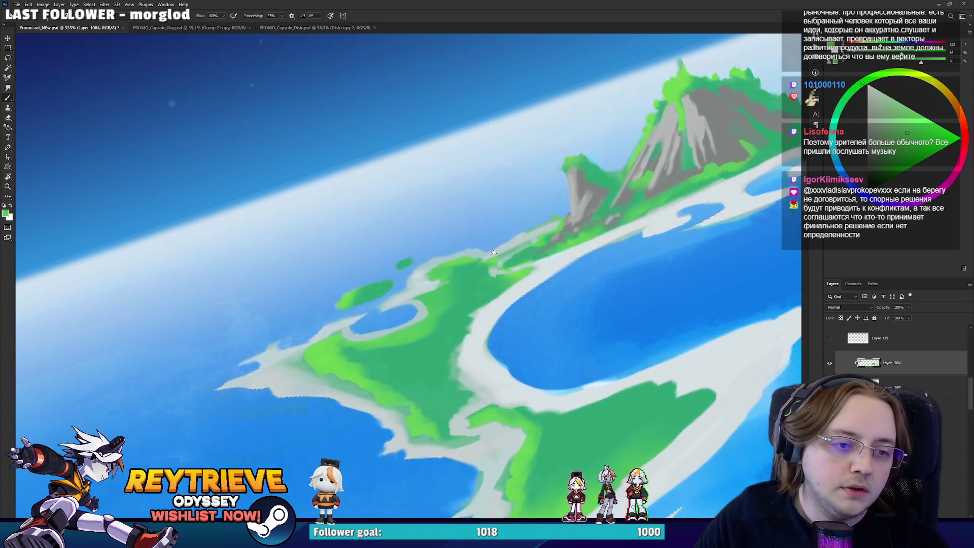
key(r)
mouse_move(571, 288)
mouse_down()
mouse_move(567, 238)
mouse_move(456, 284)
mouse_up()
scroll(413, 396, up, 3)
key(b)
mouse_move(413, 396)
mouse_down()
mouse_move(406, 375)
mouse_move(453, 359)
mouse_up()
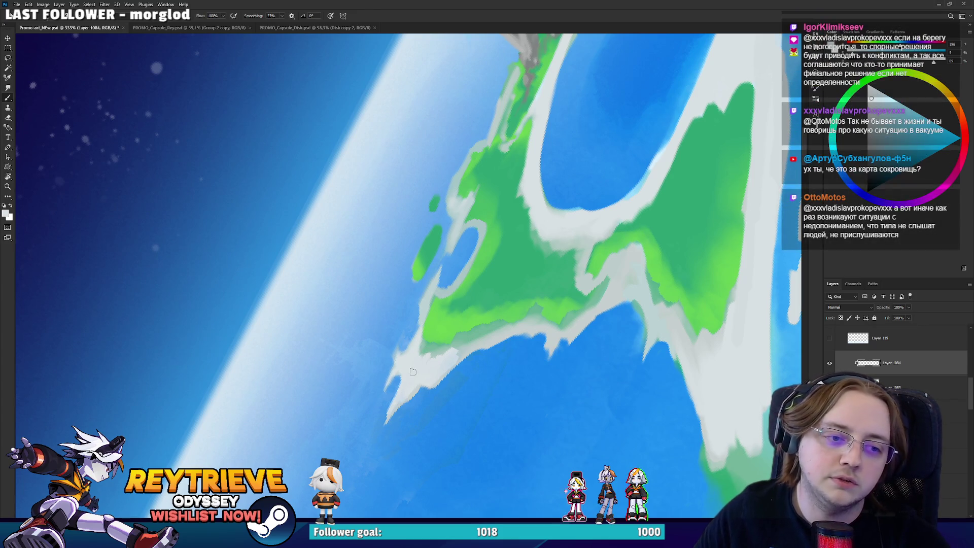
Pick a light blue-white colour, lighten the green land edge and brighten the white shoreline.
key(r)
mouse_move(471, 318)
mouse_down()
mouse_move(411, 304)
mouse_move(345, 273)
mouse_up()
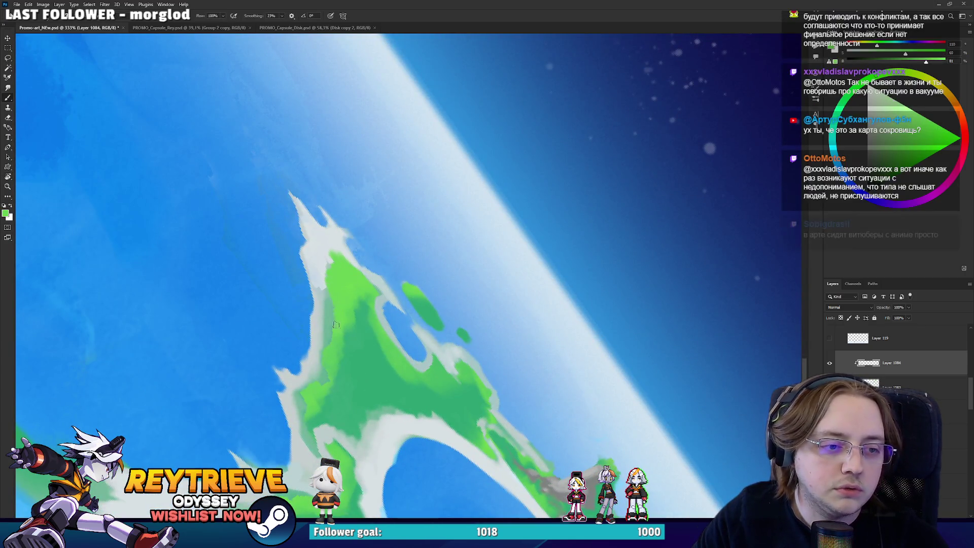
alt+click(322, 298)
key(r)
mouse_move(324, 301)
mouse_down()
mouse_move(381, 359)
mouse_move(471, 352)
mouse_up()
key(r)
mouse_move(511, 319)
mouse_down()
mouse_move(561, 307)
mouse_move(598, 279)
mouse_up()
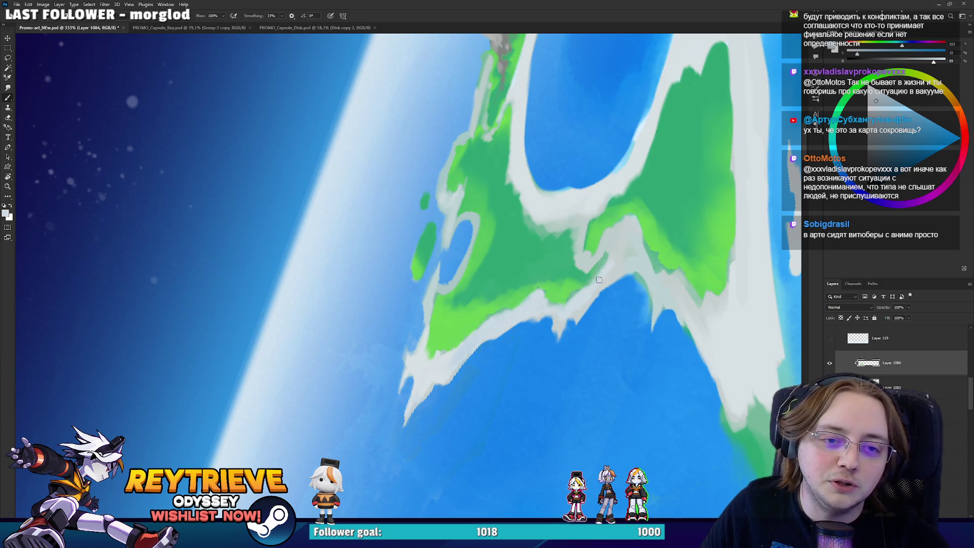
drag(632, 222, 634, 258)
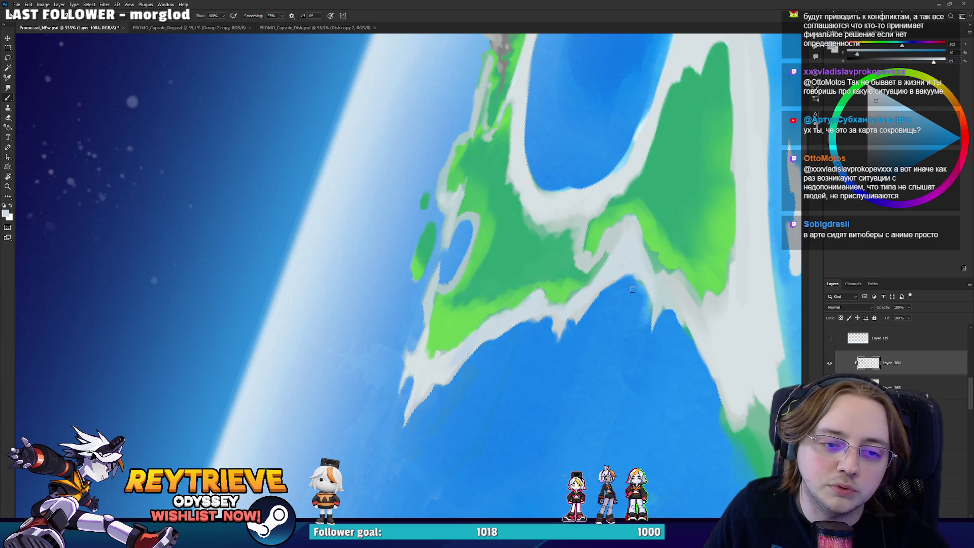
Sample a colour from the painting and reposition the view over the island.
alt+click(561, 327)
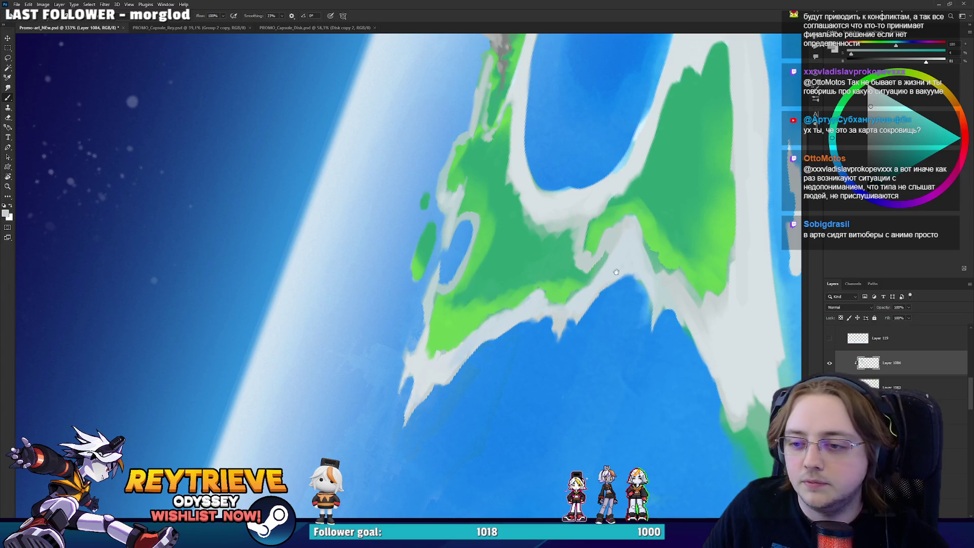
mouse_move(616, 271)
mouse_down()
mouse_move(584, 258)
mouse_move(527, 271)
mouse_up()
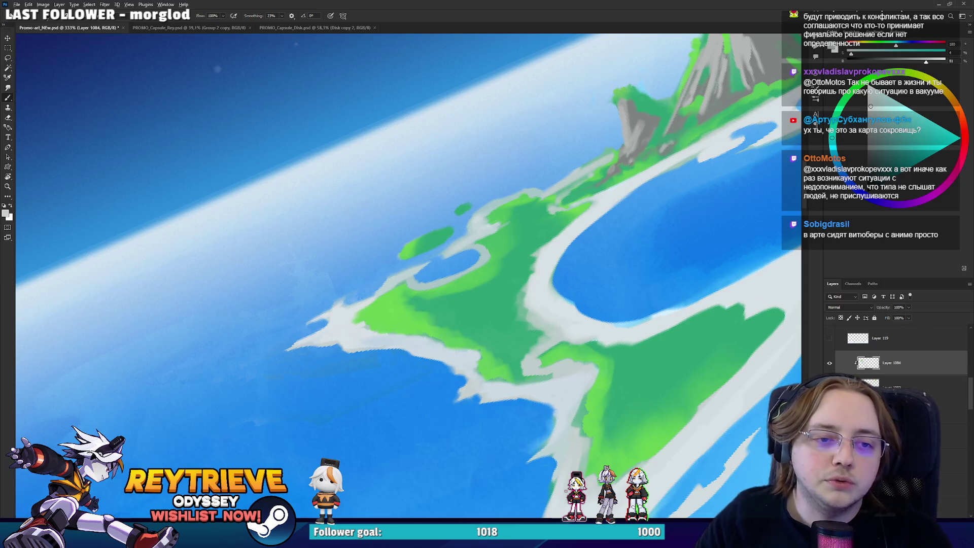
scroll(577, 281, down, 10)
scroll(892, 355, up, 10)
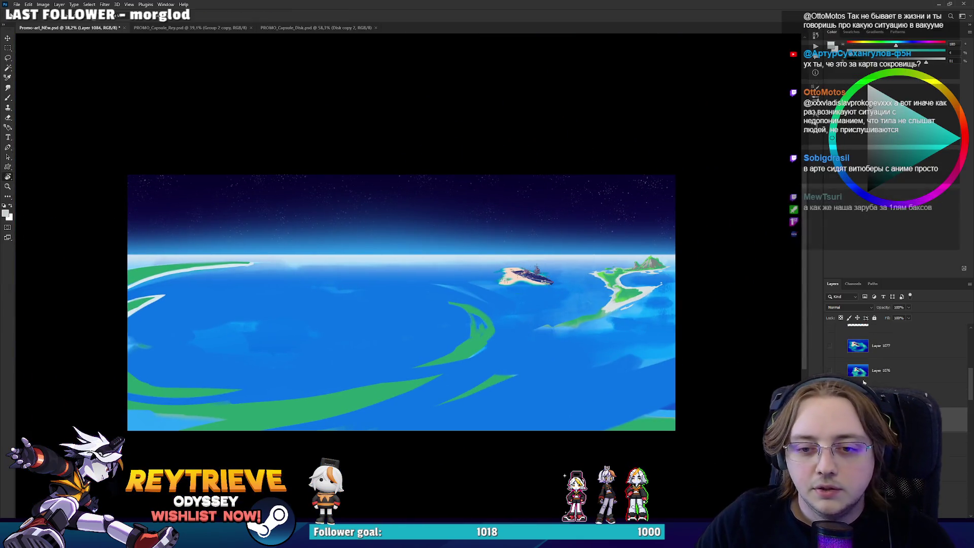
click(830, 381)
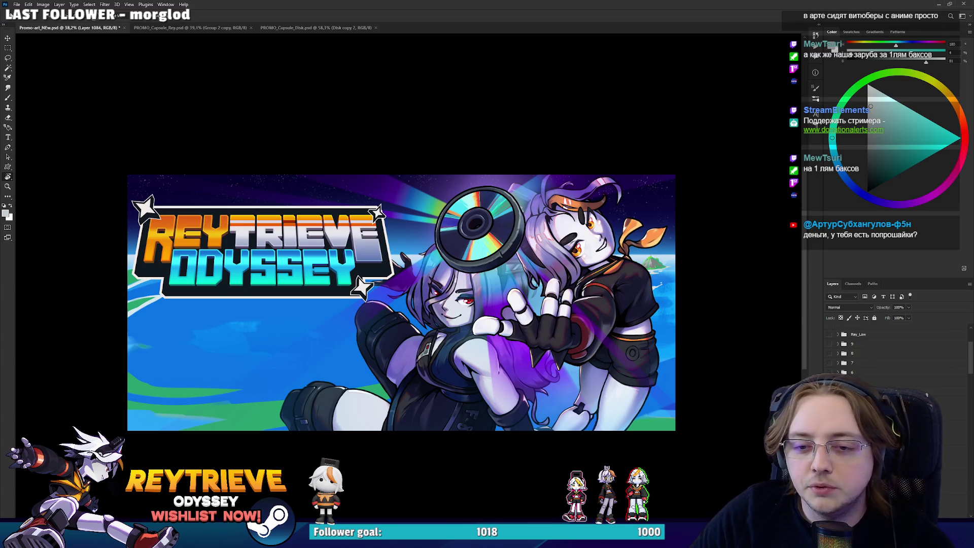
drag(621, 287, 730, 293)
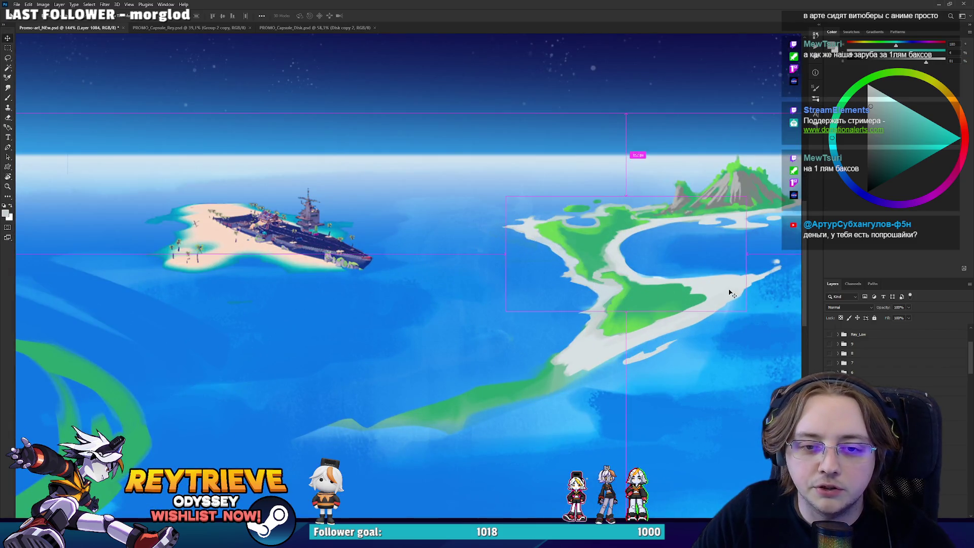
ctrl+click(677, 375)
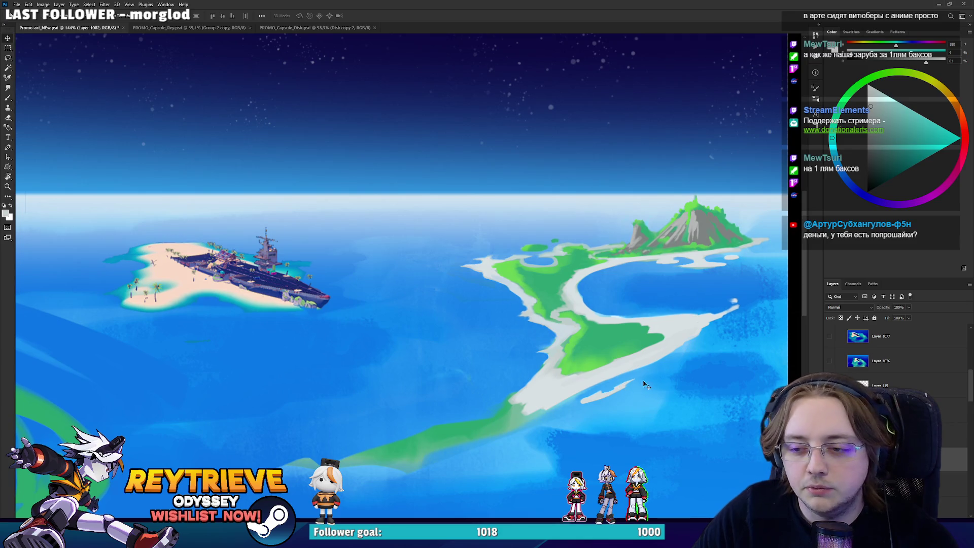
Tilt and zoom in on the island, then sample its green as the paint colour.
key(r)
mouse_move(646, 385)
mouse_down()
mouse_move(647, 287)
mouse_move(701, 146)
mouse_up()
key(e)
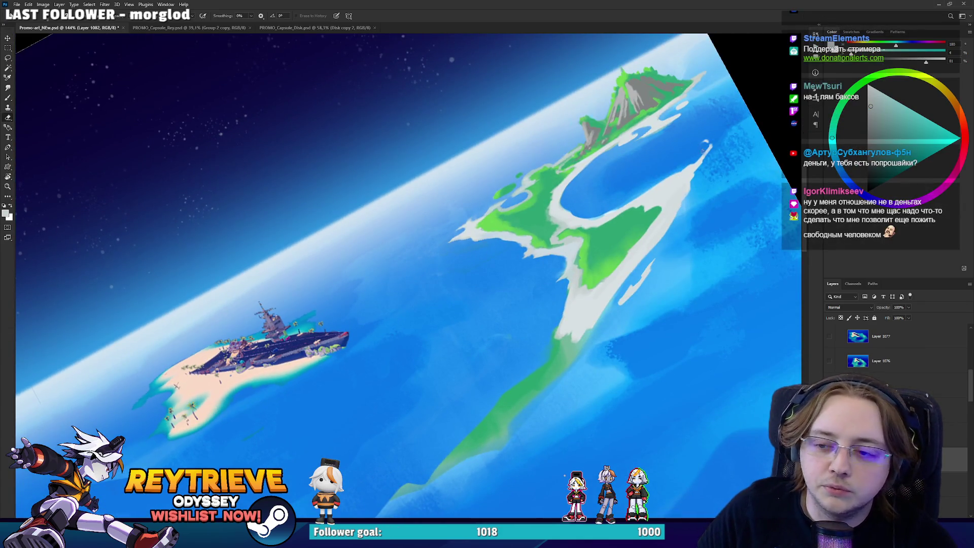
scroll(713, 137, up, 1)
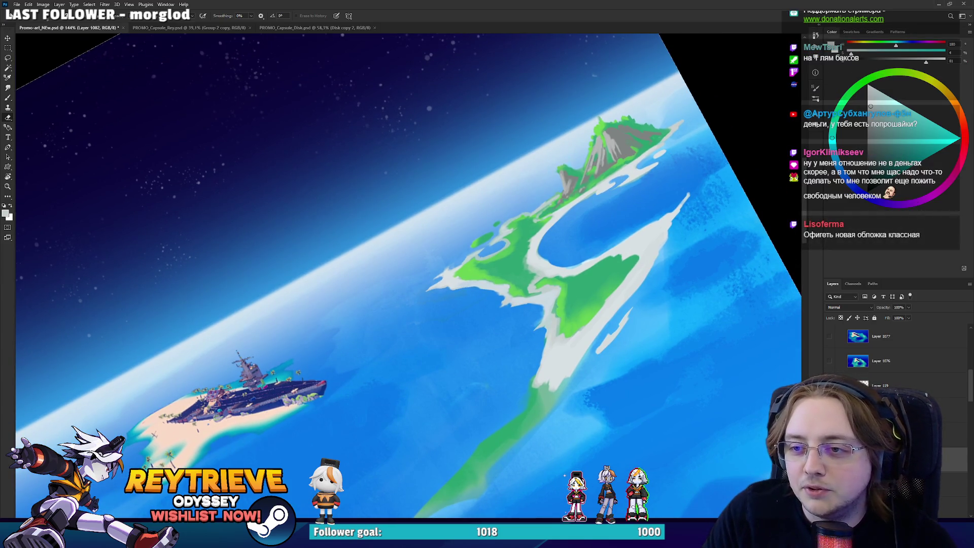
scroll(649, 180, up, 2)
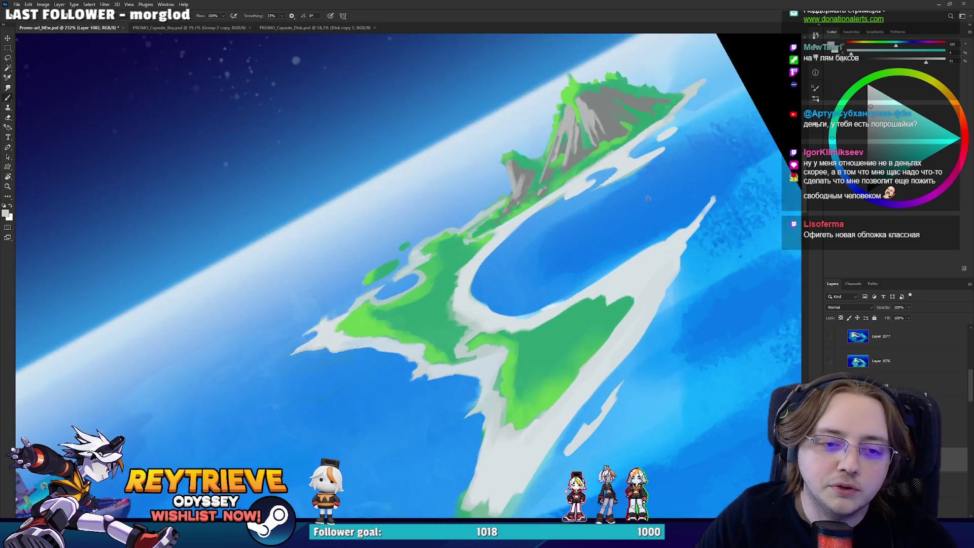
key(b)
alt+click(630, 289)
alt+click(640, 279)
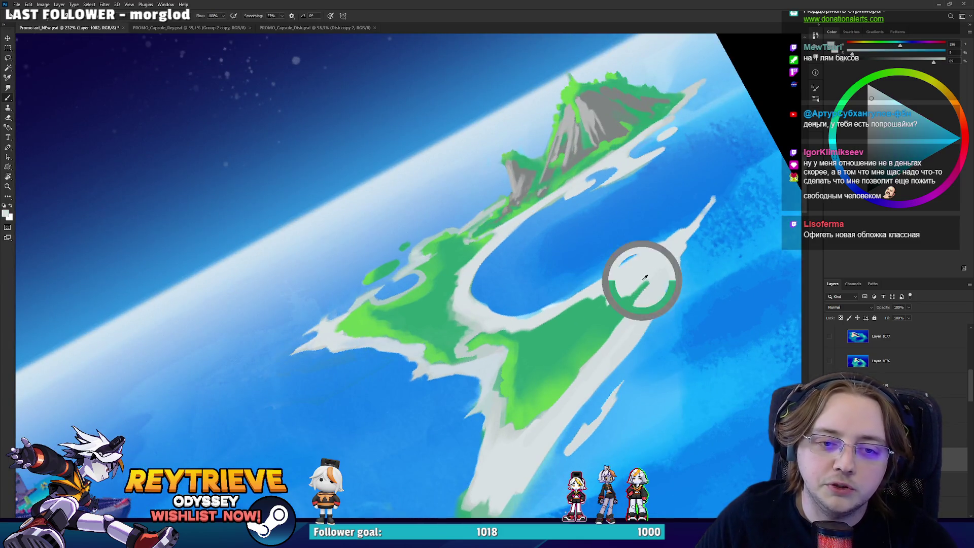
Sample green from the island and light grey from the shoreline at new view angles.
key(r)
mouse_move(640, 284)
mouse_down()
mouse_move(507, 365)
mouse_move(423, 463)
mouse_up()
alt+click(423, 463)
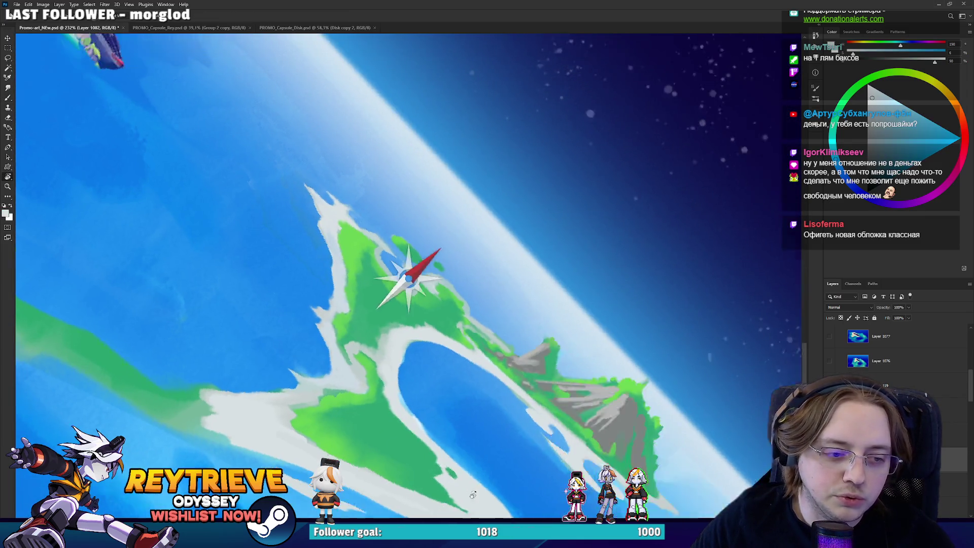
key(r)
drag(421, 467, 484, 339)
alt+click(484, 339)
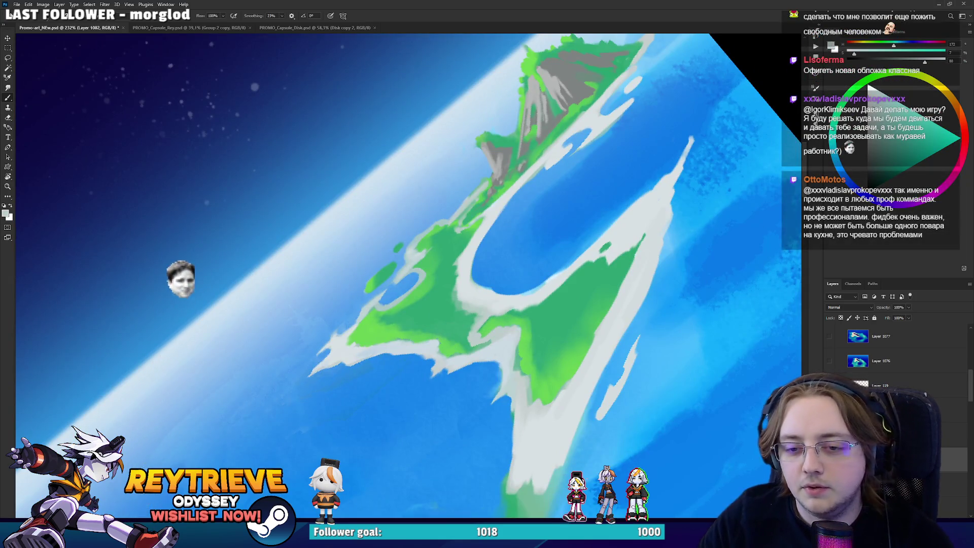
On Layer 1084, paint light grey strokes across the green island, undoing the last one.
click(883, 410)
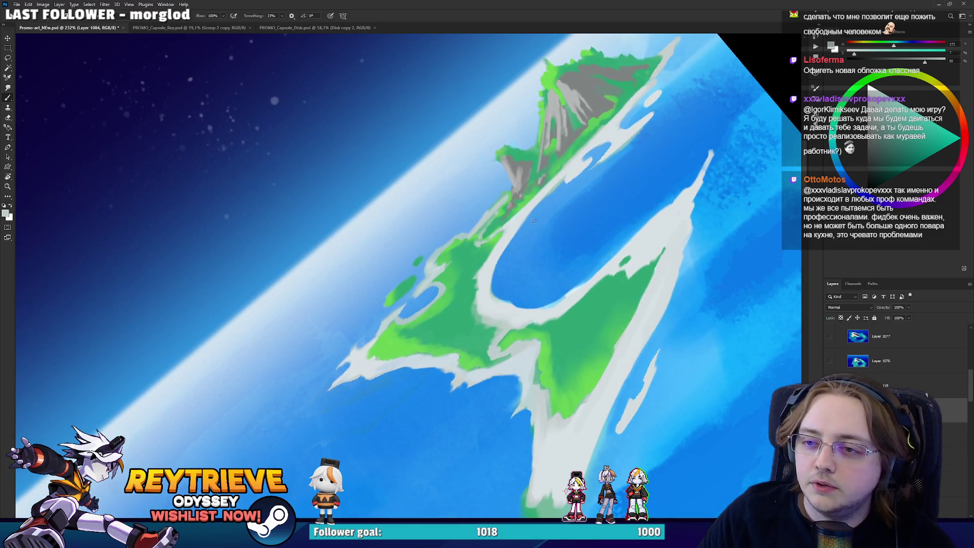
mouse_move(385, 243)
mouse_down()
mouse_move(398, 267)
mouse_move(533, 293)
mouse_up()
key(e)
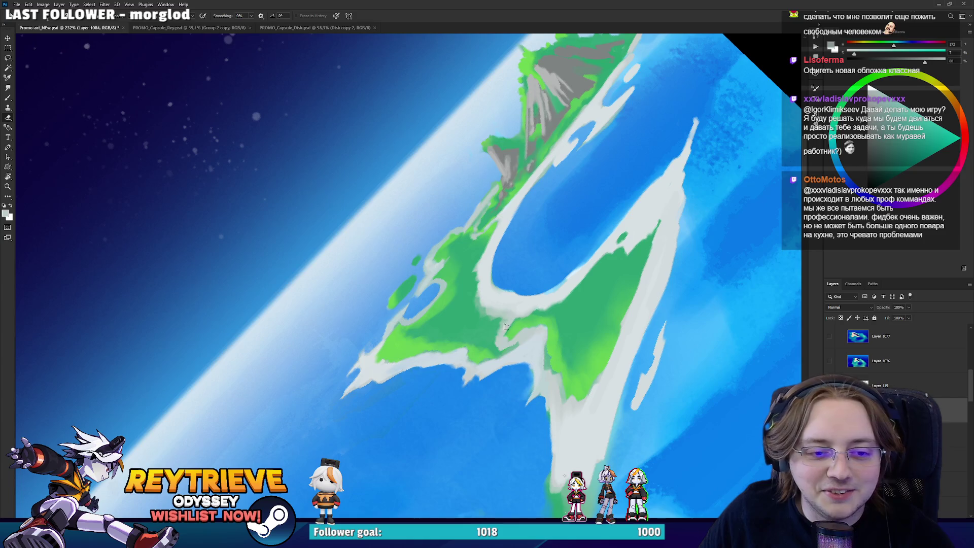
key(b)
mouse_move(508, 320)
mouse_down()
mouse_move(476, 355)
mouse_move(481, 365)
mouse_up()
drag(538, 304, 492, 370)
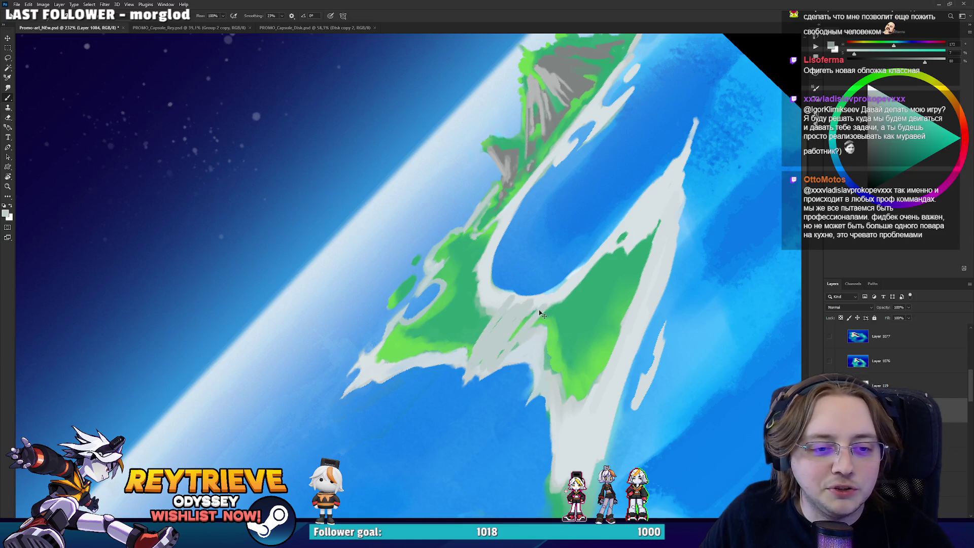
key(ctrl+z)
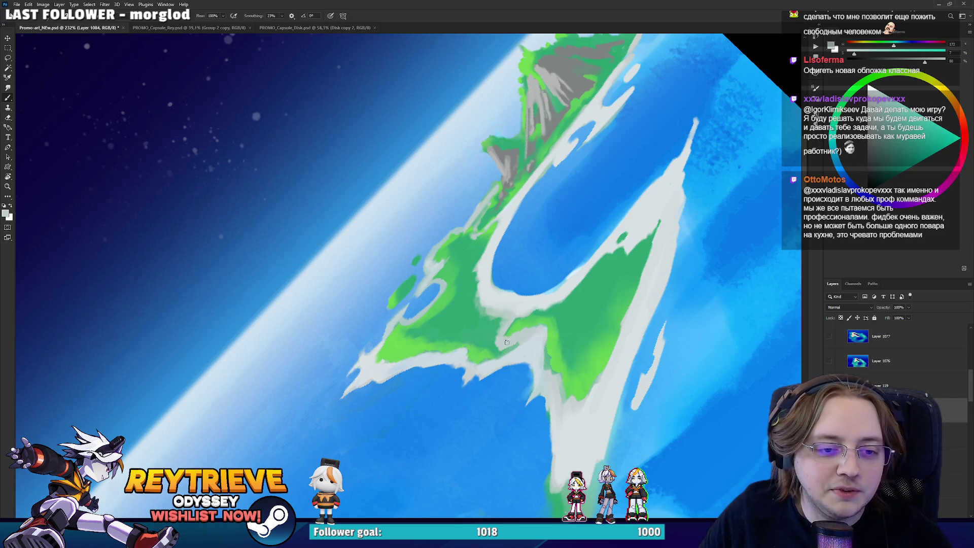
key(r)
mouse_move(515, 338)
mouse_down()
mouse_move(472, 384)
mouse_move(346, 402)
mouse_up()
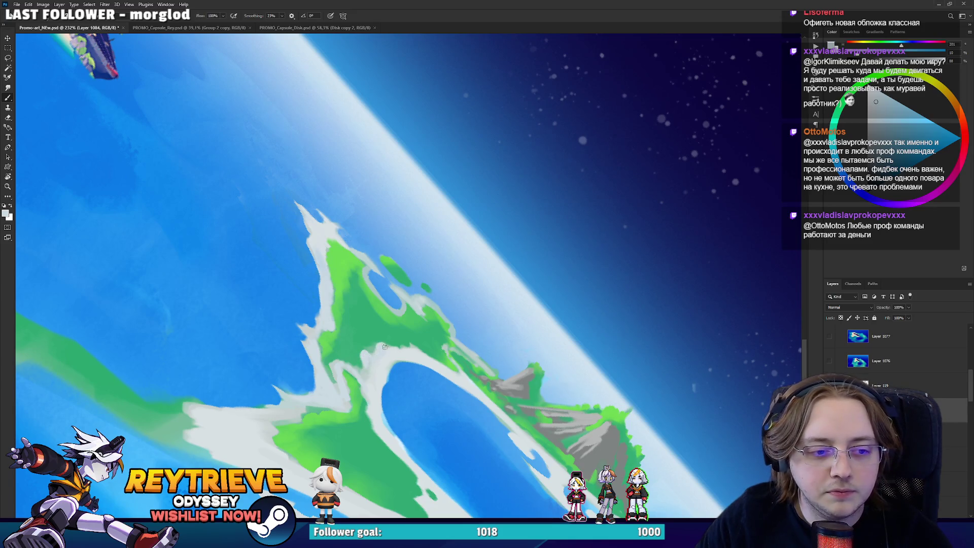
key(r)
mouse_move(424, 358)
mouse_down()
mouse_move(543, 207)
mouse_move(509, 163)
mouse_up()
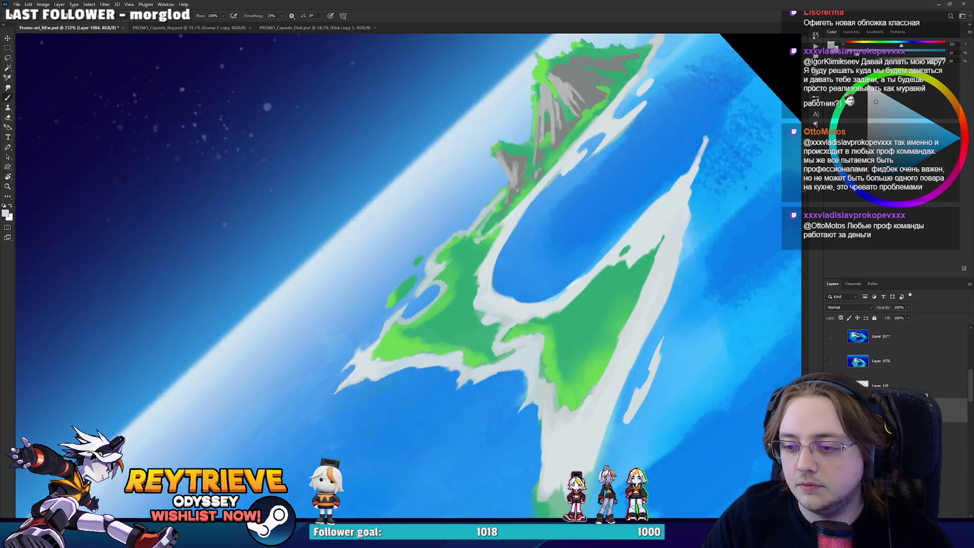
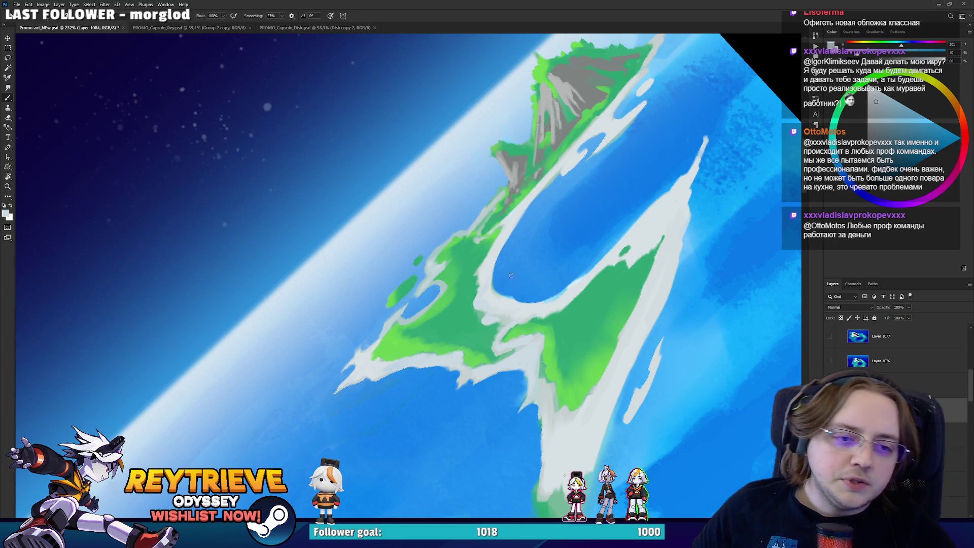
Sample a light grey, then brighter and darker greens from the island as paint colours.
alt+click(496, 304)
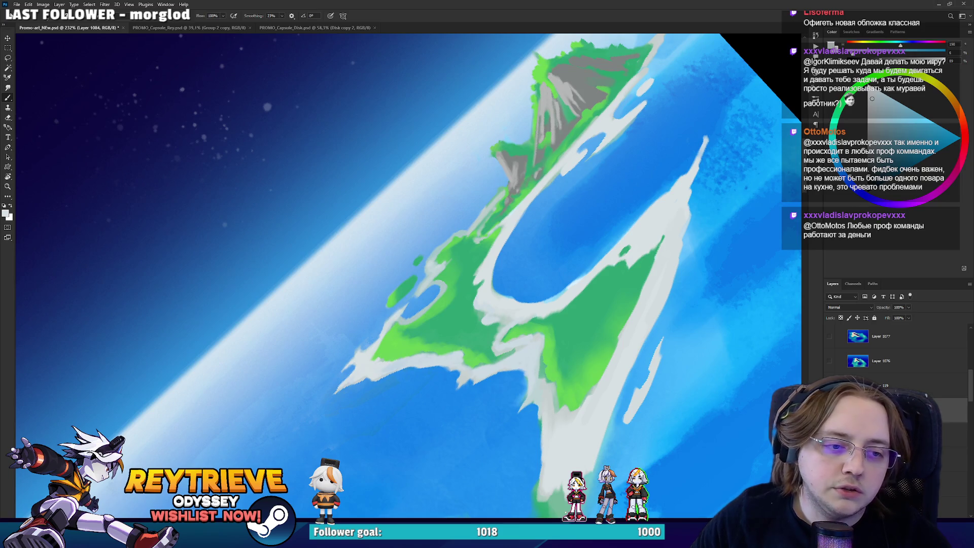
alt+click(446, 287)
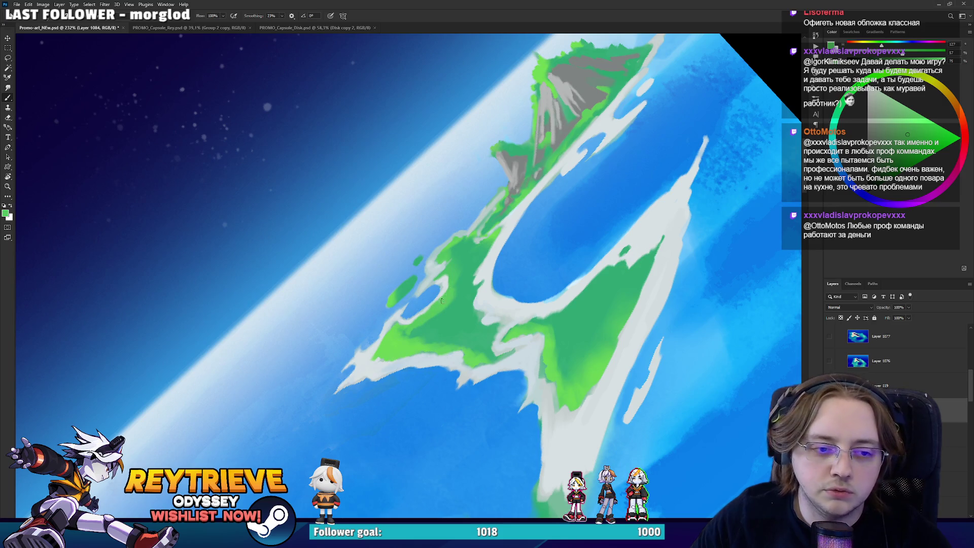
alt+click(442, 310)
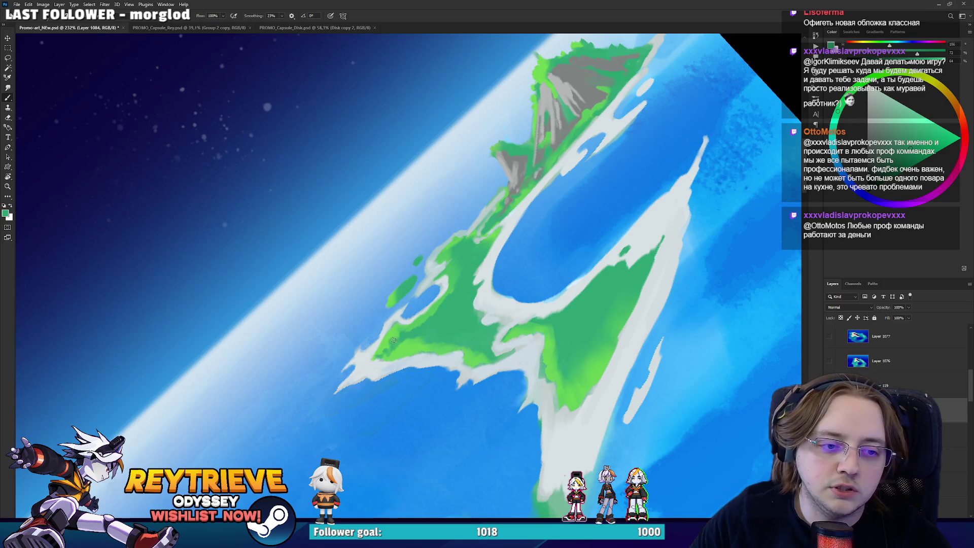
alt+click(439, 308)
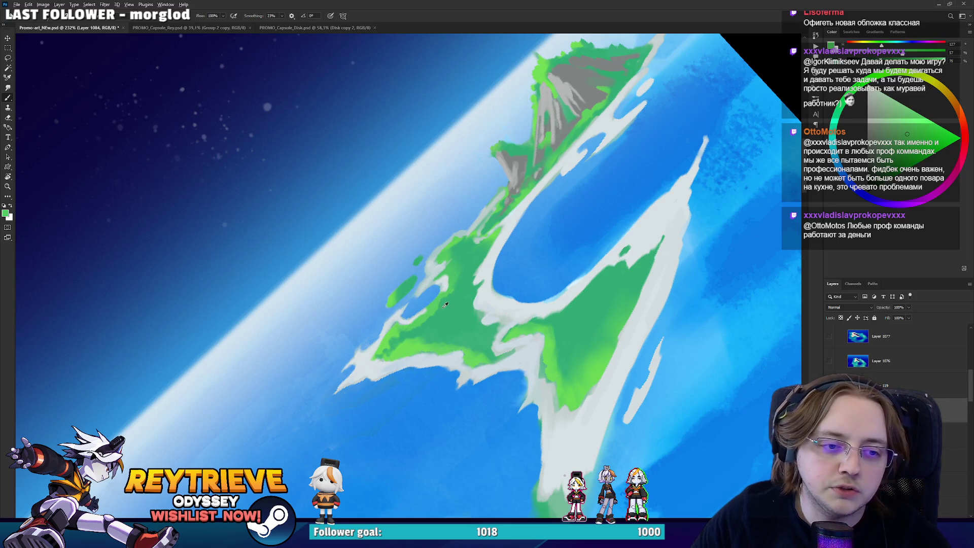
alt+click(429, 307)
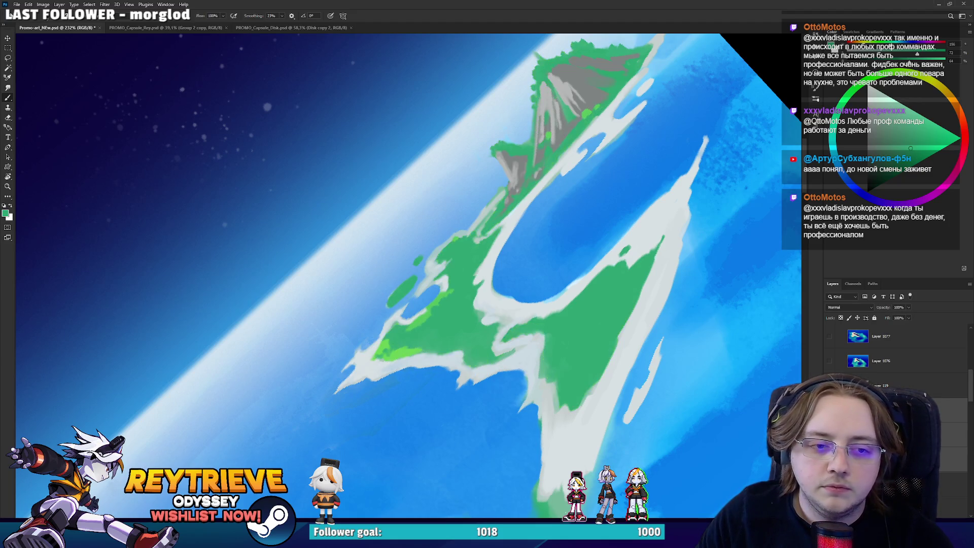
Add a new painting layer and sample a range of lighter, deeper and mid greens from the land.
key(ctrl+shift+alt+n)
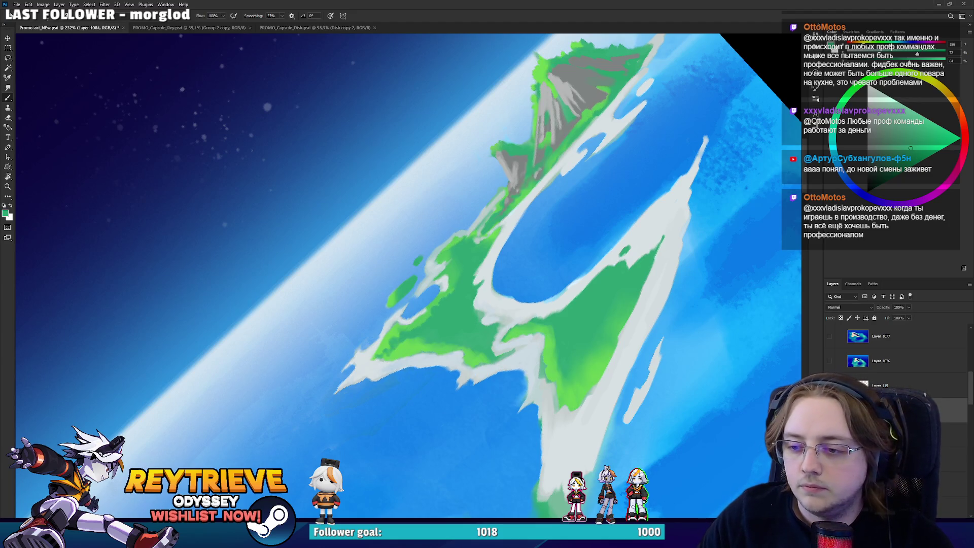
drag(413, 254, 438, 277)
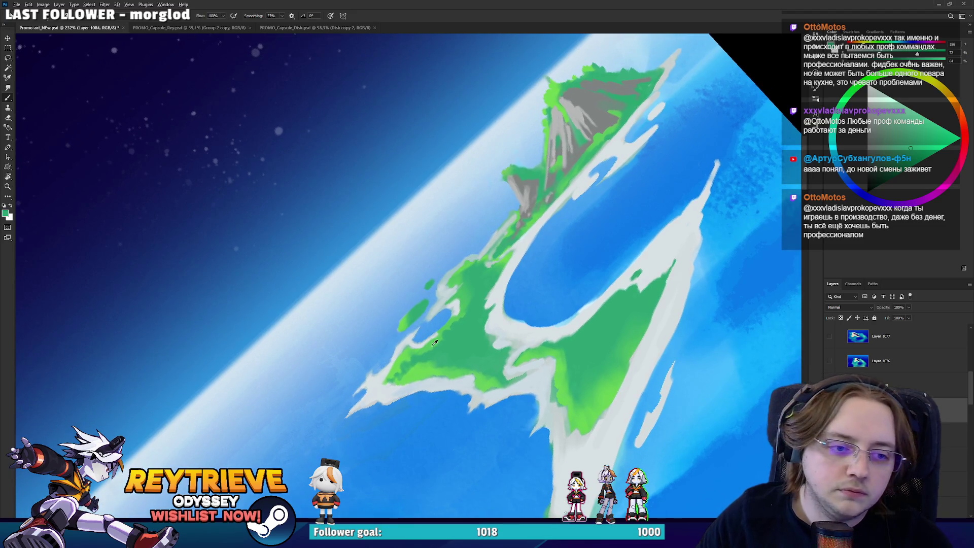
alt+click(439, 330)
alt+click(451, 331)
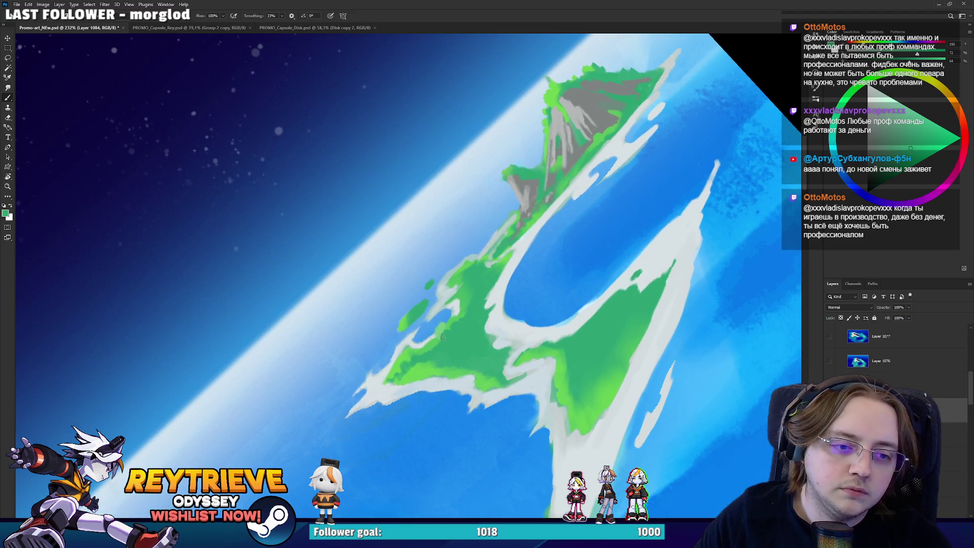
alt+click(448, 329)
alt+click(452, 323)
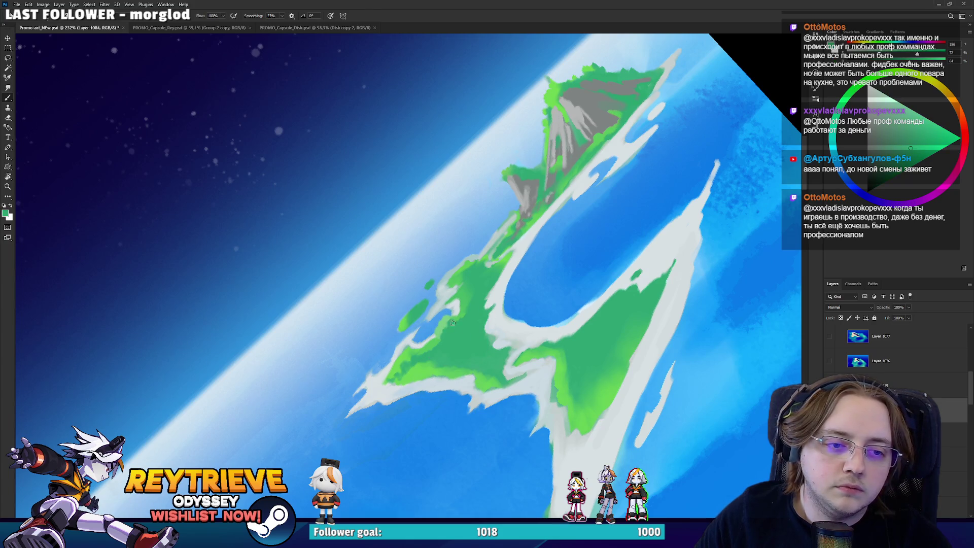
alt+click(470, 303)
alt+click(462, 270)
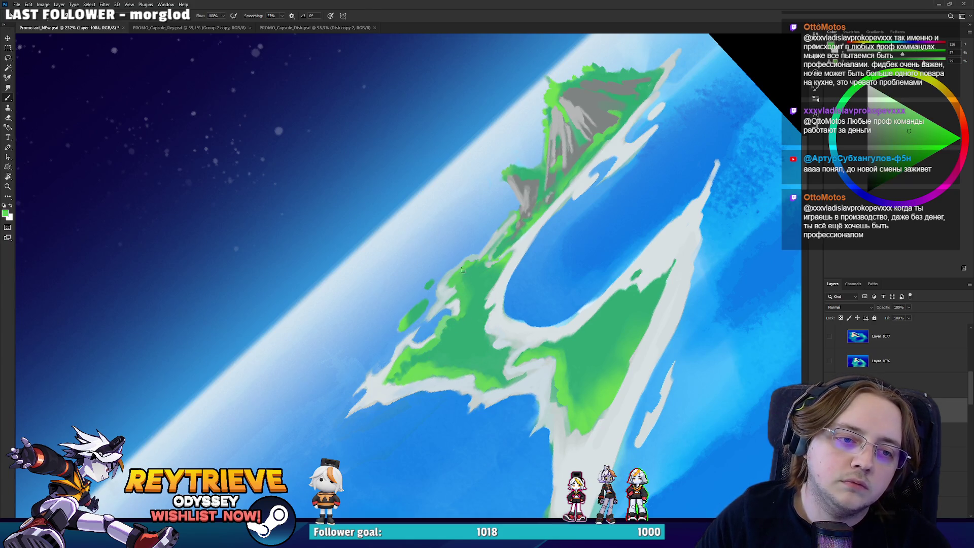
alt+click(468, 270)
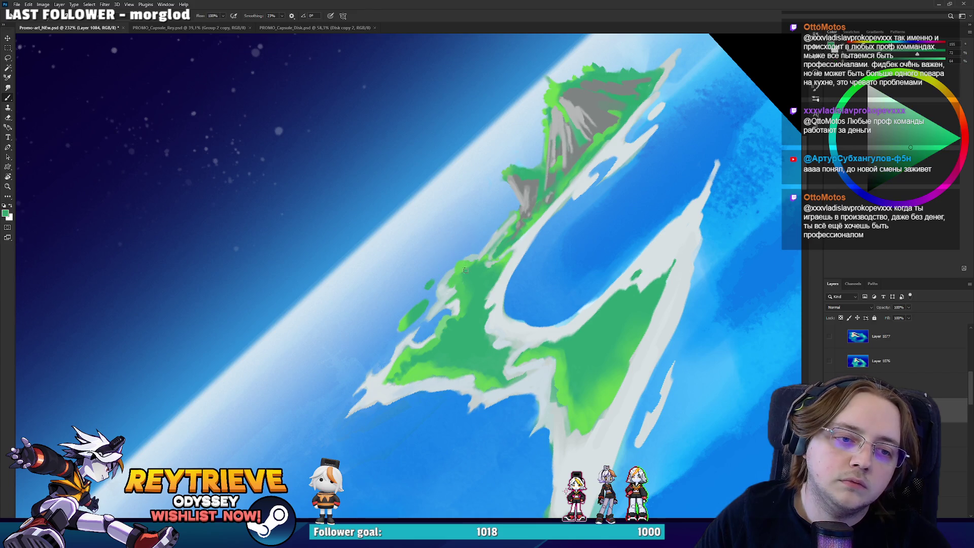
alt+click(451, 370)
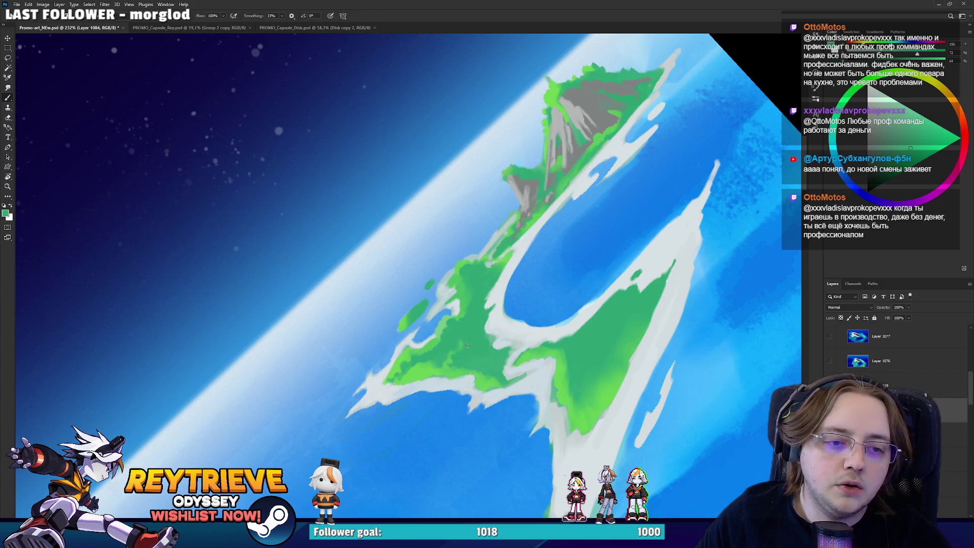
alt+click(437, 369)
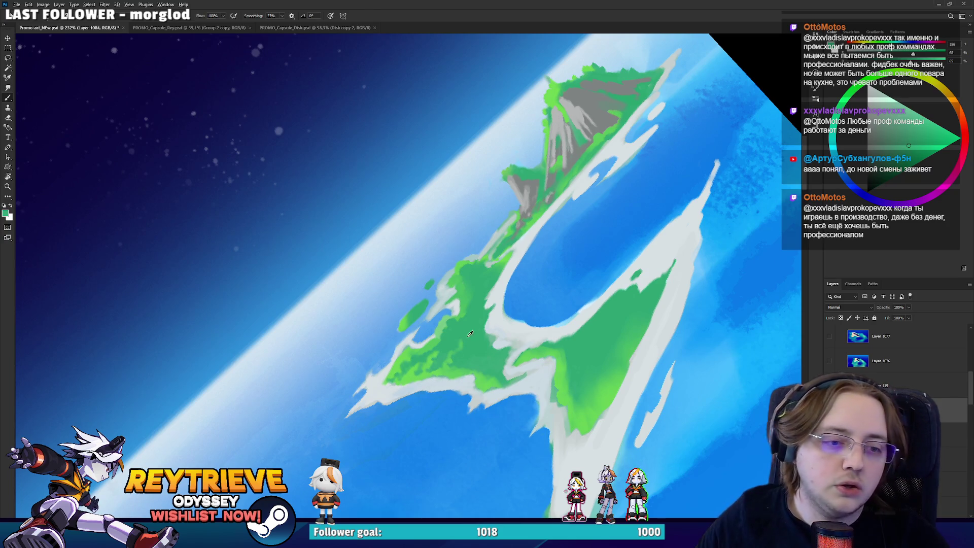
alt+click(448, 356)
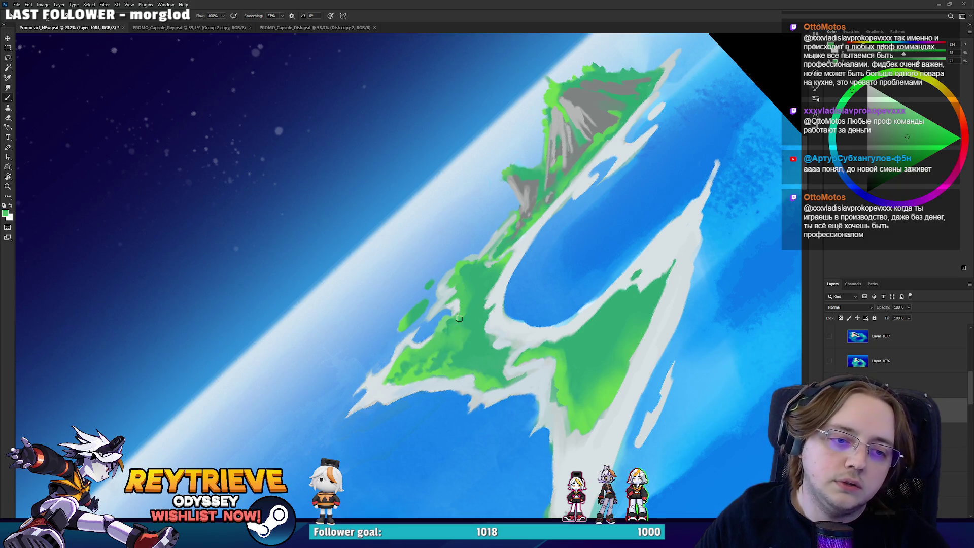
Paint small green dabs over the island's land and along its edge.
alt+click(470, 364)
drag(470, 365, 490, 370)
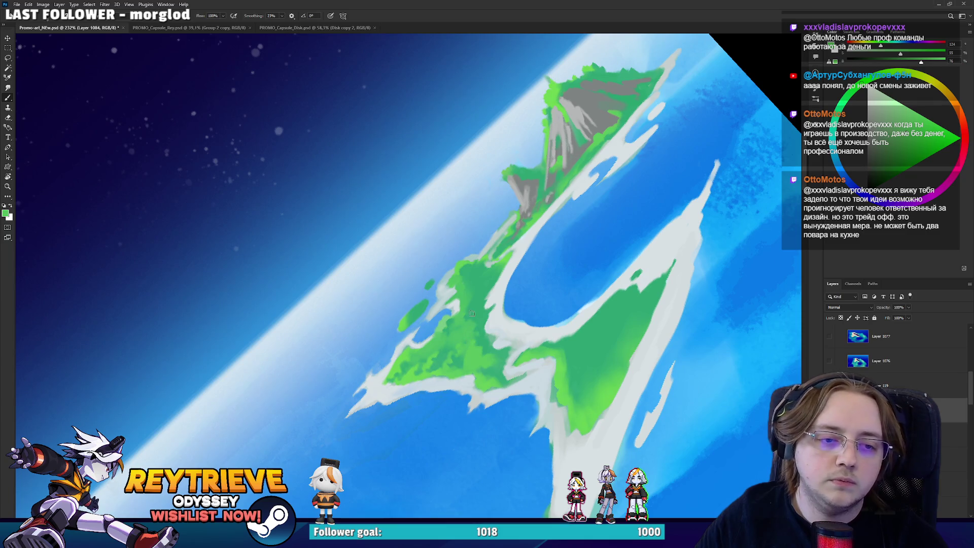
mouse_move(472, 313)
mouse_down()
mouse_move(464, 267)
mouse_move(470, 279)
mouse_move(451, 289)
mouse_move(489, 323)
mouse_up()
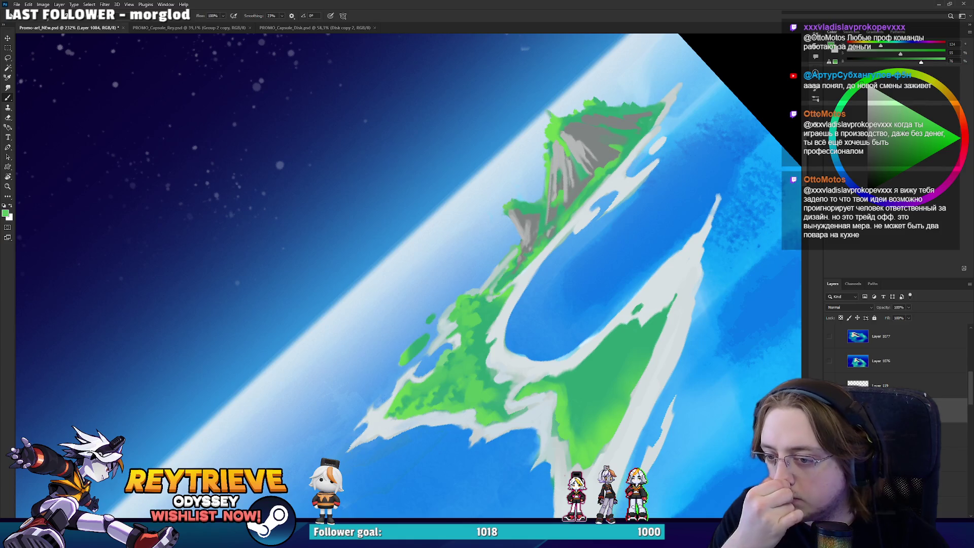
drag(521, 274, 516, 301)
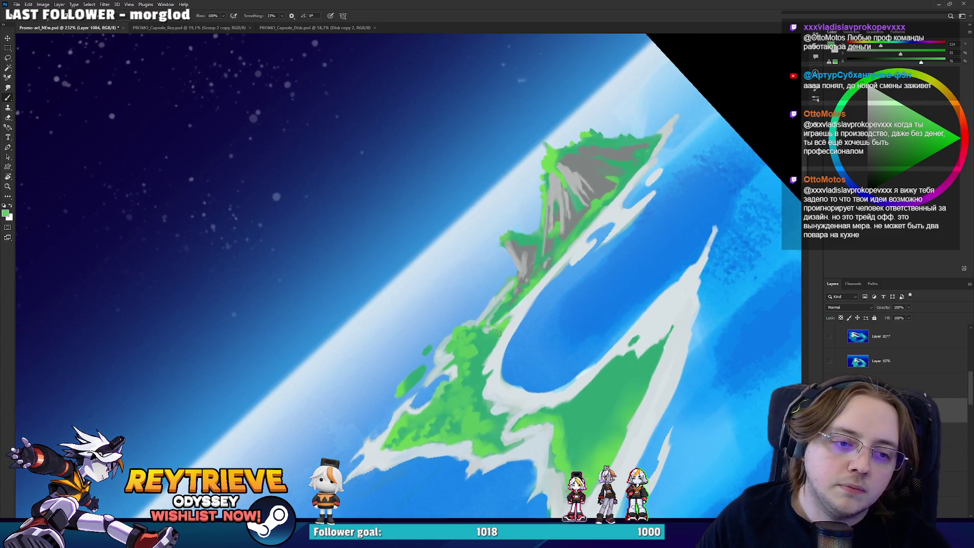
Sample a green and bring the island's coastline and left tip into view.
alt+click(482, 355)
drag(474, 355, 481, 309)
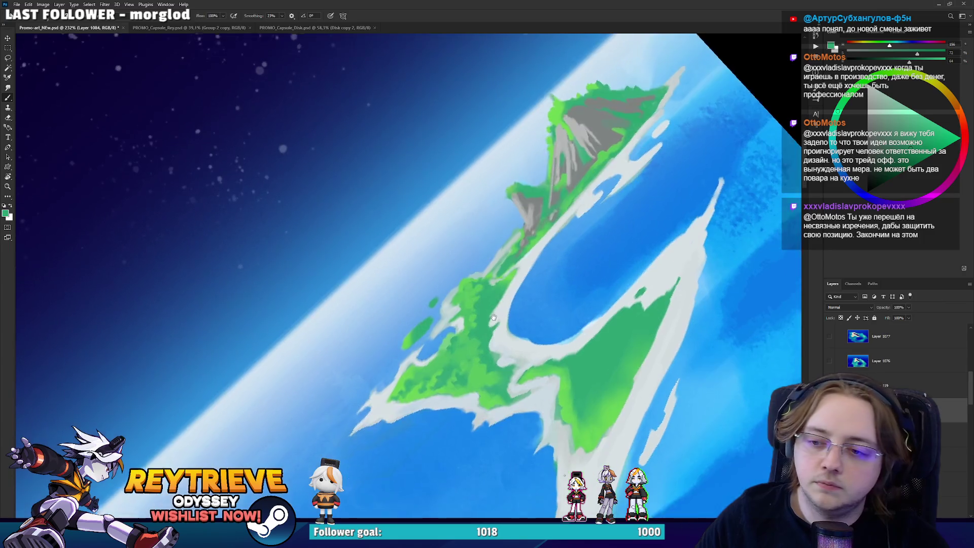
drag(504, 274, 491, 310)
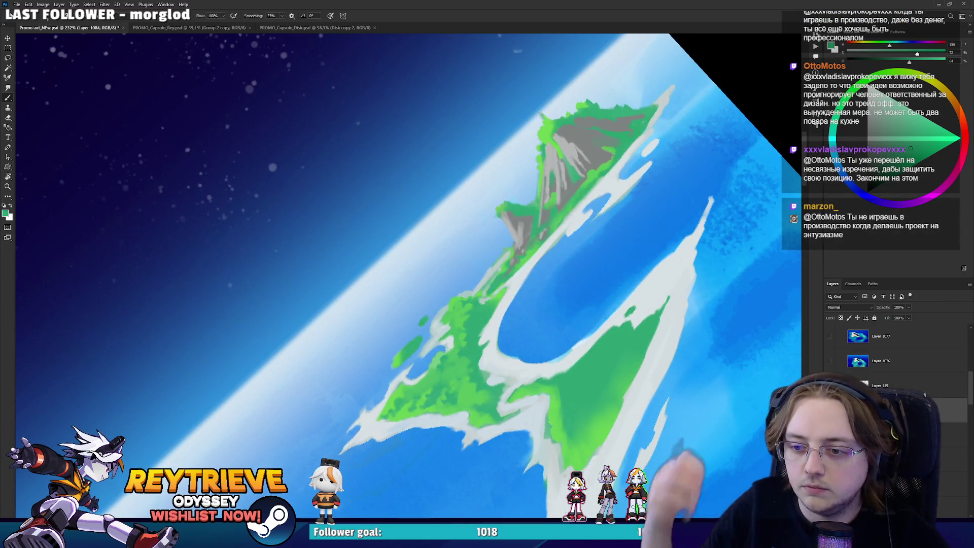
drag(514, 193, 471, 241)
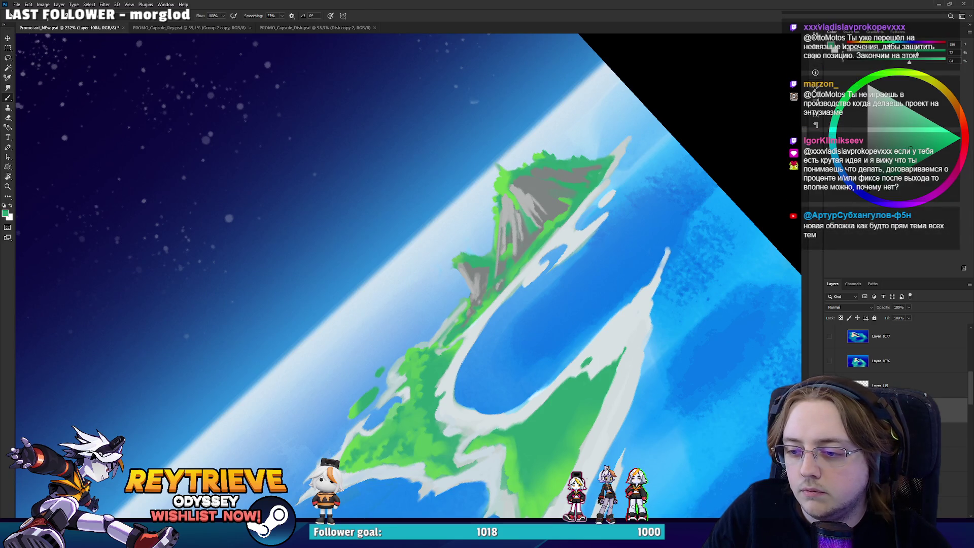
drag(477, 269, 557, 285)
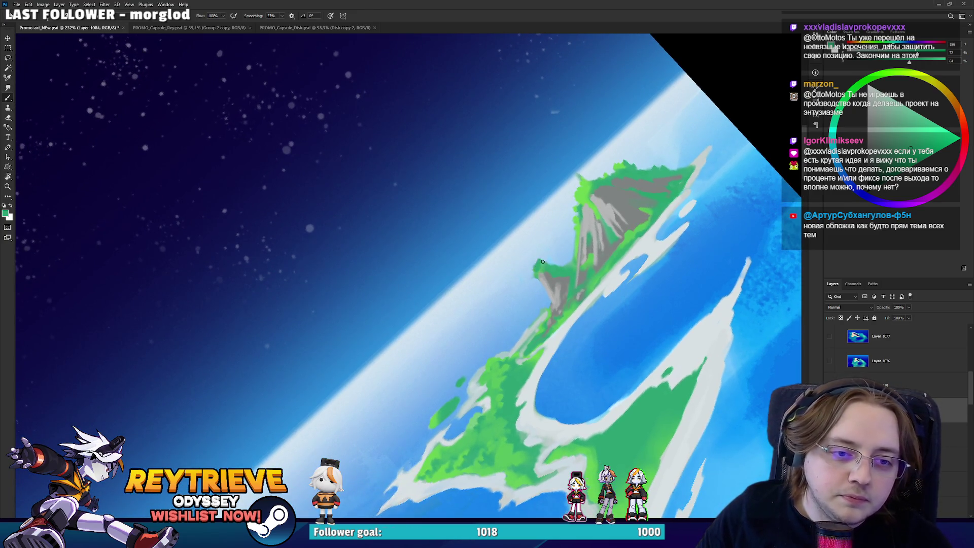
Paint green foliage up the island's left tip using lighter greens sampled from the peak.
alt+click(589, 193)
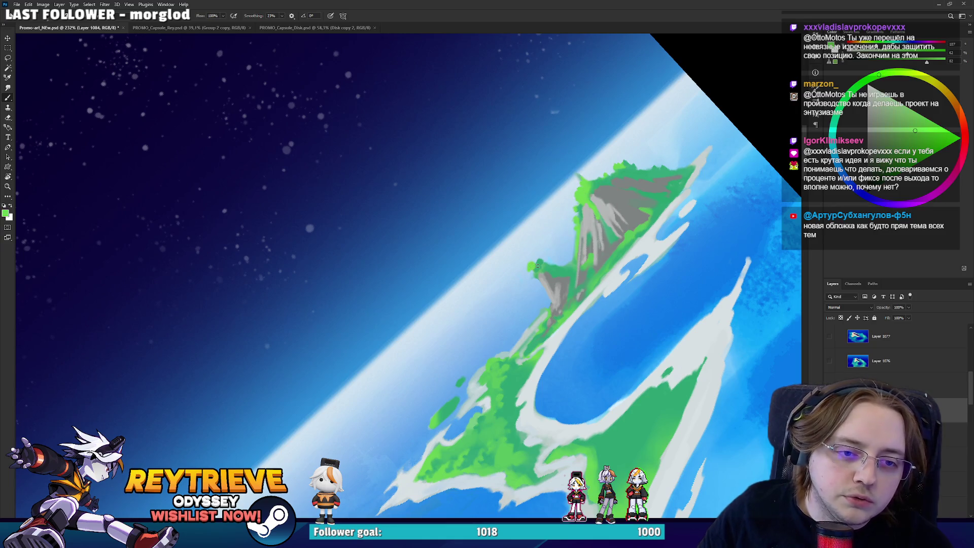
mouse_move(533, 268)
mouse_down()
mouse_move(533, 255)
mouse_move(541, 262)
mouse_up()
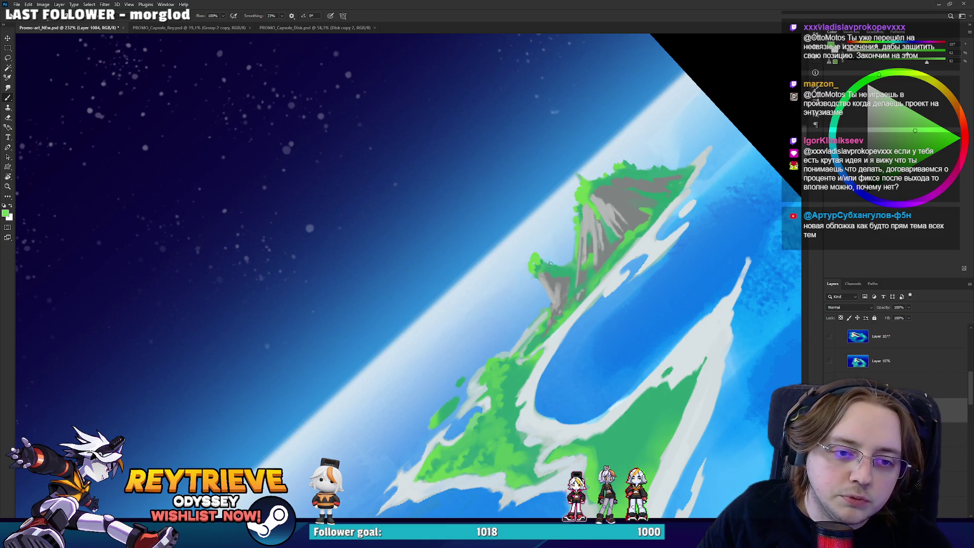
alt+click(588, 191)
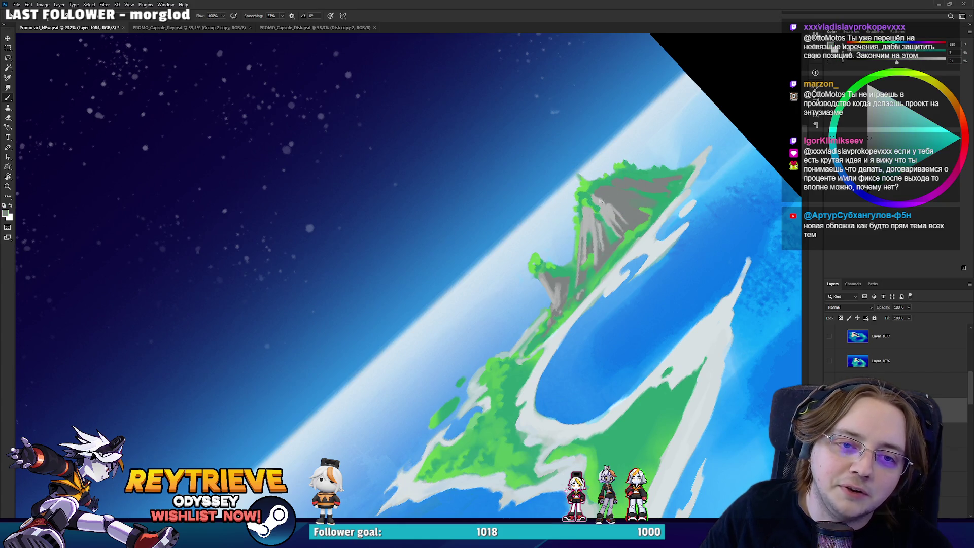
key(r)
drag(607, 211, 556, 362)
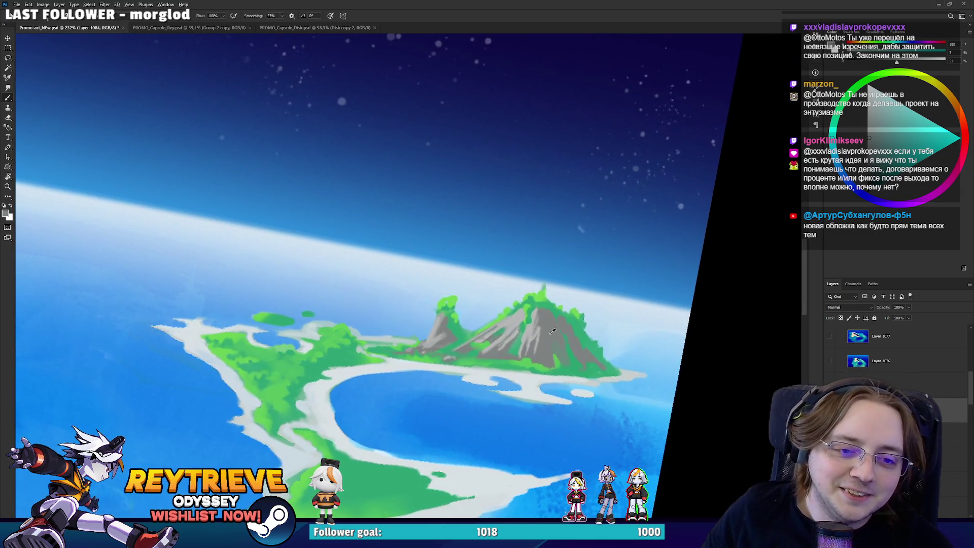
Pick a new paint colour and stroke darker grey onto the mountain's slope.
alt+click(559, 331)
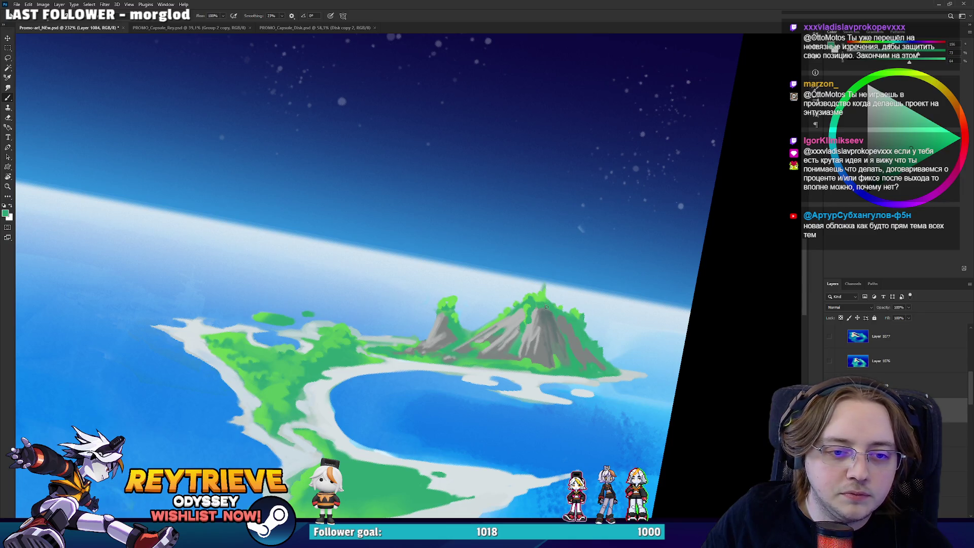
alt+click(542, 310)
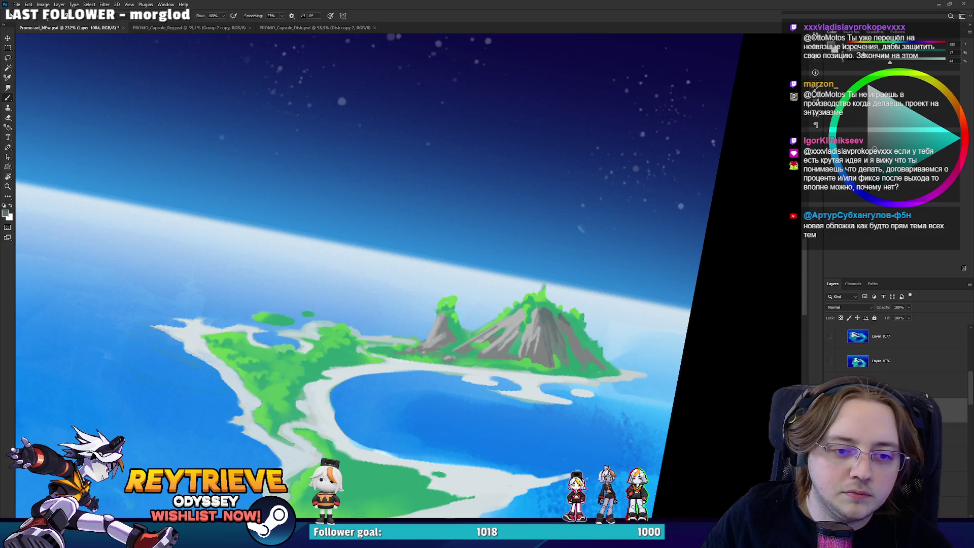
drag(570, 327, 579, 344)
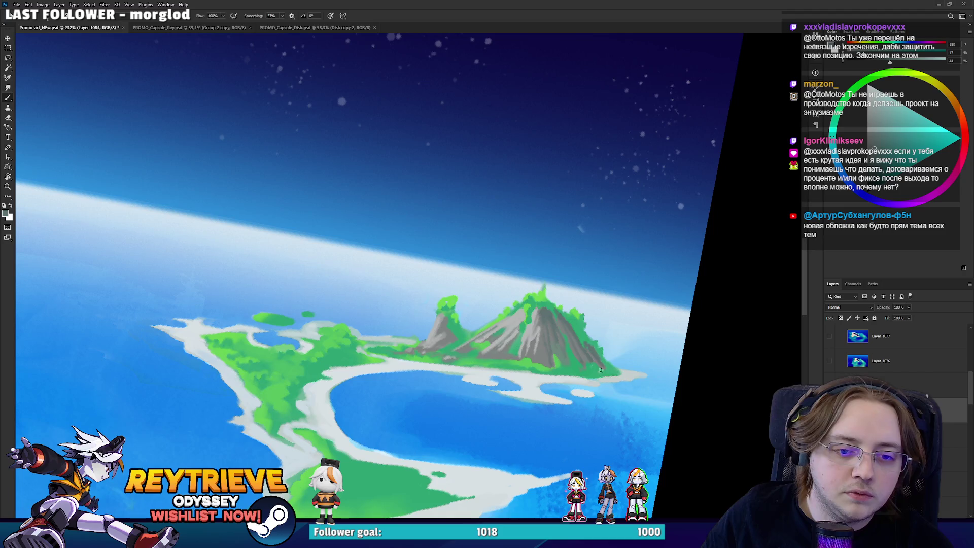
key(r)
mouse_move(601, 370)
mouse_down()
mouse_move(456, 213)
mouse_move(418, 244)
mouse_up()
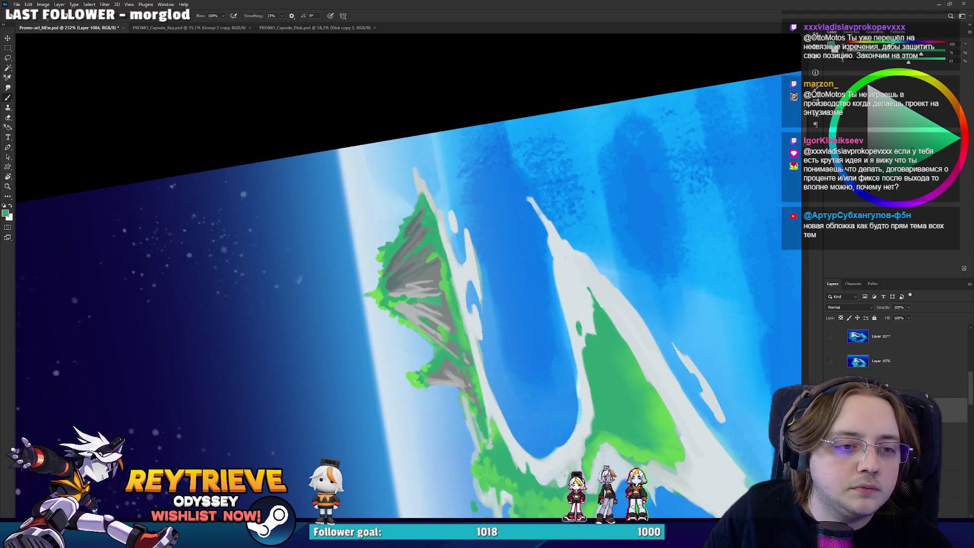
Sample greens from the island edge and several muted shades from the mountain.
click(908, 133)
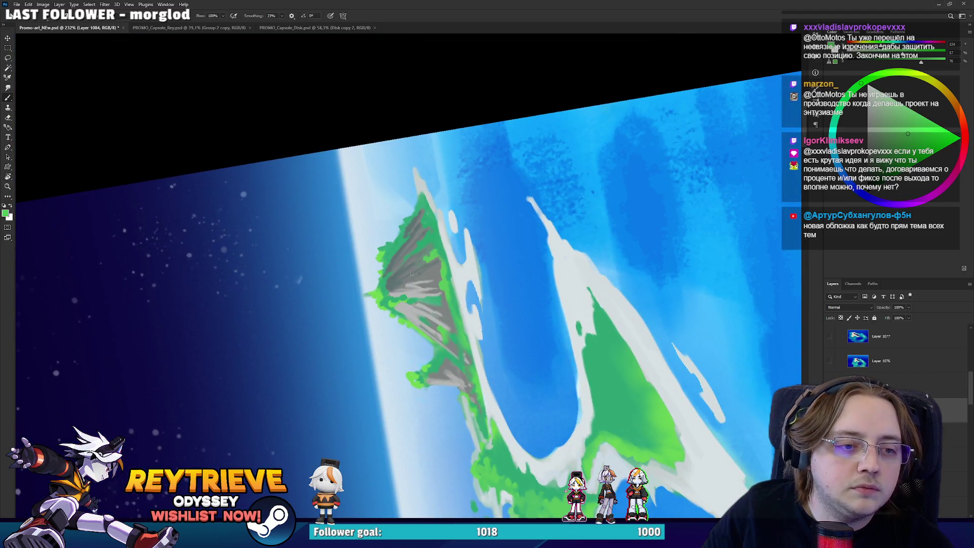
alt+click(377, 294)
key(r)
drag(384, 290, 447, 261)
alt+click(446, 260)
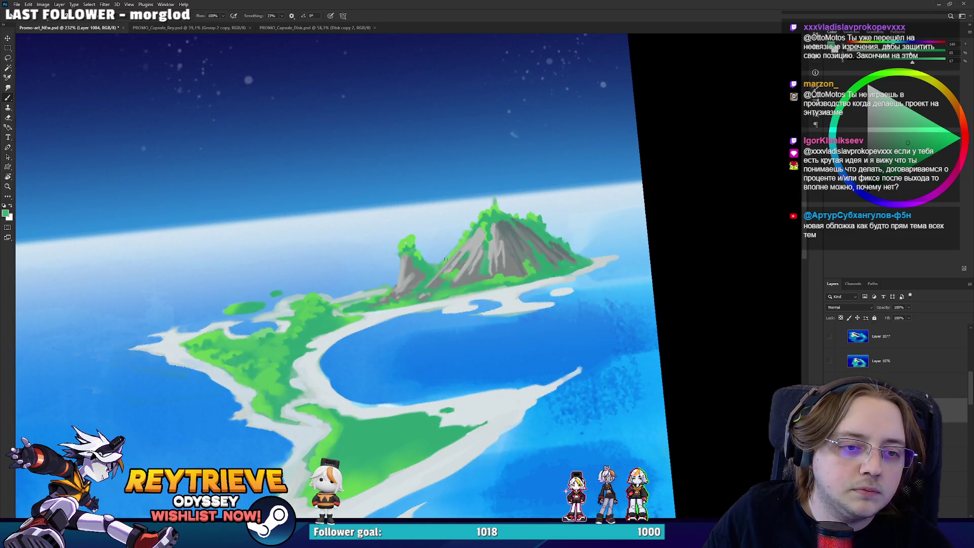
alt+click(457, 244)
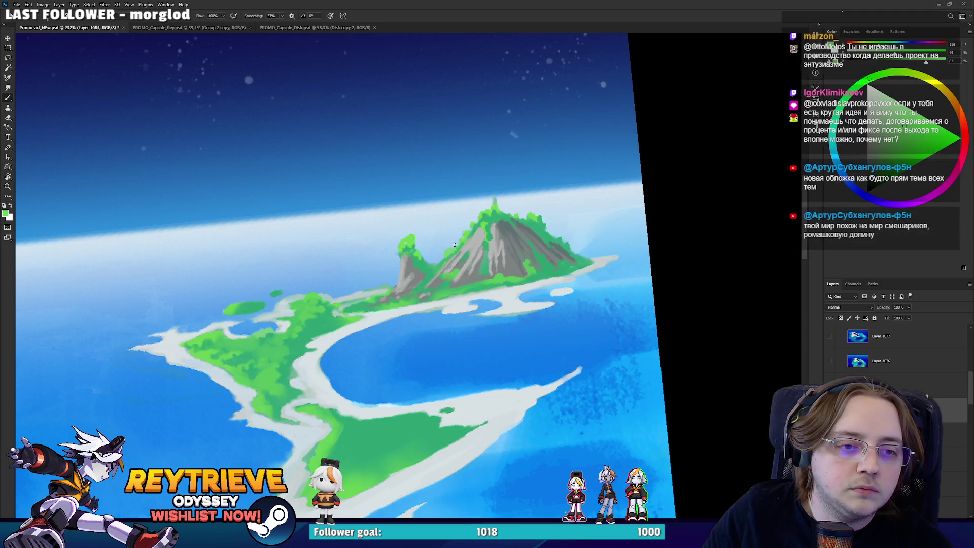
alt+click(452, 253)
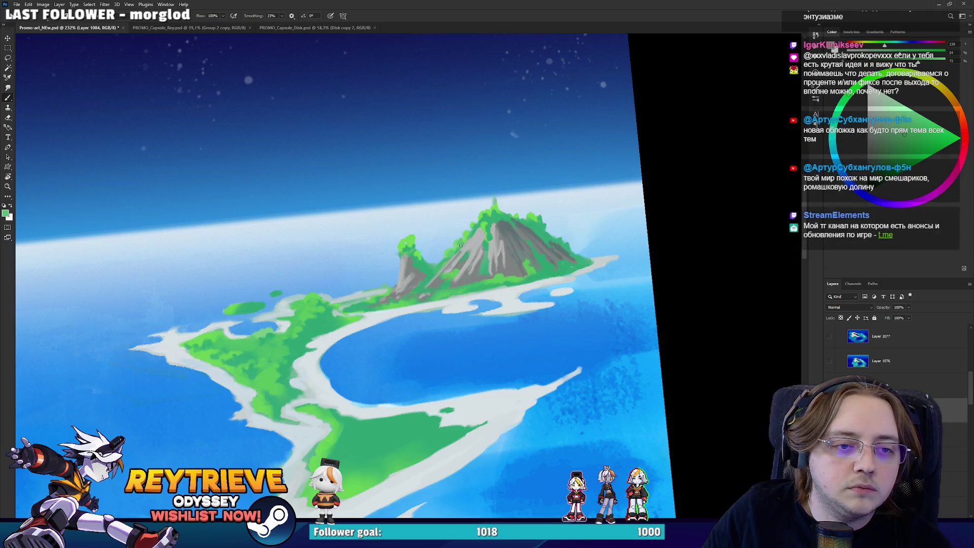
mouse_move(467, 257)
mouse_down()
mouse_move(493, 245)
mouse_move(492, 285)
mouse_up()
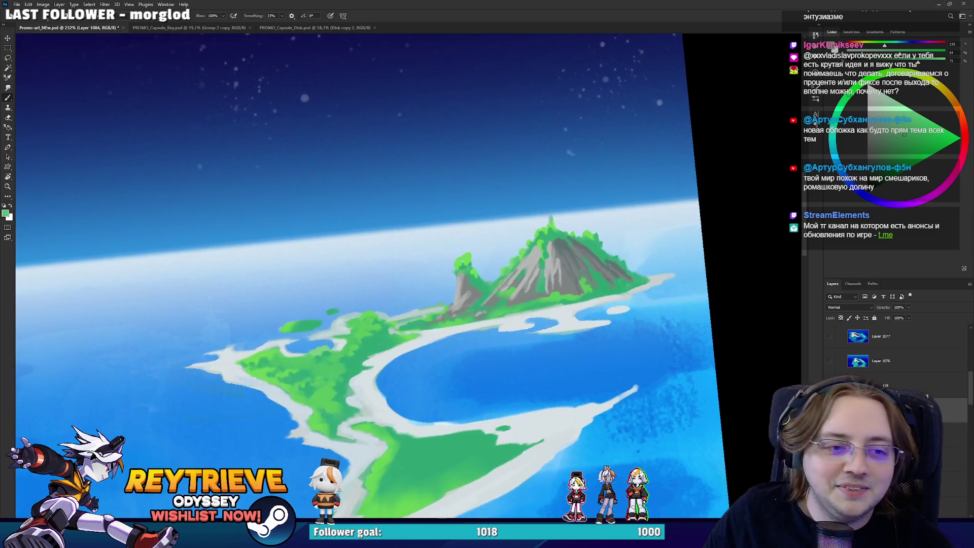
alt+click(492, 284)
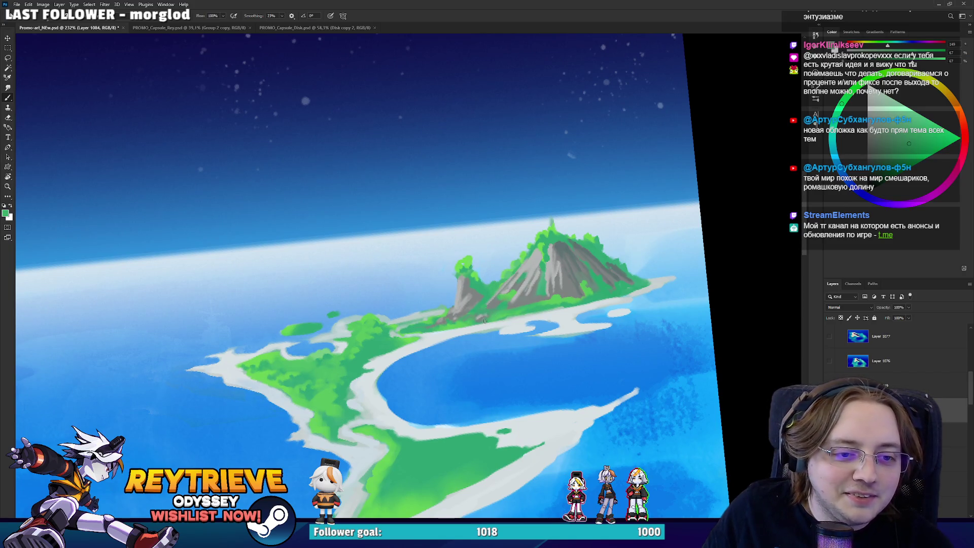
drag(489, 323, 623, 244)
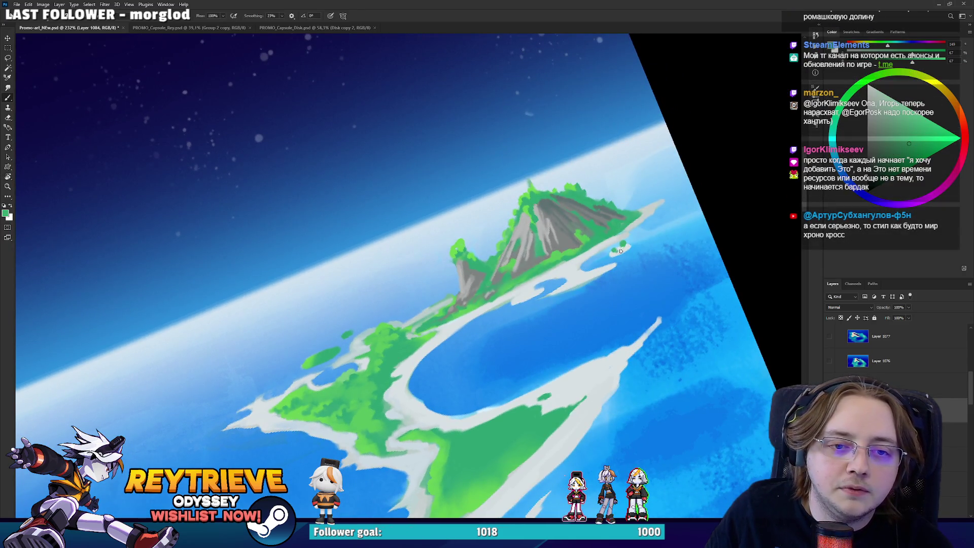
scroll(565, 124, down, 5)
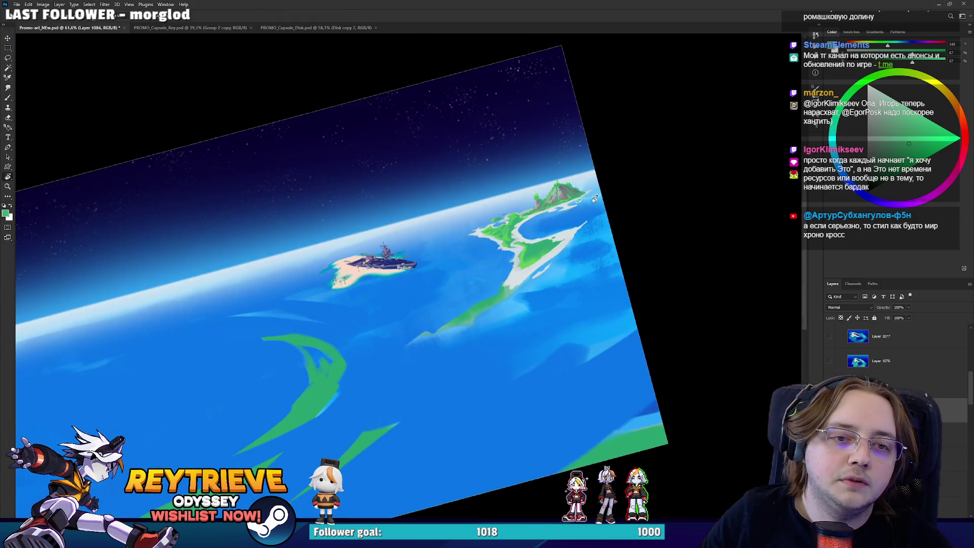
Reset the rotation and sample a series of lighter, darker and mid greens from the island.
key(Escape)
scroll(567, 314, up, 5)
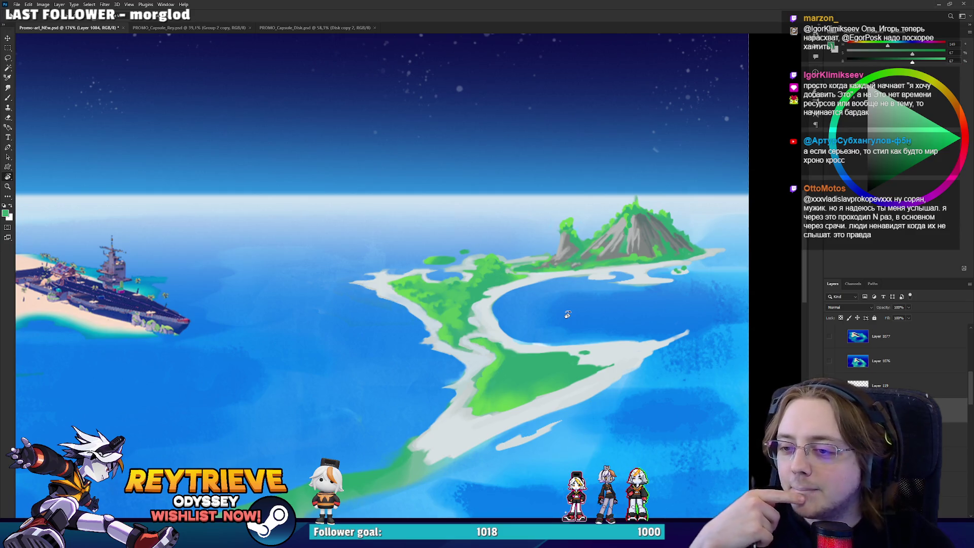
mouse_move(567, 314)
mouse_down()
mouse_move(446, 274)
mouse_move(527, 386)
mouse_move(560, 361)
mouse_up()
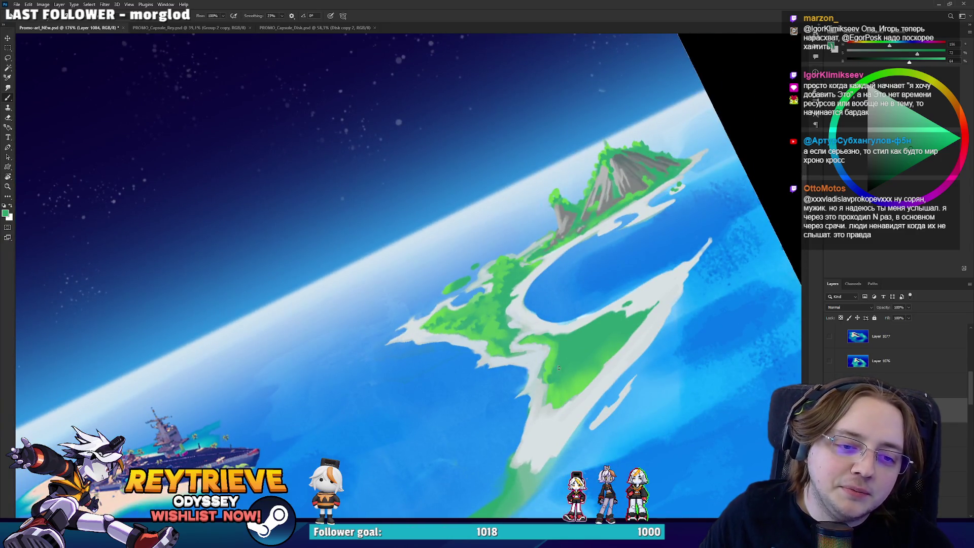
alt+click(555, 341)
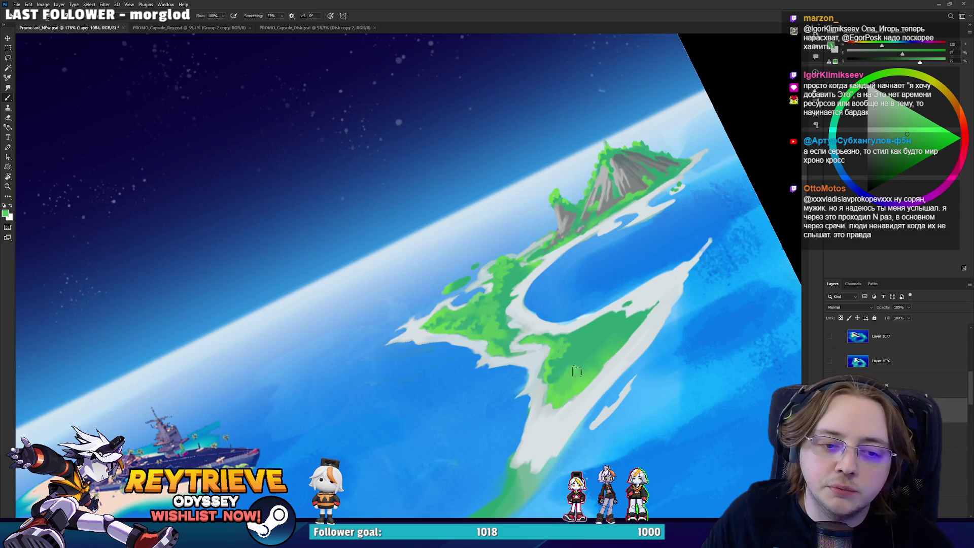
alt+click(590, 357)
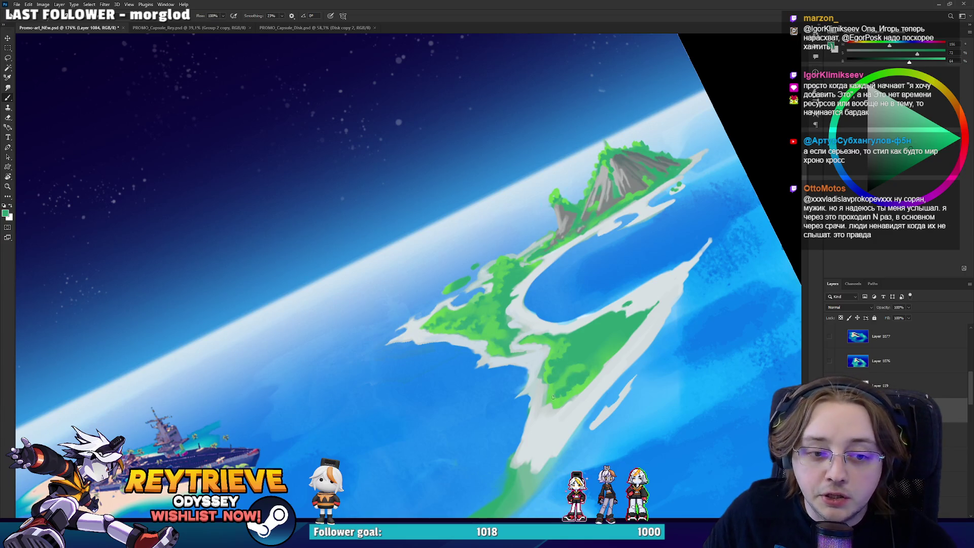
alt+click(589, 363)
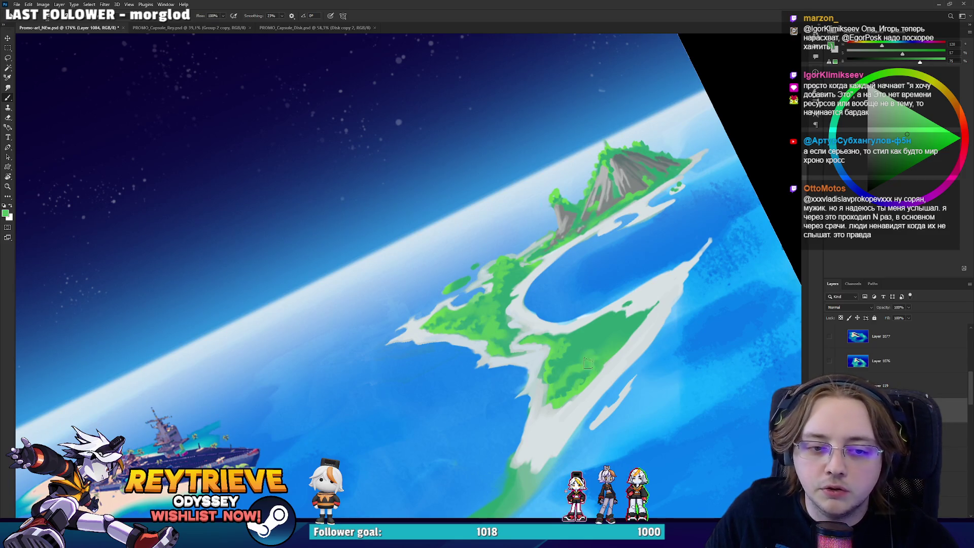
alt+click(582, 357)
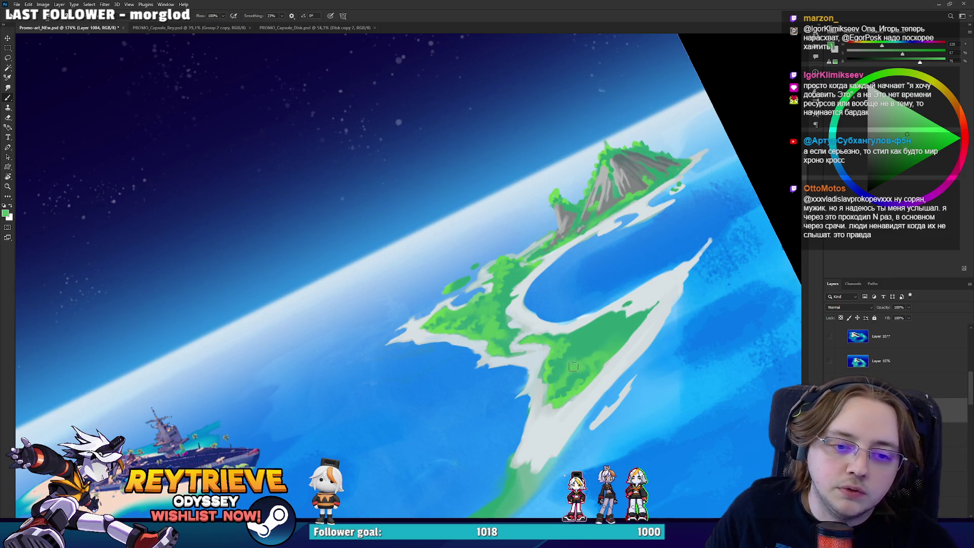
alt+click(608, 345)
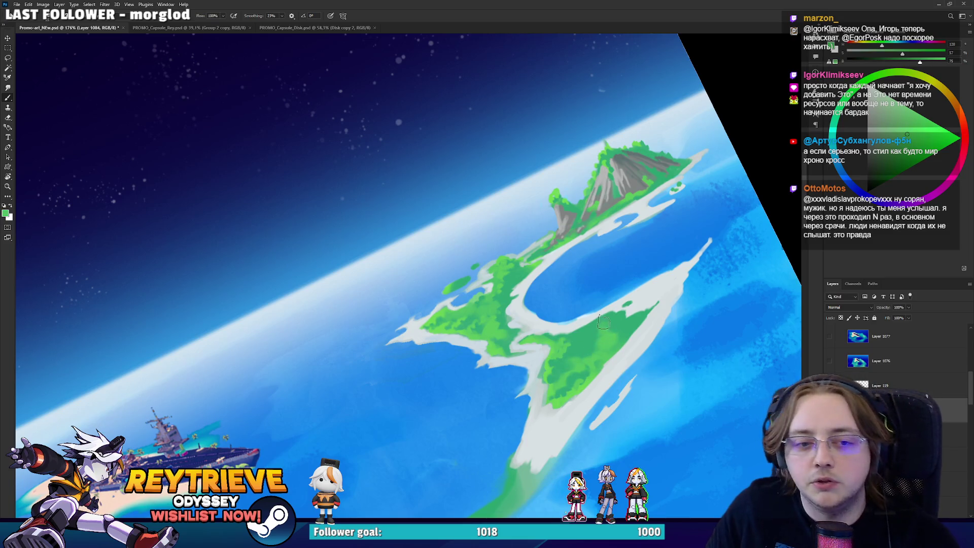
alt+click(602, 328)
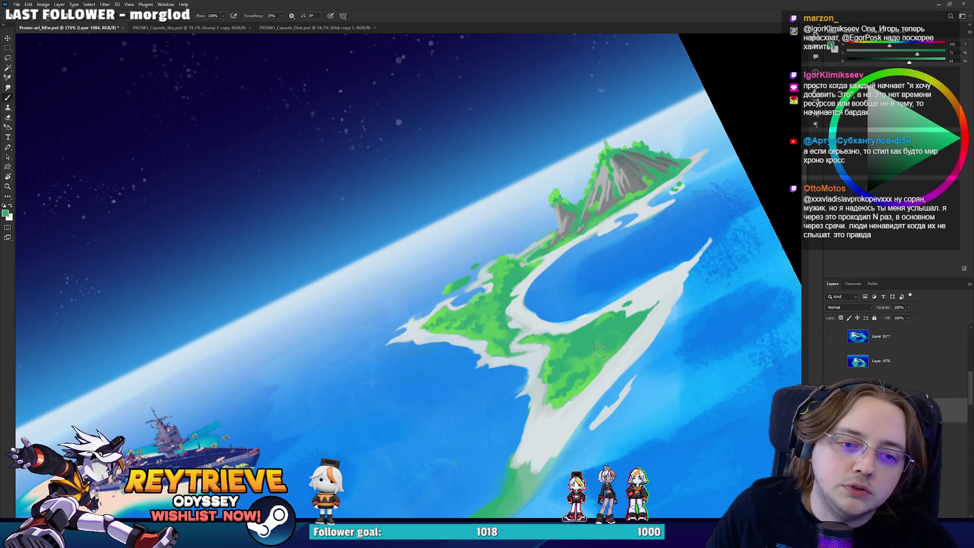
alt+click(563, 343)
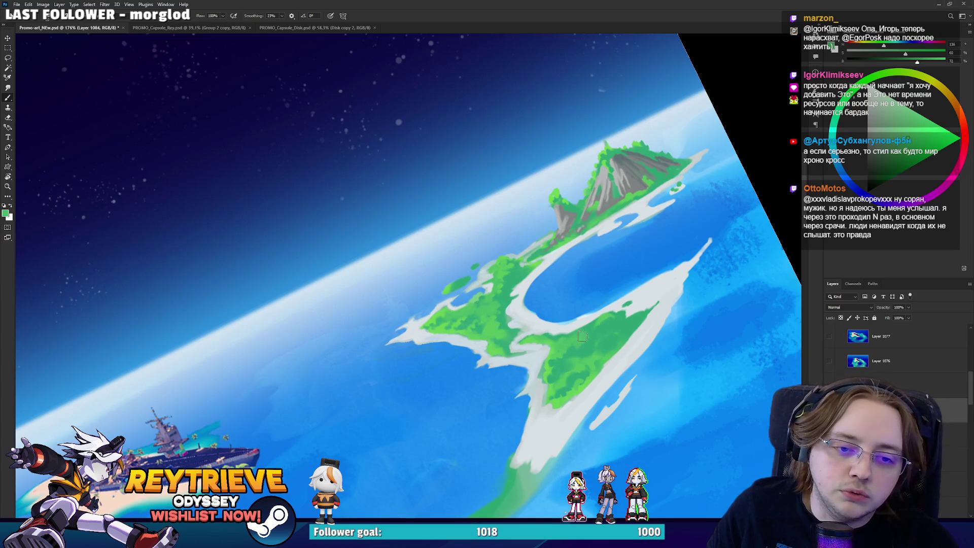
alt+click(592, 345)
Level the view and select the ship island's layer, Layer 1078.
scroll(574, 313, down, 5)
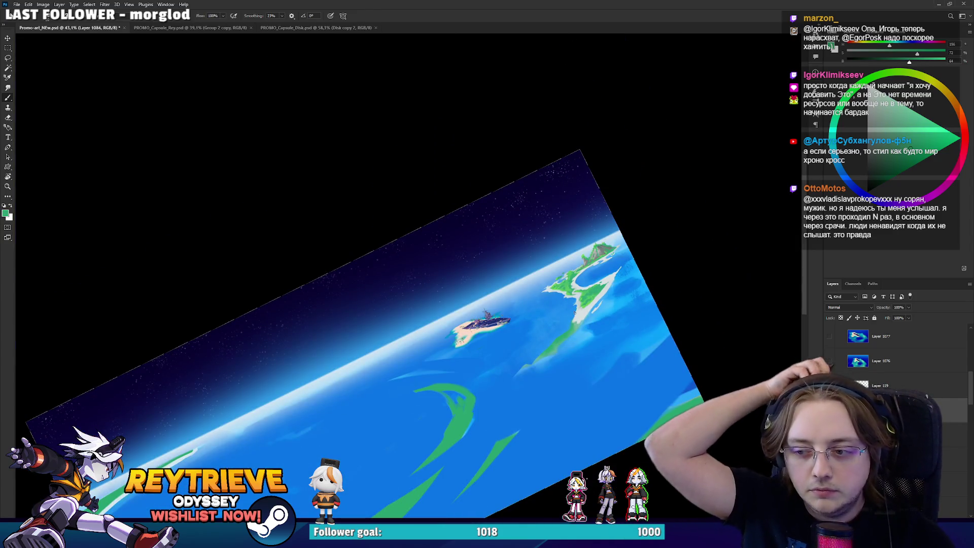
scroll(576, 299, up, 2)
scroll(575, 285, up, 5)
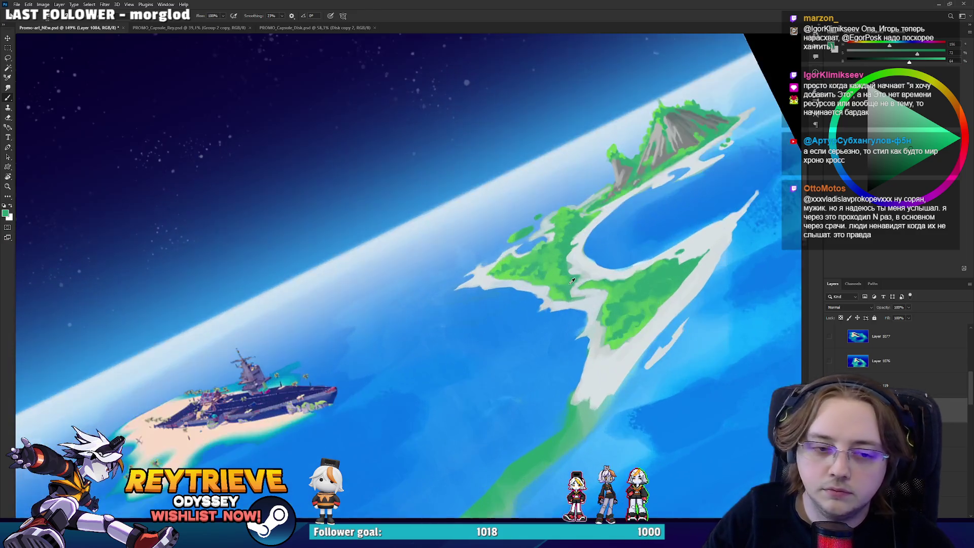
scroll(591, 296, down, 6)
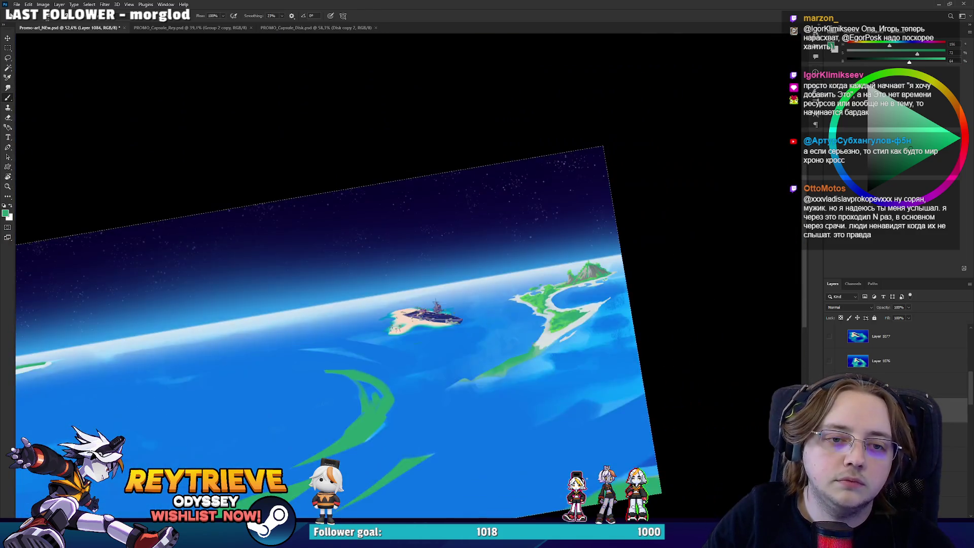
key(r)
drag(592, 296, 632, 303)
scroll(631, 303, up, 5)
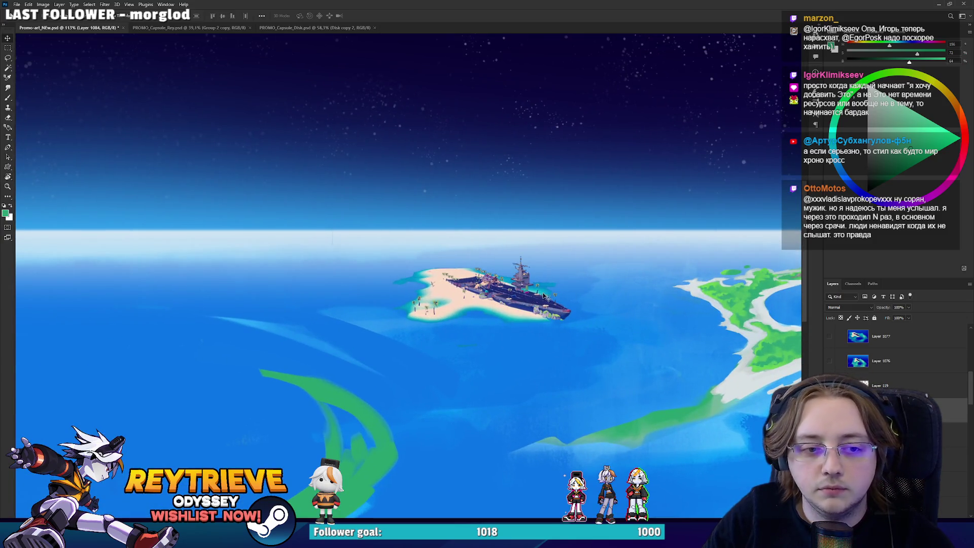
ctrl+click(543, 297)
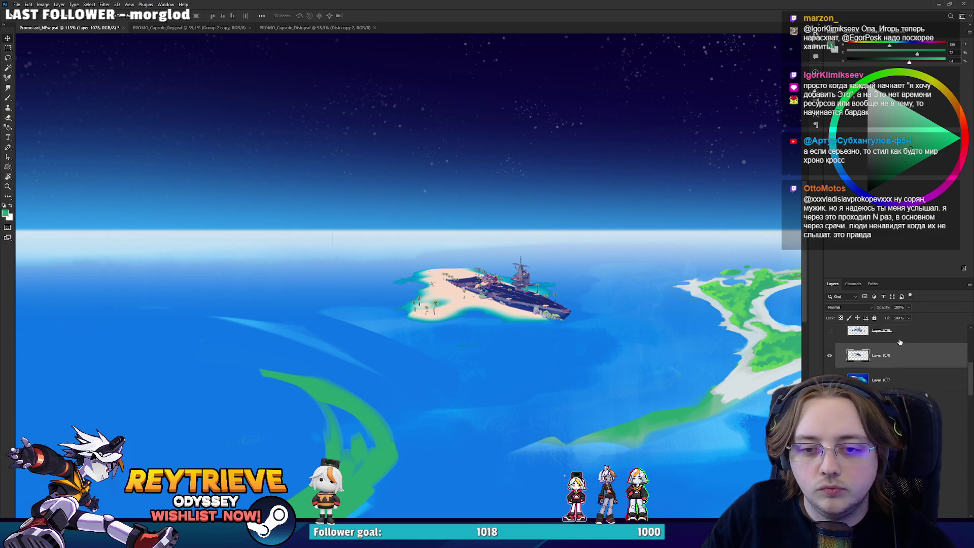
Zoom in on the ship and rotate the view around the sandy islet with the Eraser.
scroll(553, 291, up, 2)
scroll(553, 291, up, 2)
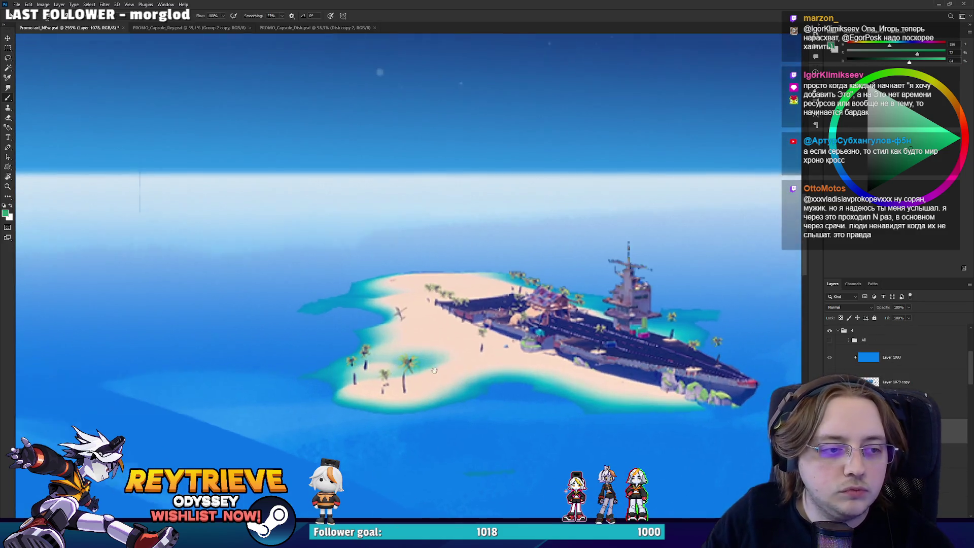
key(r)
mouse_move(553, 291)
mouse_down()
mouse_move(432, 376)
mouse_move(429, 314)
mouse_move(422, 335)
mouse_move(409, 281)
mouse_up()
scroll(432, 377, up, 2)
key(e)
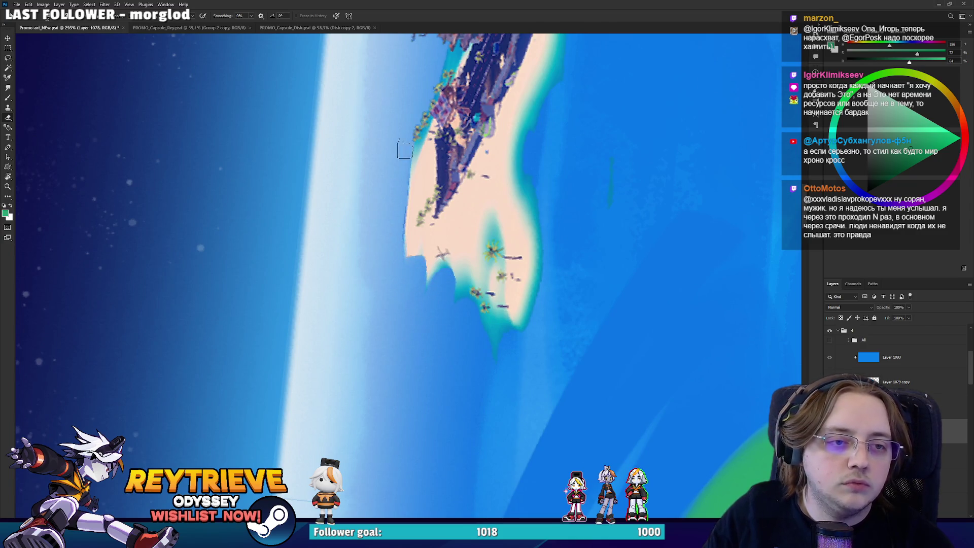
scroll(404, 244, up, 3)
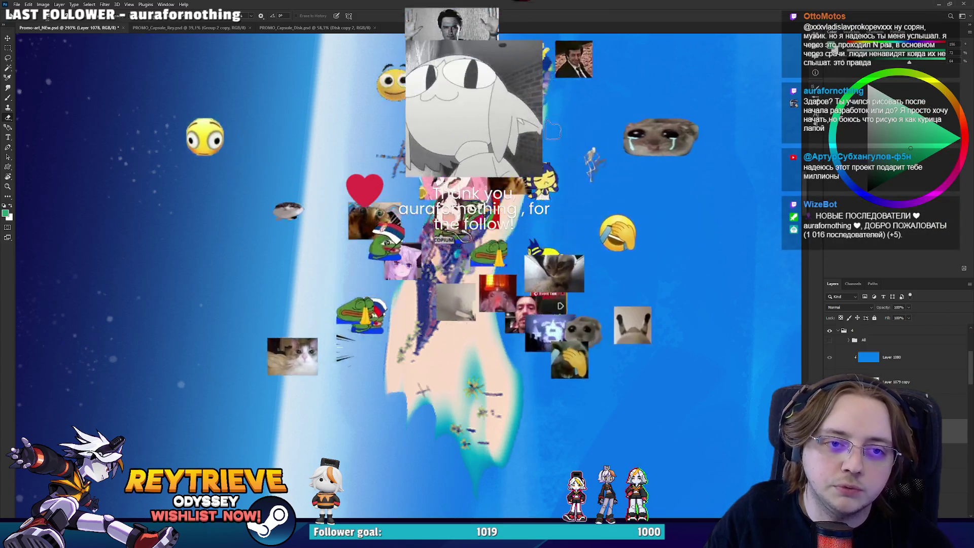
drag(575, 164, 486, 371)
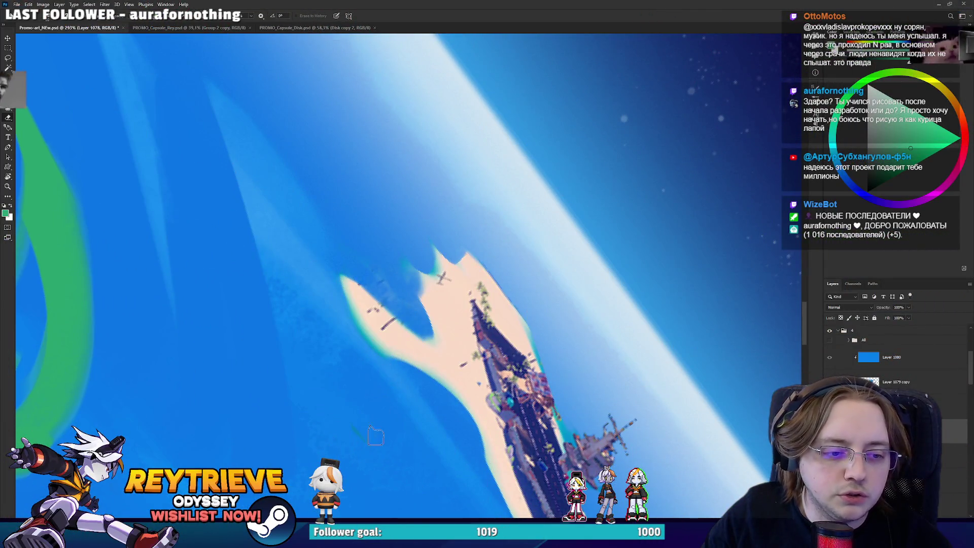
mouse_move(356, 272)
mouse_down()
mouse_move(592, 213)
mouse_move(585, 198)
mouse_up()
Toggle between Brush and Eraser and shrink the eraser size for fine detail work.
key(e)
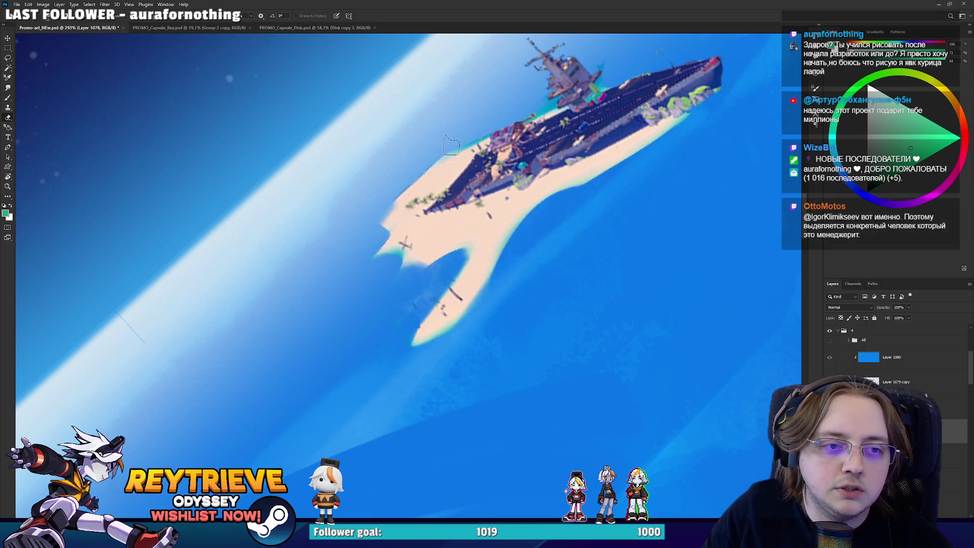
key(b)
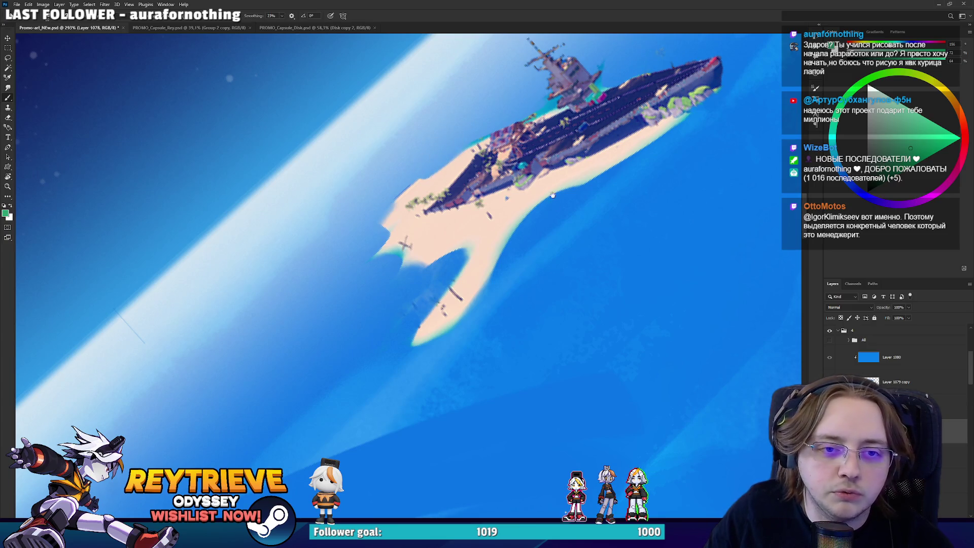
drag(504, 184, 446, 270)
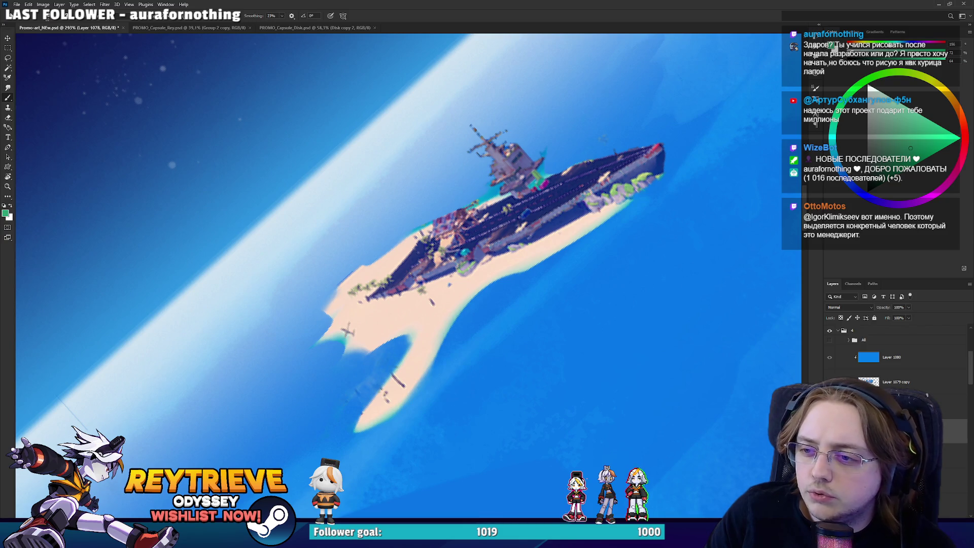
scroll(383, 212, up, 3)
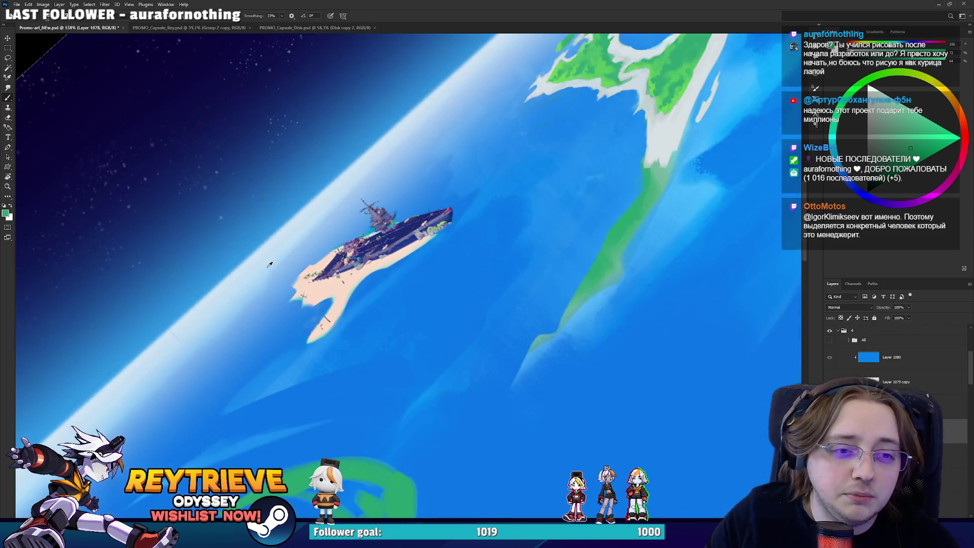
key(e)
key(bracketleft)
key(bracketleft)
key(bracketleft)
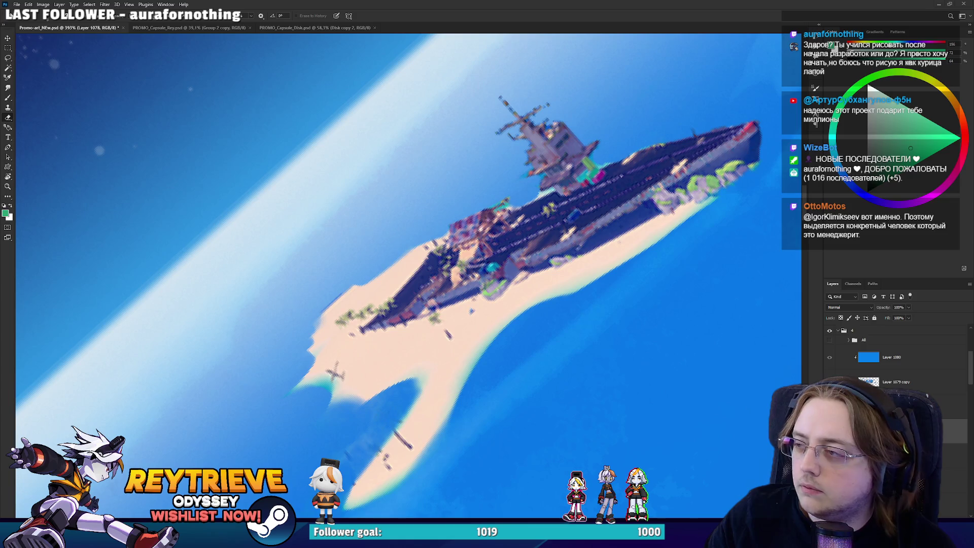
scroll(641, 359, down, 8)
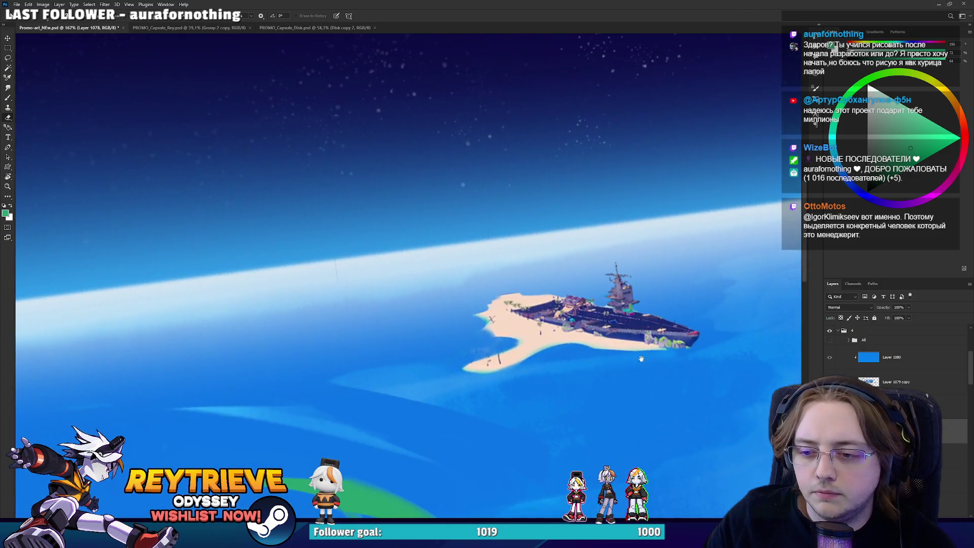
scroll(641, 358, down, 6)
key(r)
drag(641, 359, 651, 269)
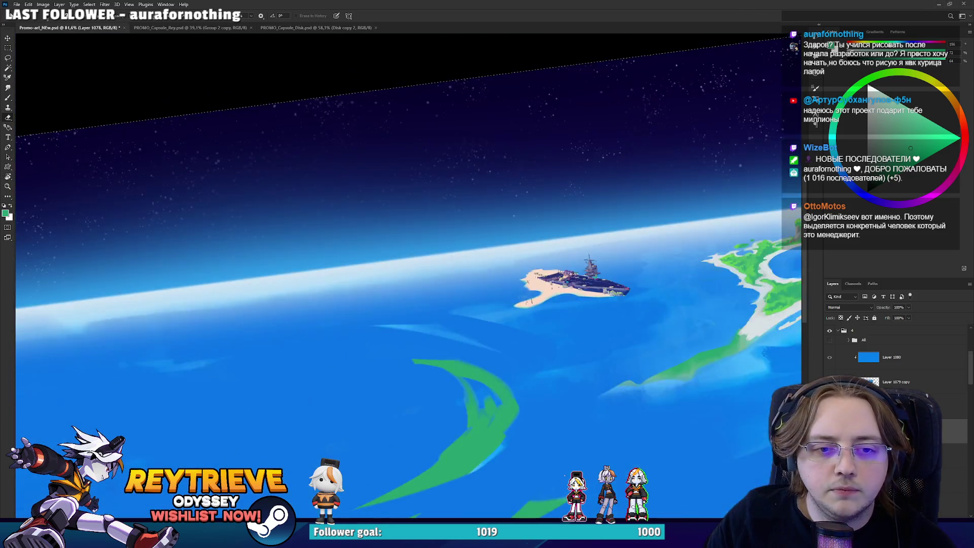
Scale the ship island down and move it slightly up and right with Free Transform.
key(Escape)
scroll(651, 269, up, 4)
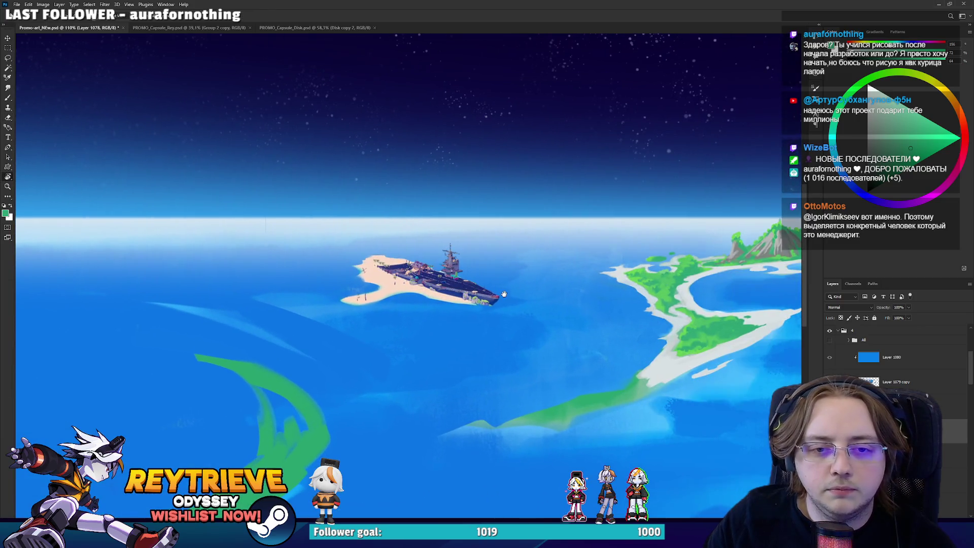
key(e)
key(ctrl+t)
drag(620, 213, 558, 231)
drag(503, 301, 513, 286)
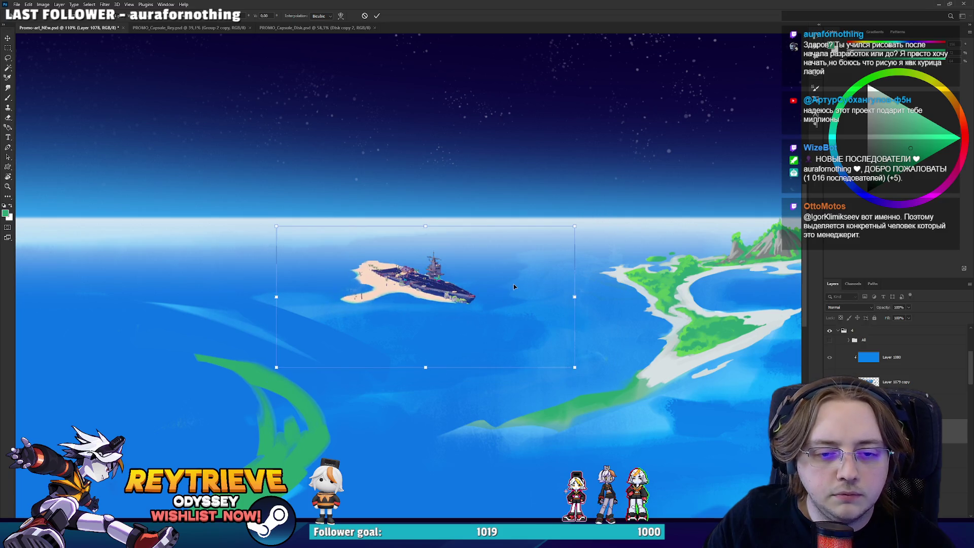
mouse_move(574, 296)
mouse_down()
mouse_move(531, 301)
mouse_move(624, 332)
mouse_move(614, 330)
mouse_up()
key(Return)
Zoom in on the ship island and sample its sand colour with the Brush.
key(e)
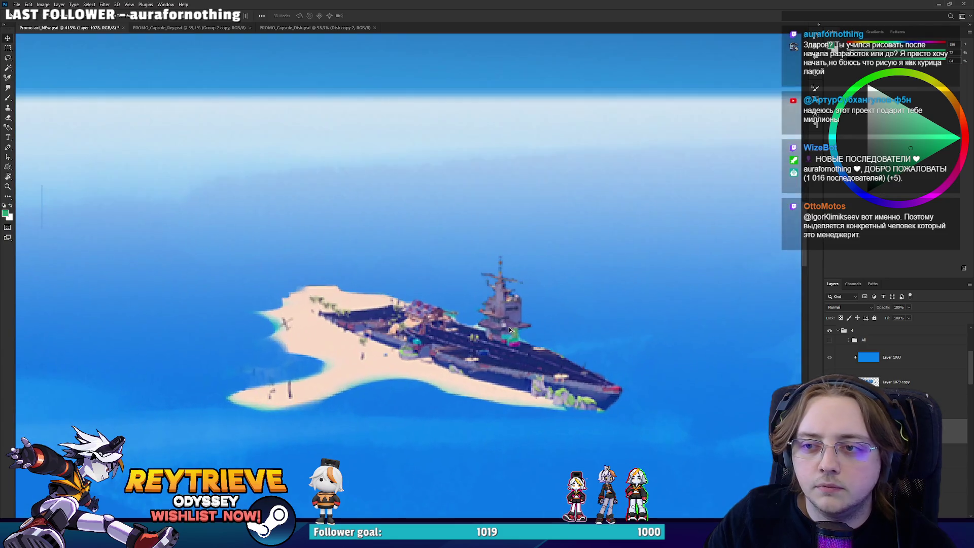
drag(528, 325, 537, 351)
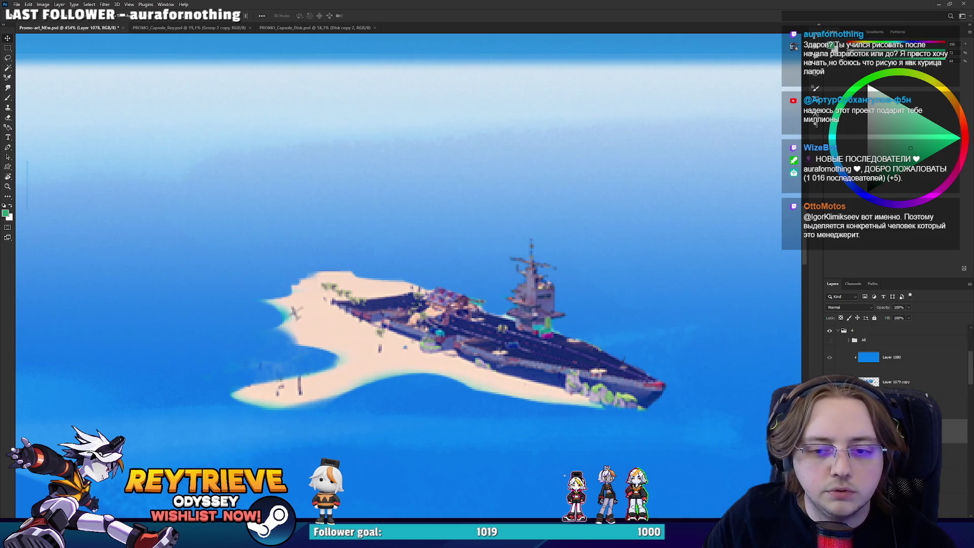
drag(261, 382, 386, 426)
key(b)
alt+click(361, 444)
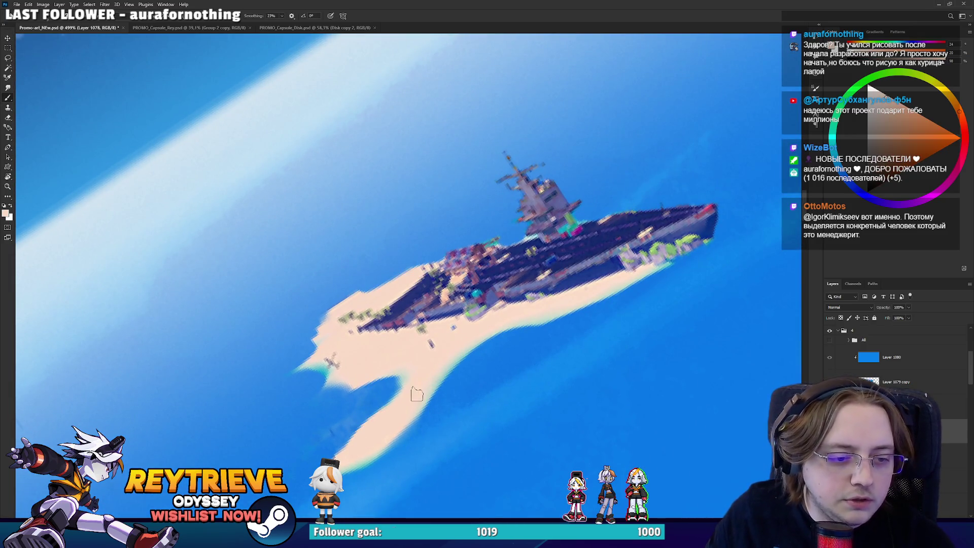
scroll(497, 288, down, 8)
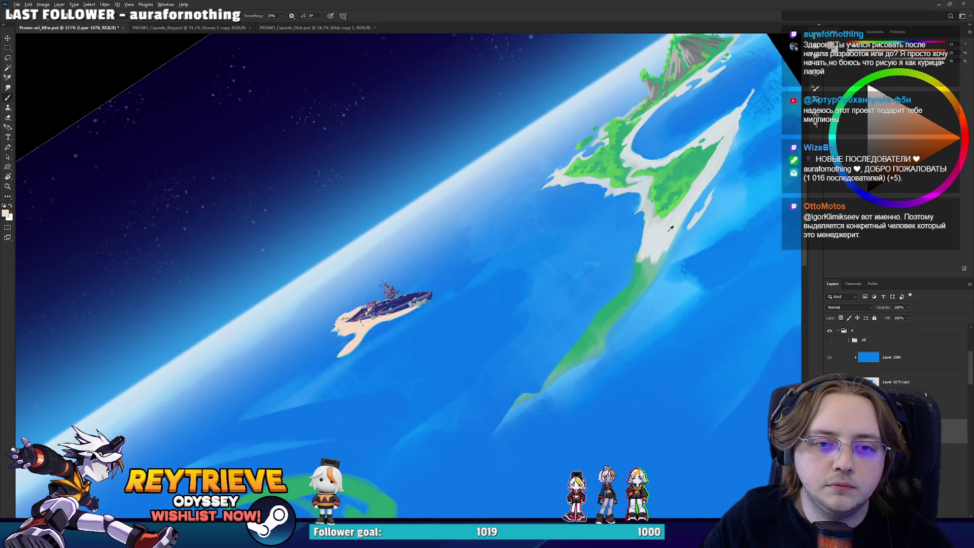
key(r)
mouse_move(671, 228)
mouse_down()
mouse_move(672, 318)
mouse_move(503, 380)
mouse_up()
key(v)
scroll(583, 355, up, 2)
Quick-select the large green island, extending the selection up to the mountain base.
key(w)
click(586, 375)
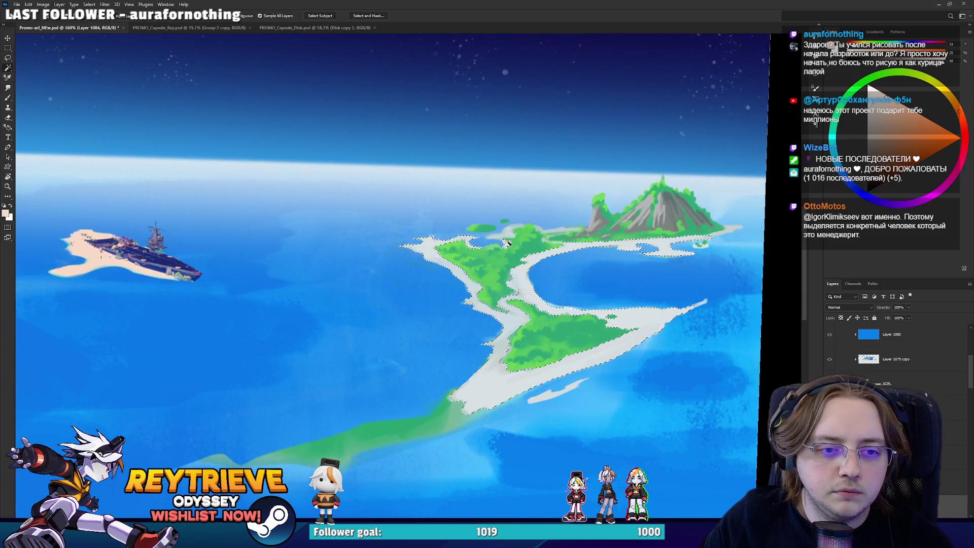
drag(507, 242, 544, 242)
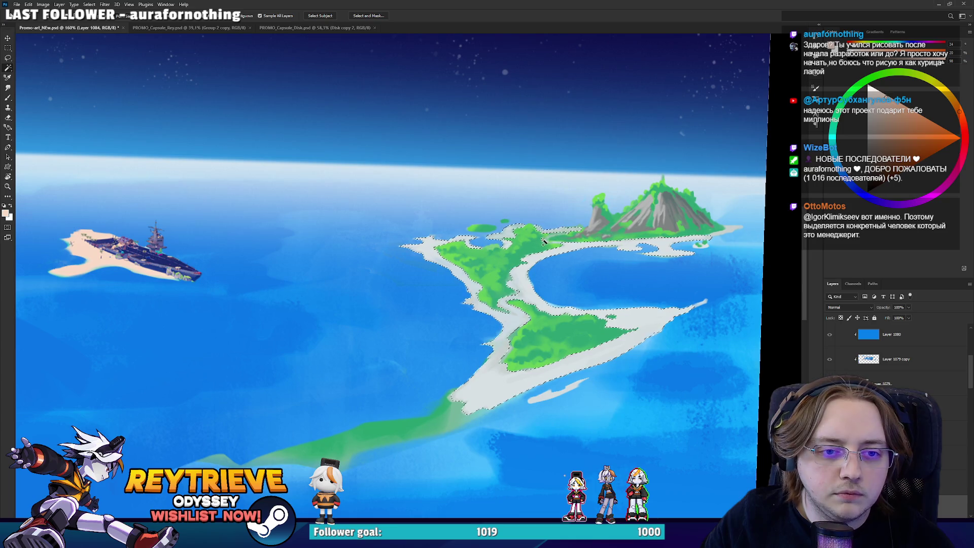
scroll(543, 241, up, 5)
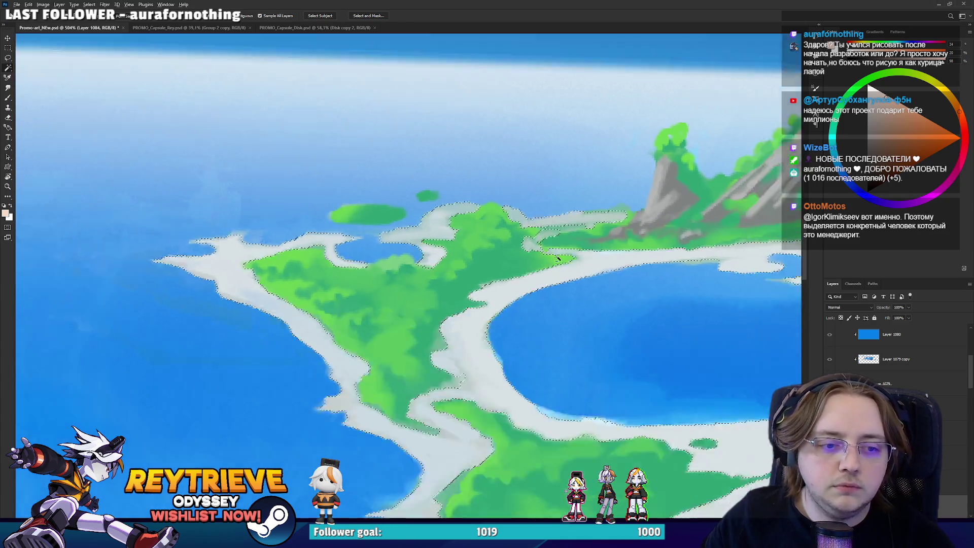
scroll(558, 259, down, 5)
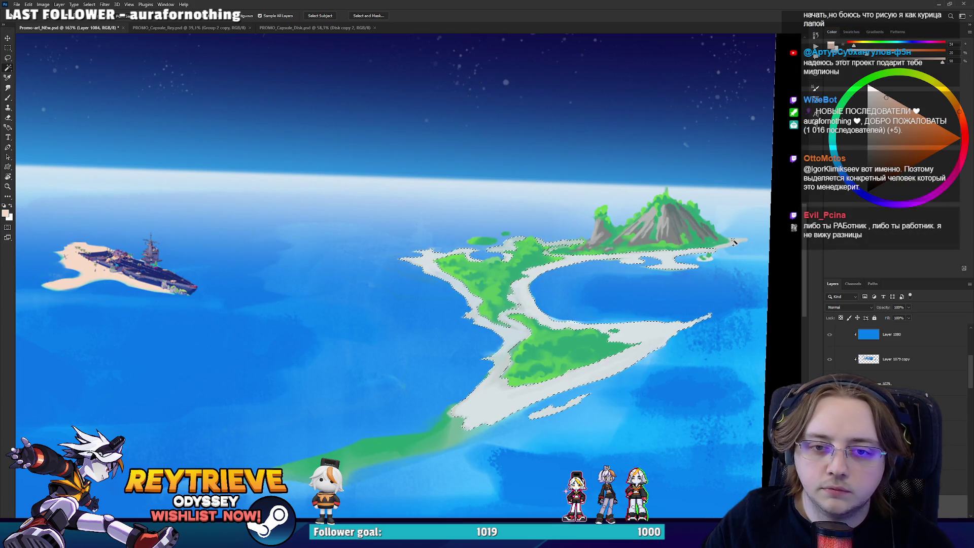
drag(733, 243, 708, 241)
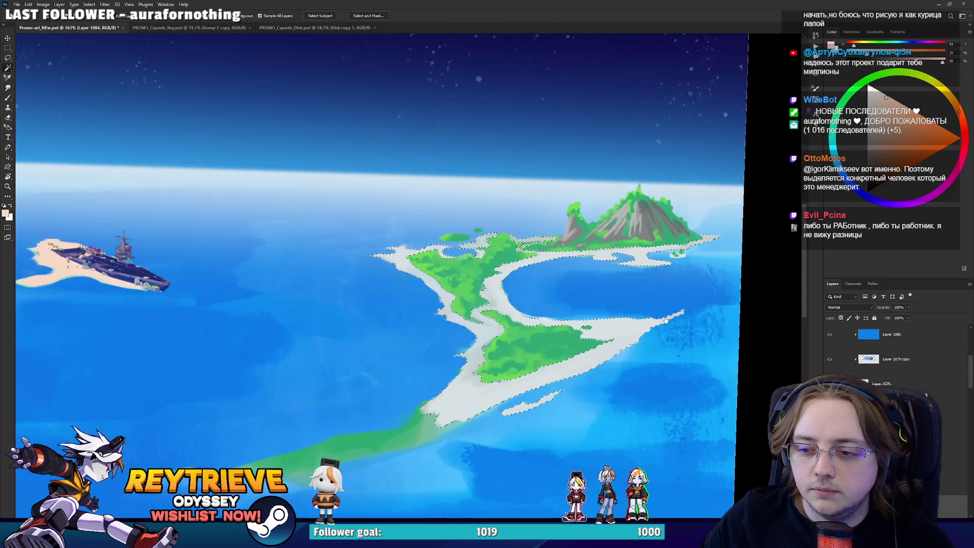
drag(667, 336, 689, 342)
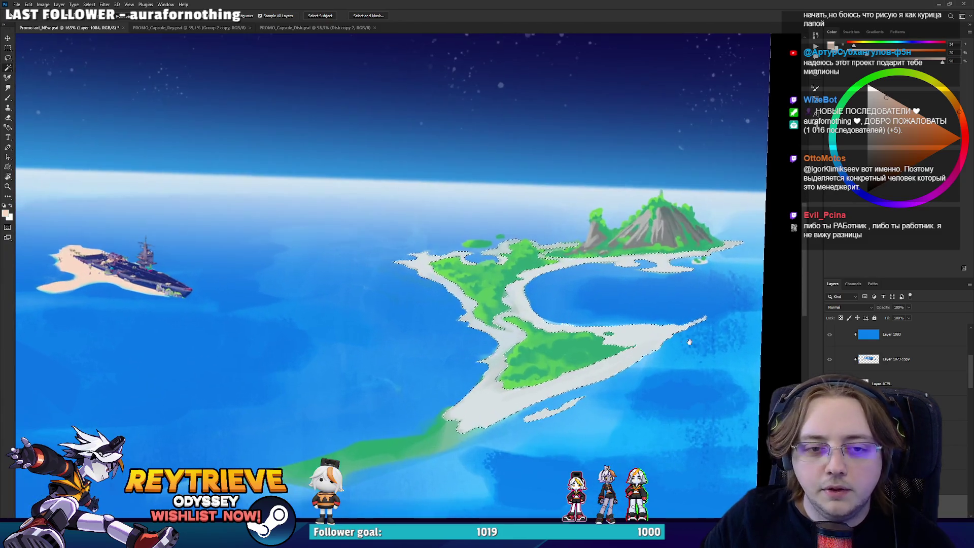
scroll(673, 305, up, 3)
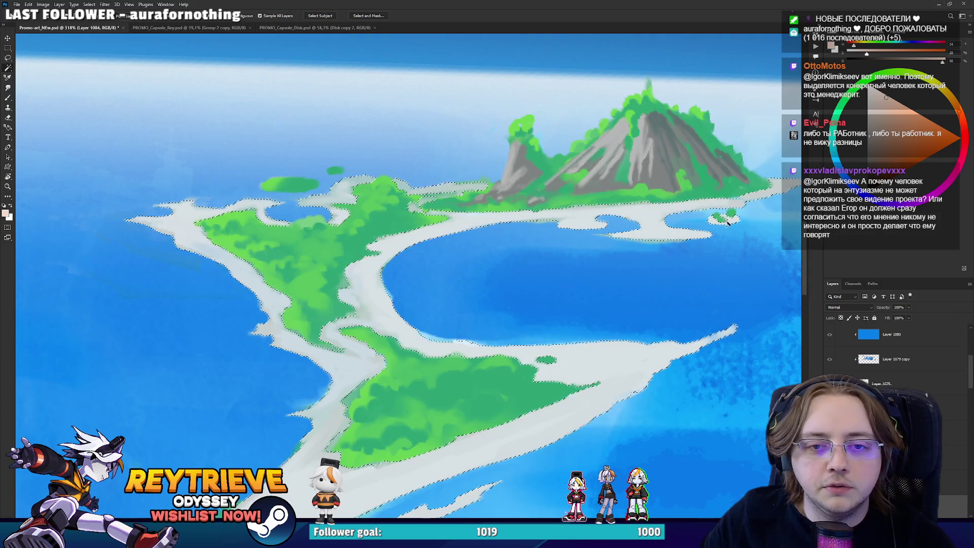
scroll(664, 258, down, 2)
scroll(530, 313, down, 2)
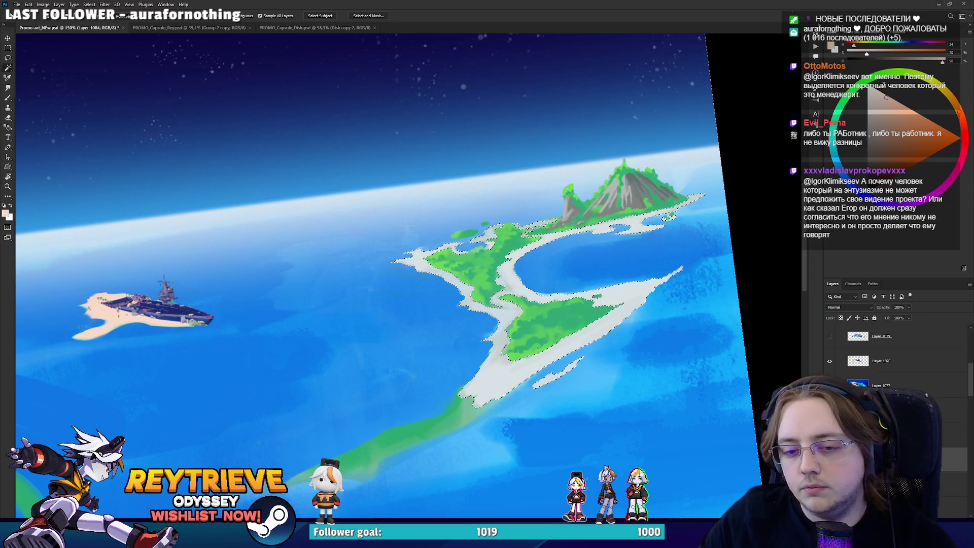
Paint the island's right, lower and upper white sandbars a peach sand colour.
drag(586, 372, 607, 305)
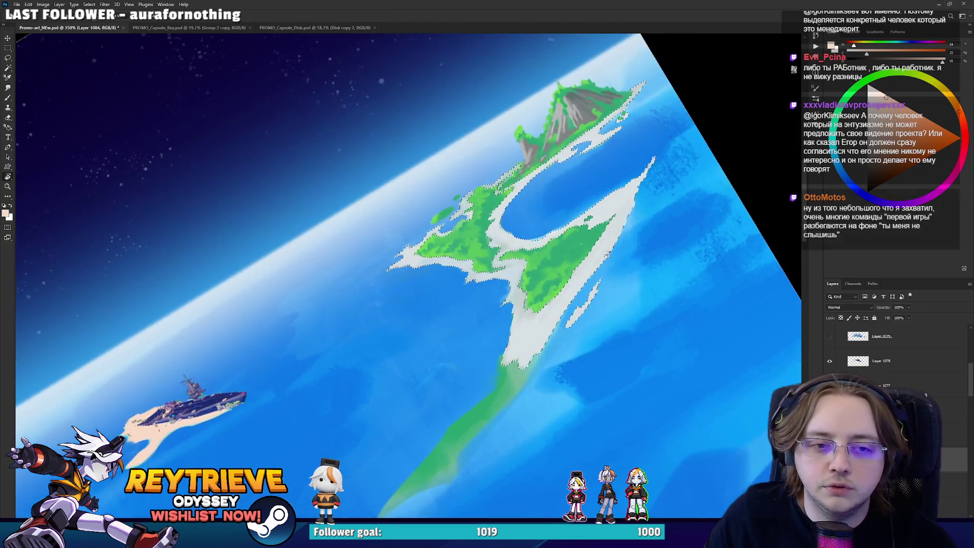
key(alt+bracketleft)
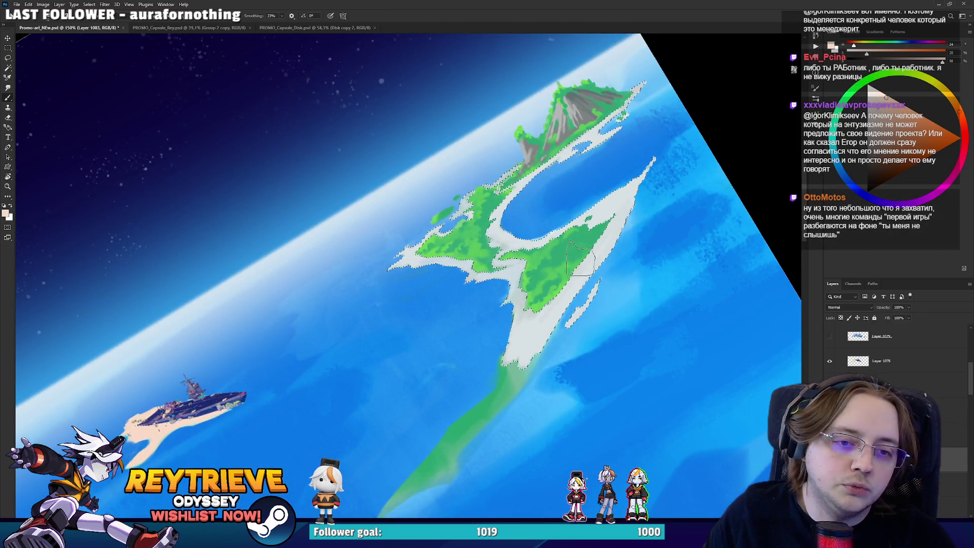
drag(644, 173, 589, 264)
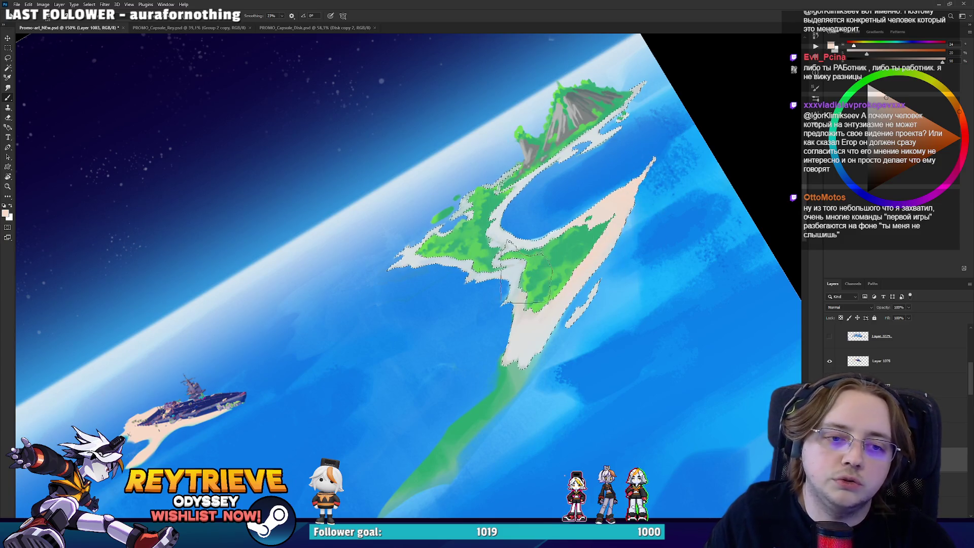
drag(523, 263, 433, 350)
mouse_move(510, 238)
mouse_down()
mouse_move(502, 188)
mouse_move(466, 208)
mouse_move(624, 84)
mouse_move(604, 195)
mouse_up()
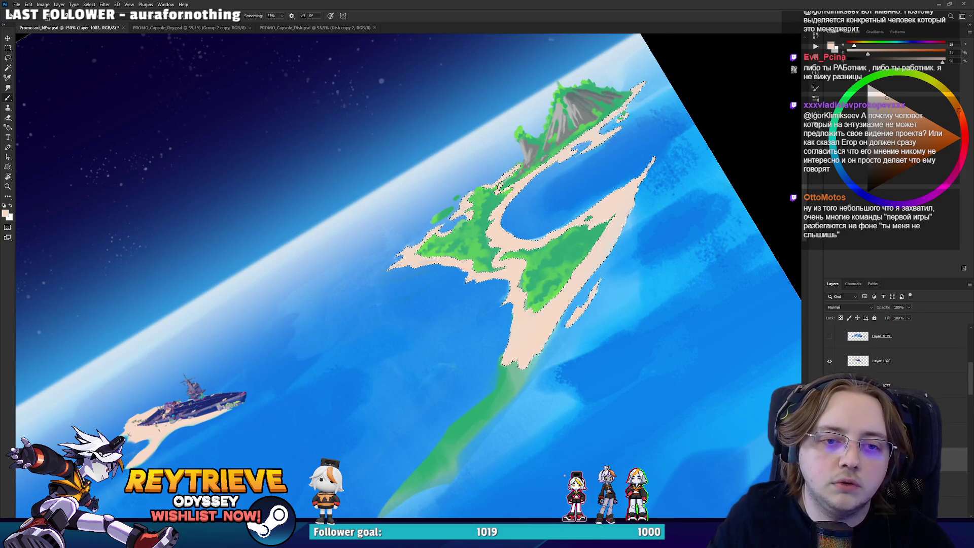
scroll(485, 394, down, 5)
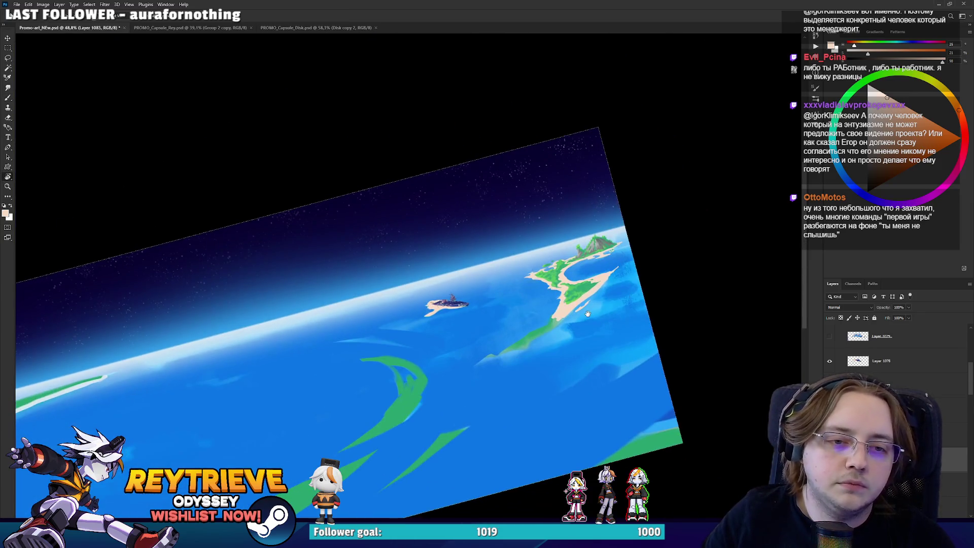
key(Escape)
scroll(621, 328, up, 5)
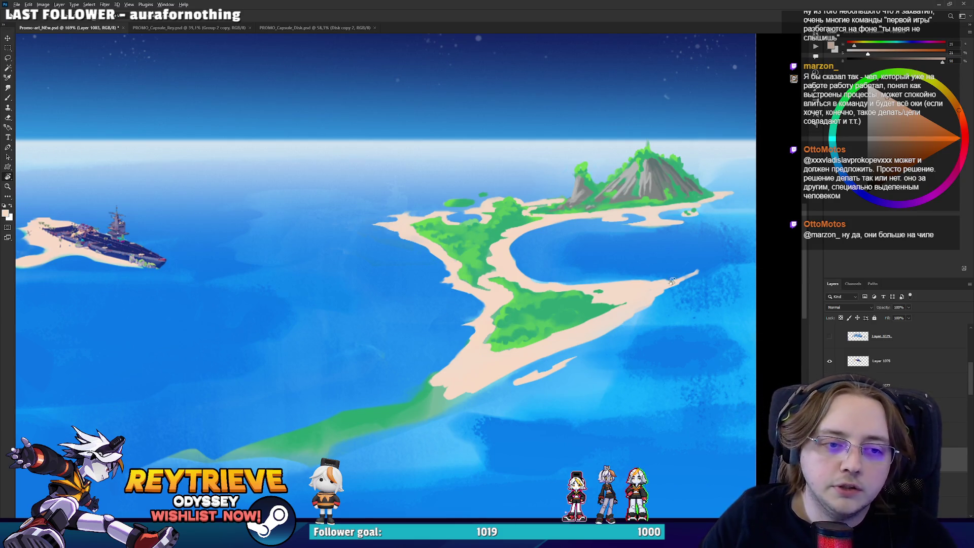
Set the sand paint layer's blend mode to Color.
scroll(427, 295, down, 5)
scroll(427, 295, up, 2)
scroll(572, 320, down, 2)
scroll(572, 320, up, 2)
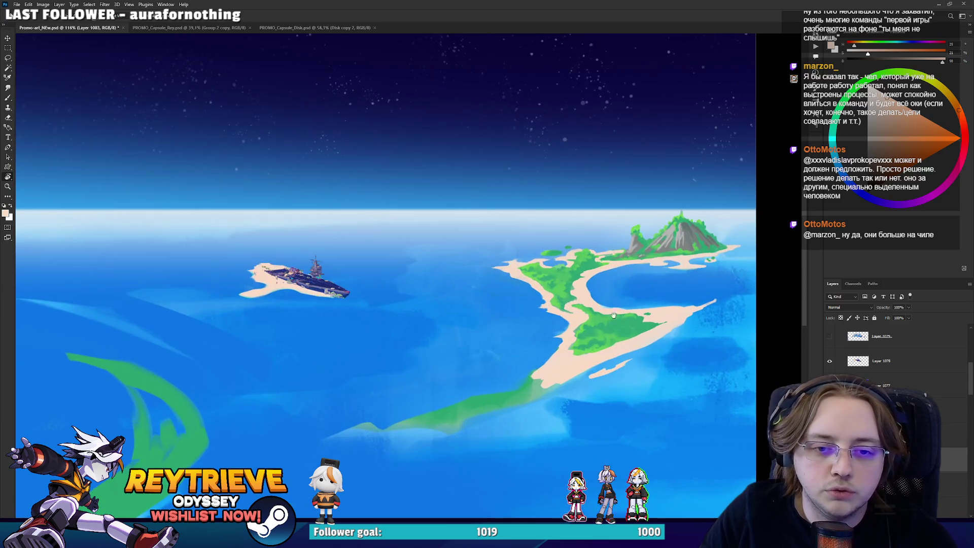
scroll(587, 323, up, 4)
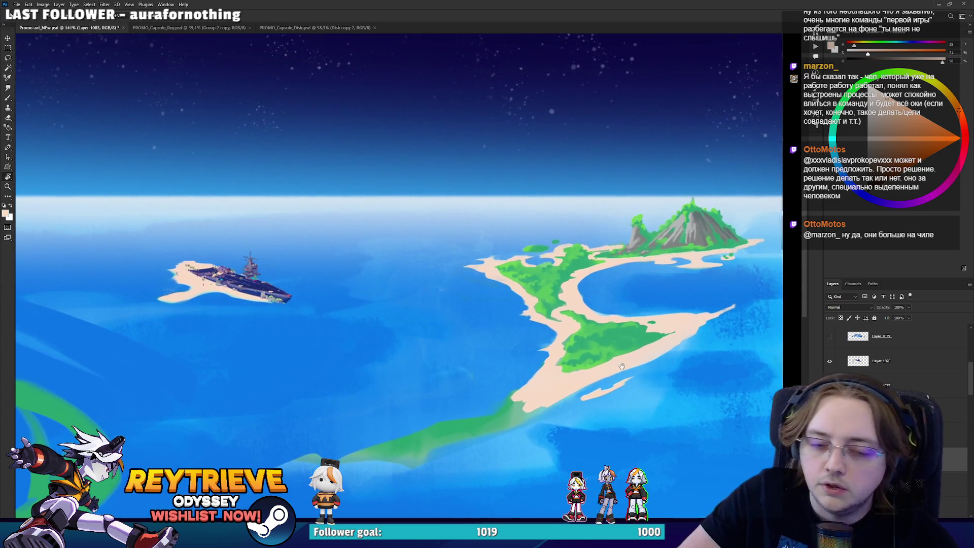
scroll(618, 355, up, 4)
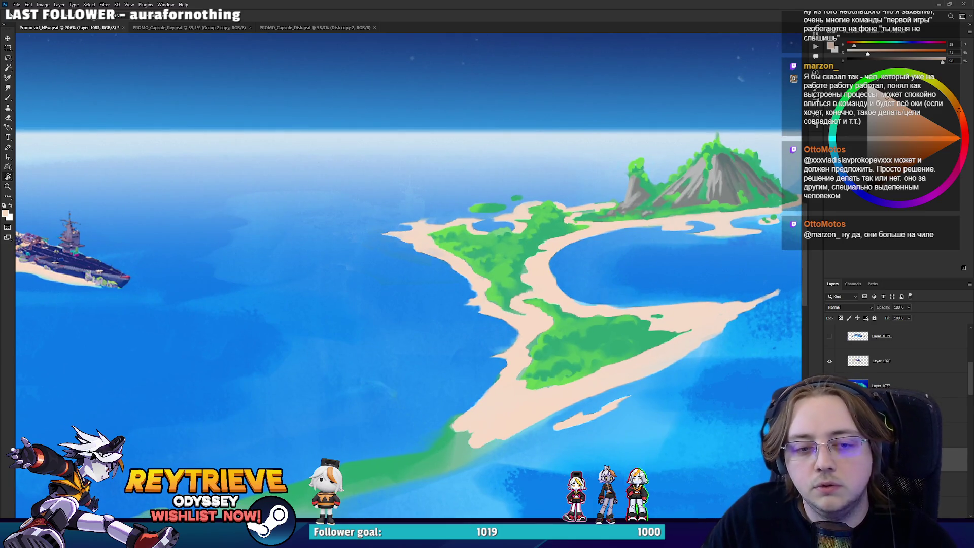
click(866, 309)
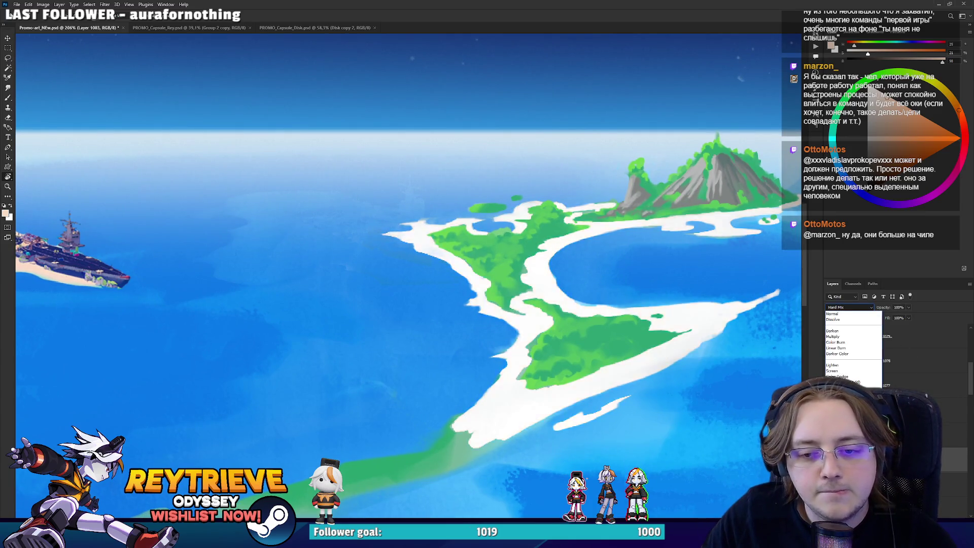
click(582, 328)
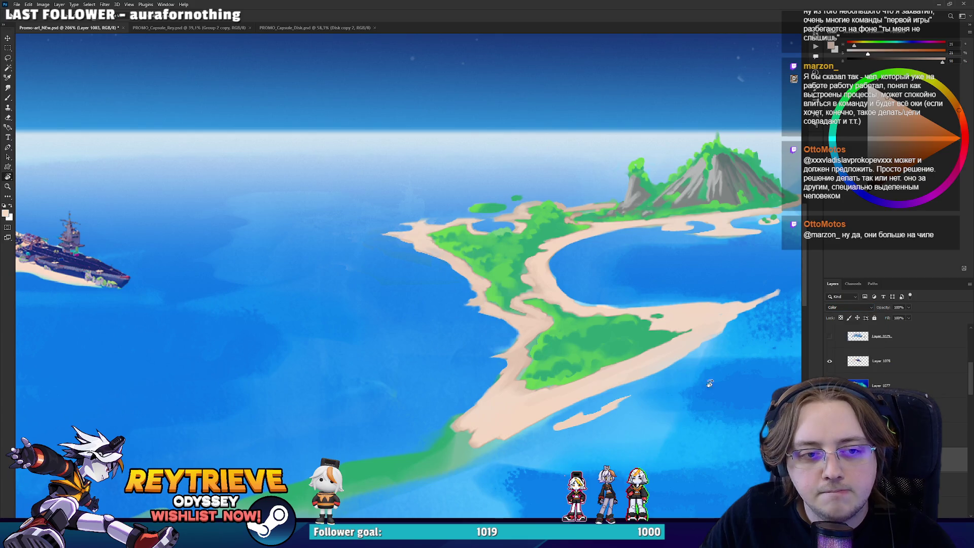
scroll(581, 328, down, 5)
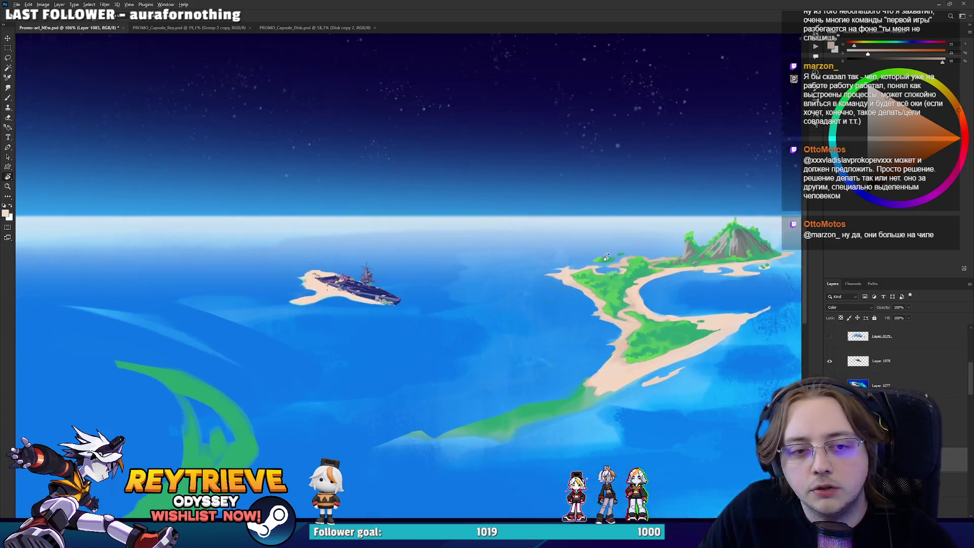
scroll(583, 314, up, 5)
scroll(588, 294, down, 5)
scroll(507, 299, down, 2)
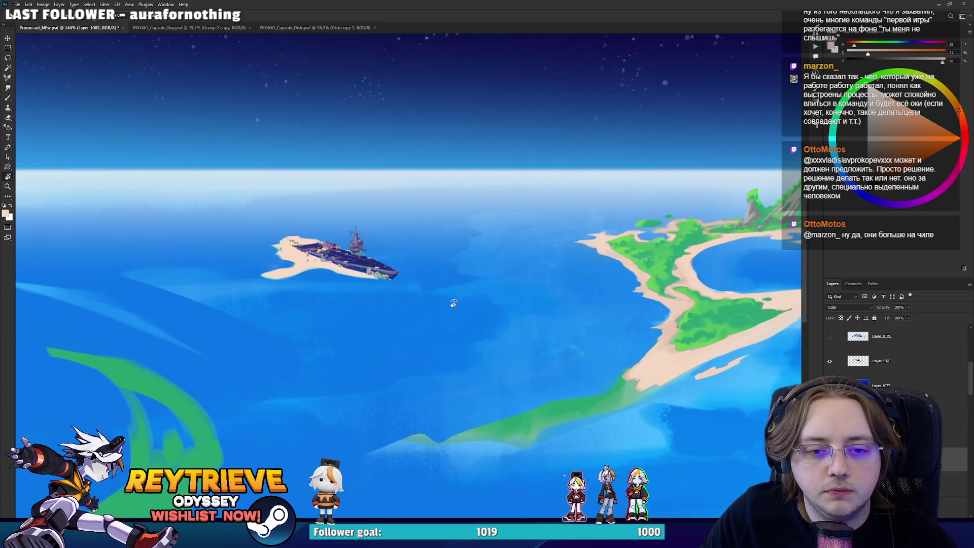
scroll(435, 316, up, 4)
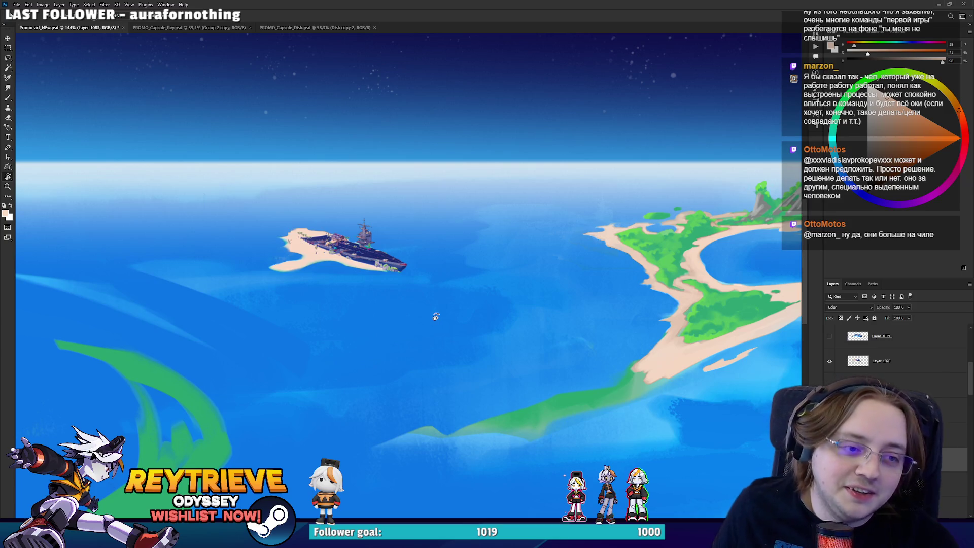
Zoom in on the ship island and make its layer, Layer 1078, active.
key(b)
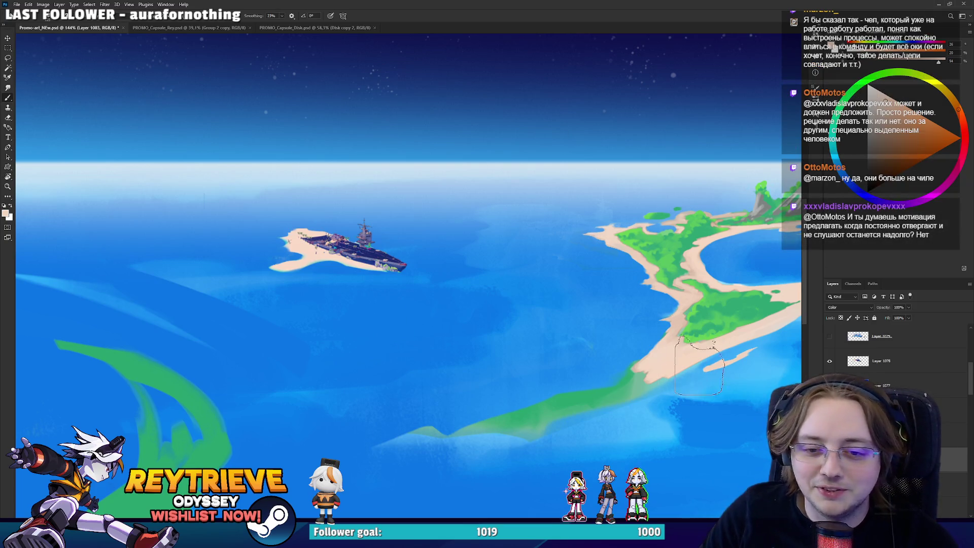
drag(449, 298, 504, 304)
scroll(403, 298, up, 3)
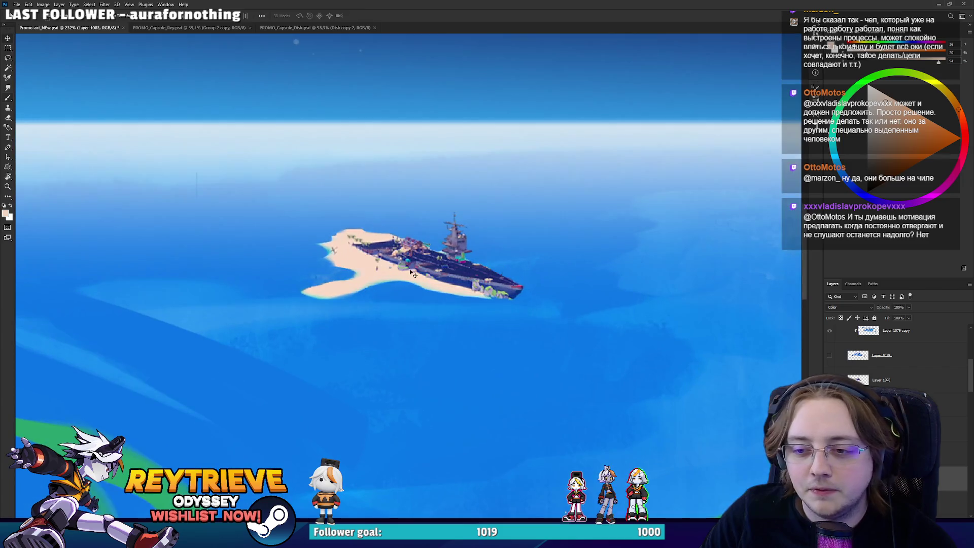
ctrl+click(404, 298)
scroll(403, 298, up, 3)
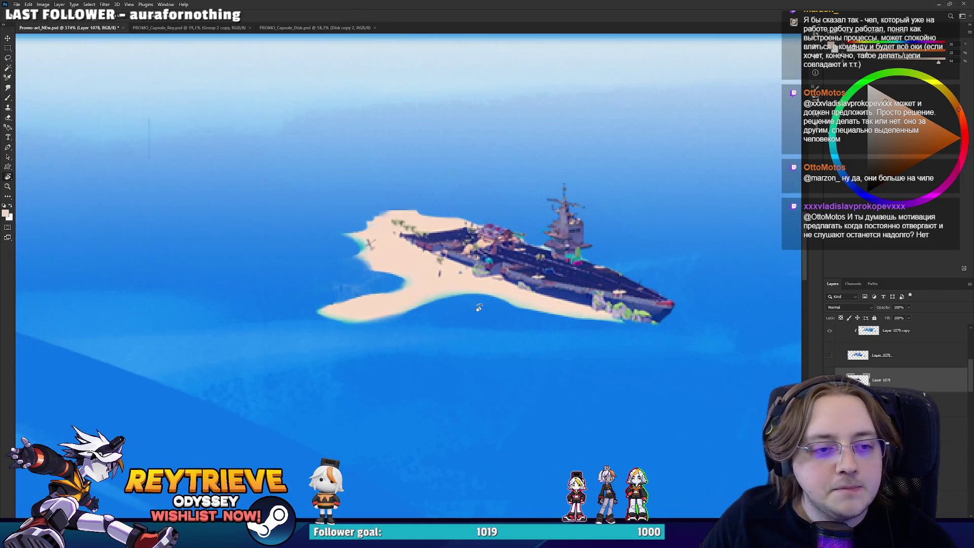
Trace an outline beneath the ship's island and sample the ship's dark blue.
drag(456, 305, 431, 355)
drag(377, 294, 425, 309)
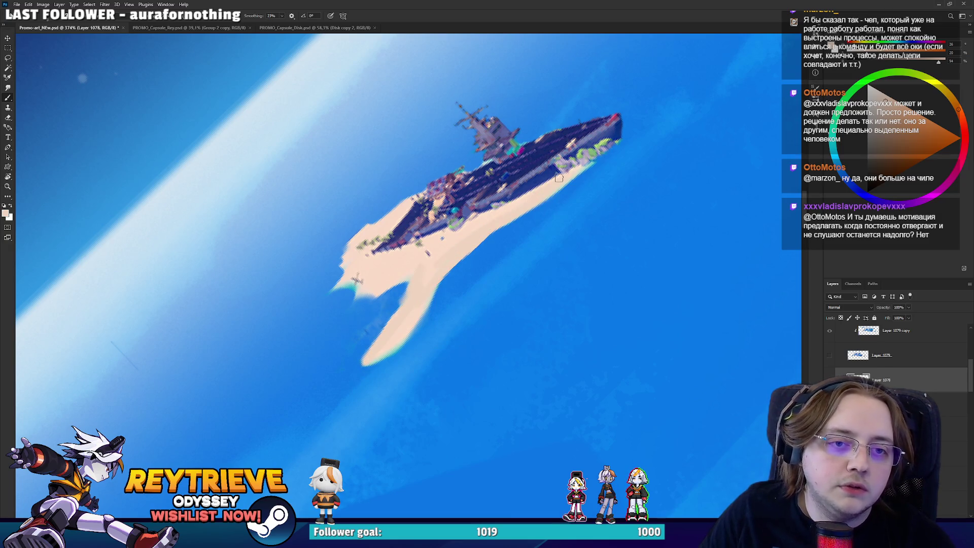
mouse_move(563, 169)
mouse_down()
mouse_move(538, 254)
mouse_move(573, 165)
mouse_up()
scroll(533, 274, up, 3)
alt+click(573, 165)
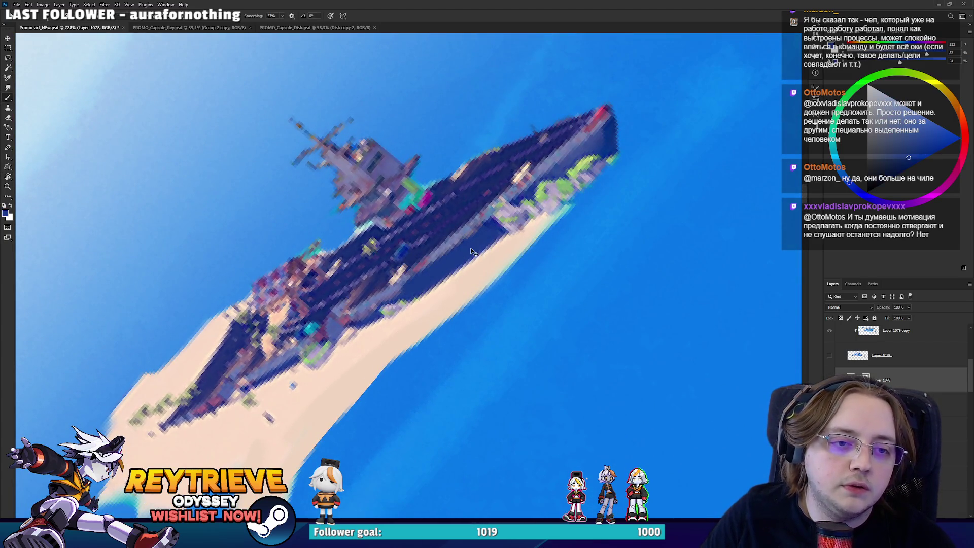
Paint mauve strokes over the deck and a dark purple block on the bow.
key(r)
drag(573, 163, 579, 124)
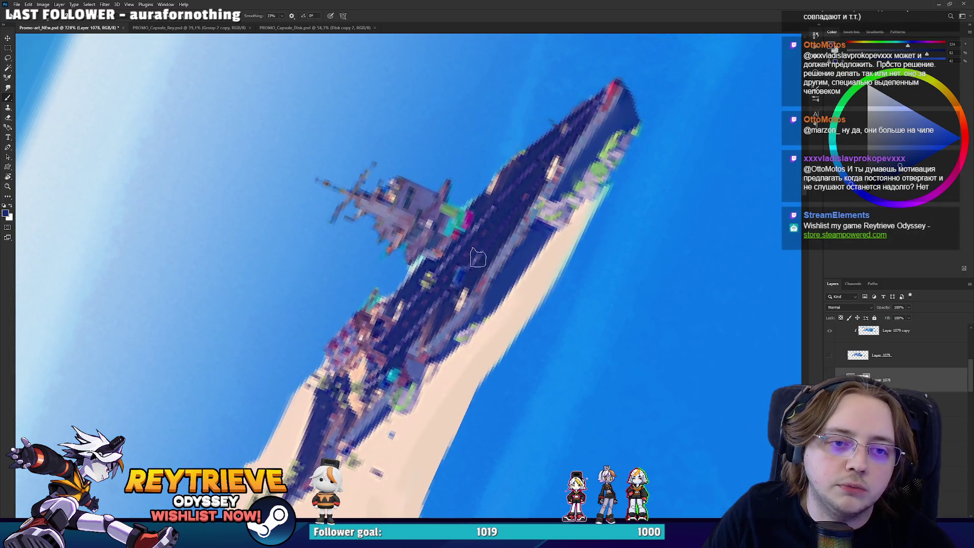
key(b)
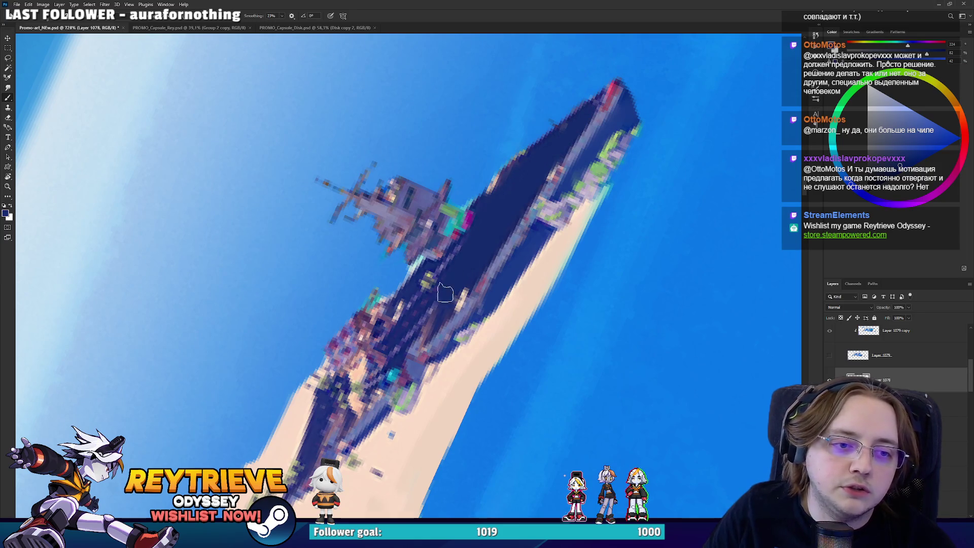
drag(451, 305, 549, 262)
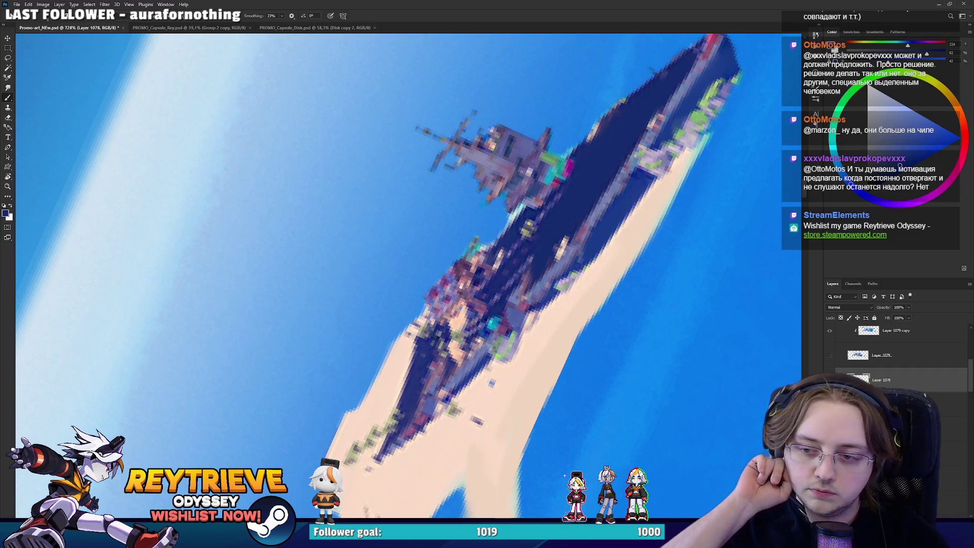
drag(425, 263, 459, 318)
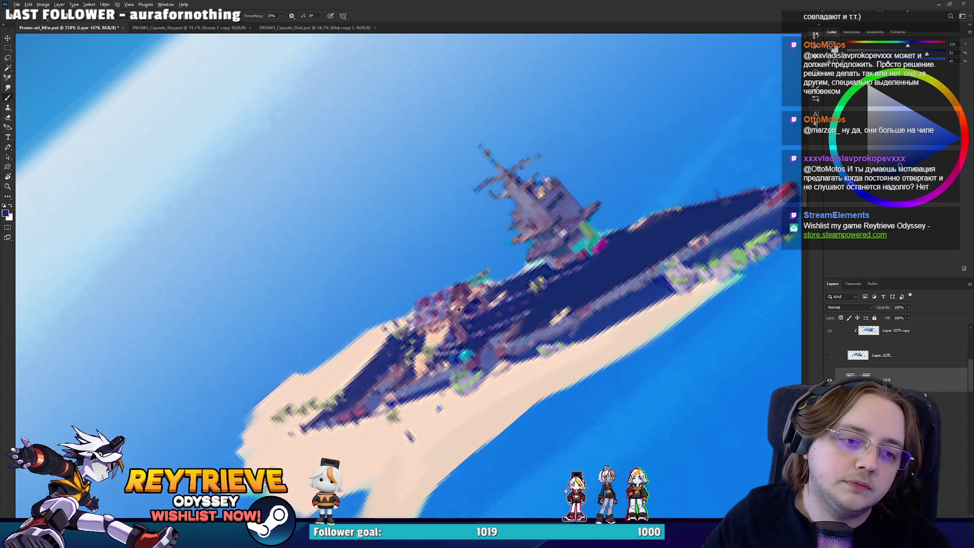
alt+click(459, 318)
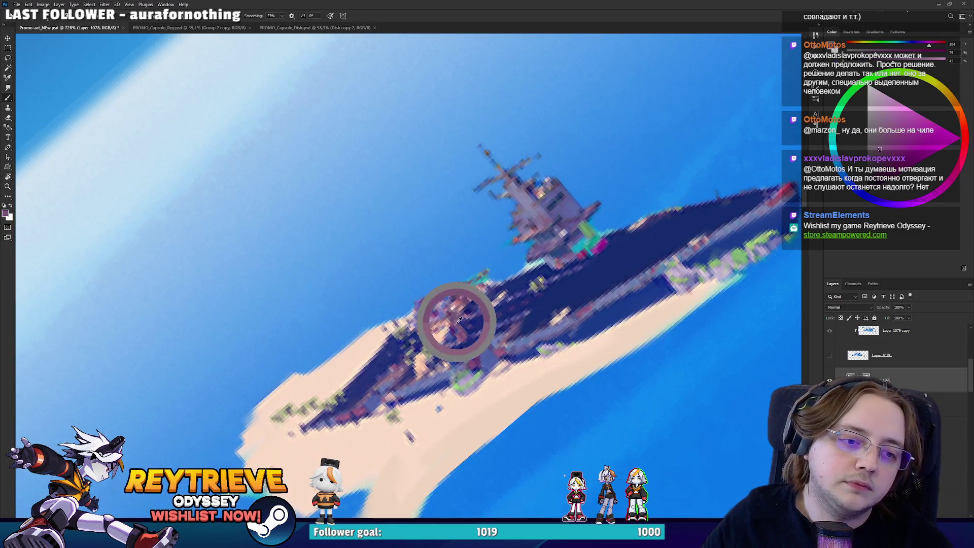
mouse_move(415, 334)
mouse_down()
mouse_move(474, 276)
mouse_move(480, 294)
mouse_up()
alt+click(439, 297)
mouse_move(416, 289)
mouse_down()
mouse_move(406, 320)
mouse_move(424, 323)
mouse_move(464, 271)
mouse_move(423, 281)
mouse_move(474, 279)
mouse_move(451, 309)
mouse_move(410, 319)
mouse_move(400, 278)
mouse_move(425, 276)
mouse_move(409, 286)
mouse_up()
alt+click(442, 311)
alt+click(439, 304)
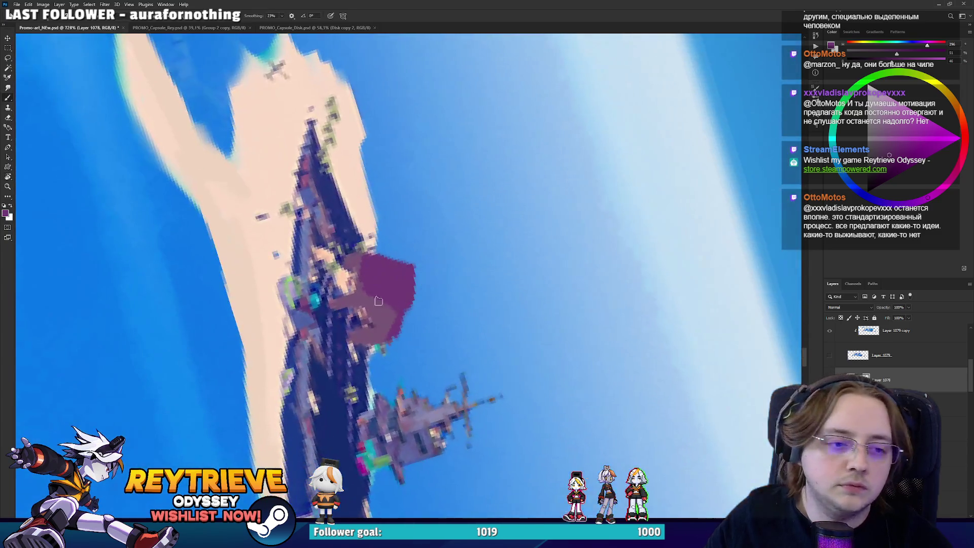
Erase part of the purple block's right edge.
alt+click(389, 326)
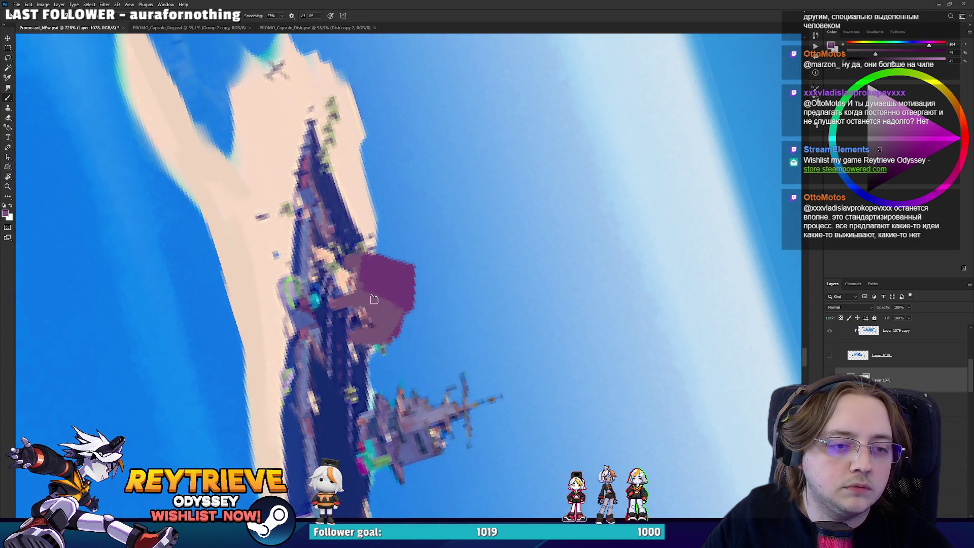
key(e)
mouse_move(428, 302)
mouse_down()
mouse_move(412, 276)
mouse_move(431, 300)
mouse_move(454, 284)
mouse_up()
key(b)
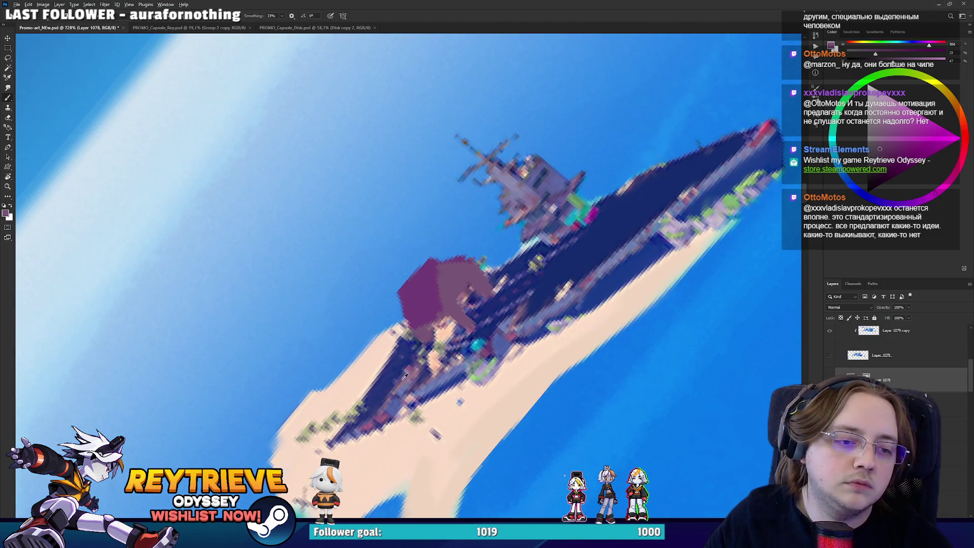
Paint over the light specks on the hull with sampled navy.
alt+click(405, 376)
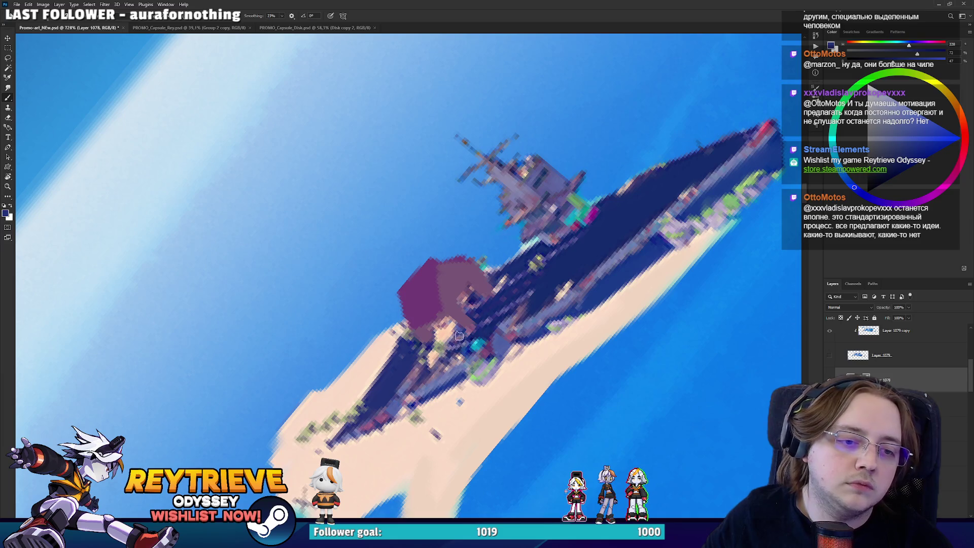
mouse_move(459, 336)
mouse_down()
mouse_move(454, 355)
mouse_move(533, 294)
mouse_move(517, 284)
mouse_up()
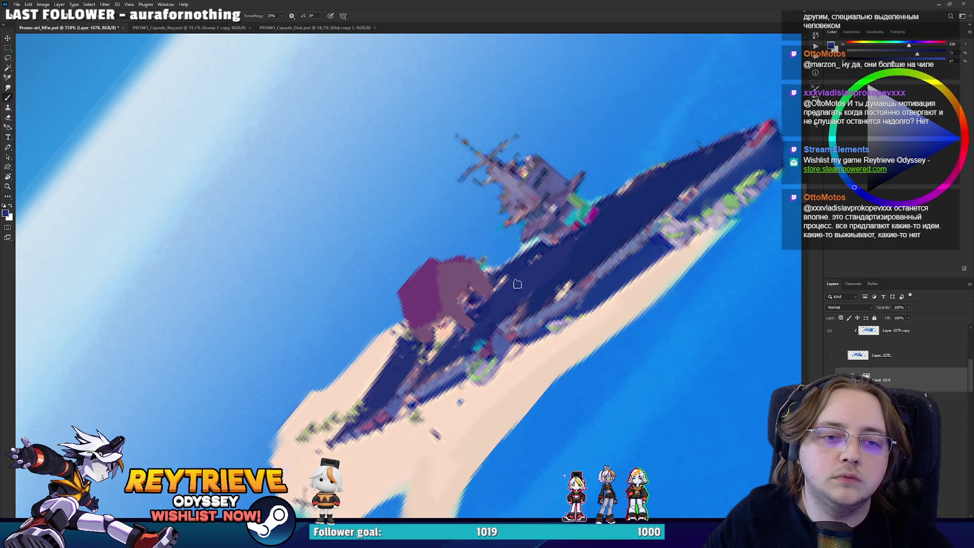
alt+click(625, 233)
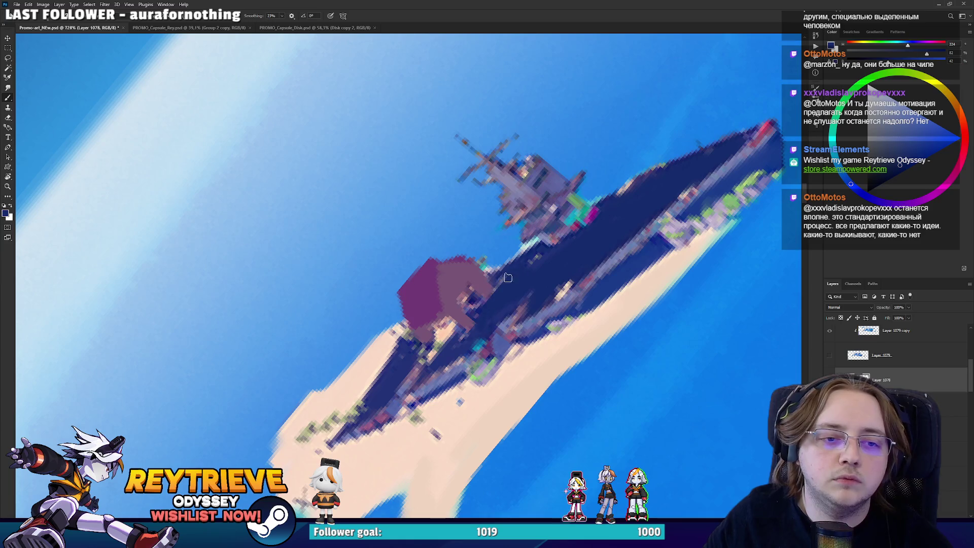
drag(539, 305, 571, 280)
Cover the dark specks on the sand with sampled beige.
alt+click(671, 265)
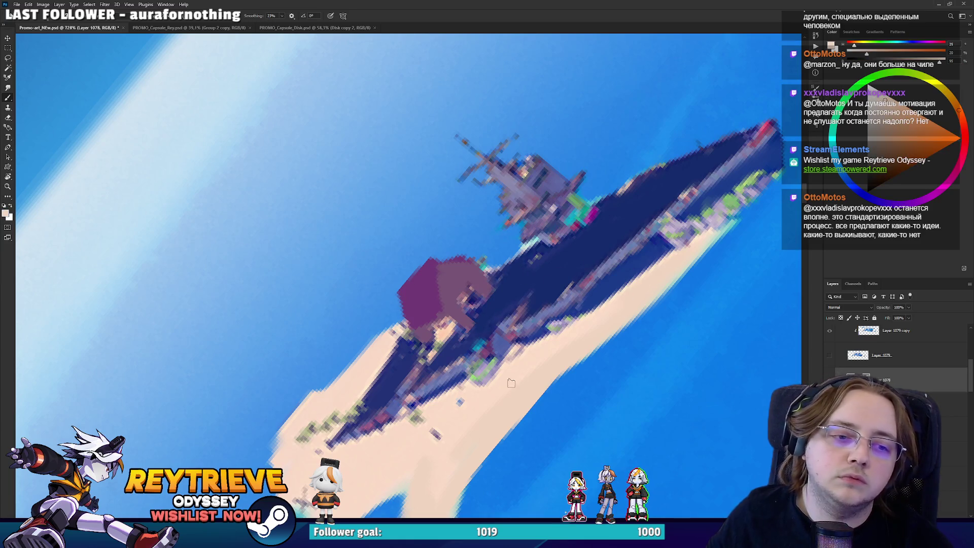
drag(302, 434, 449, 301)
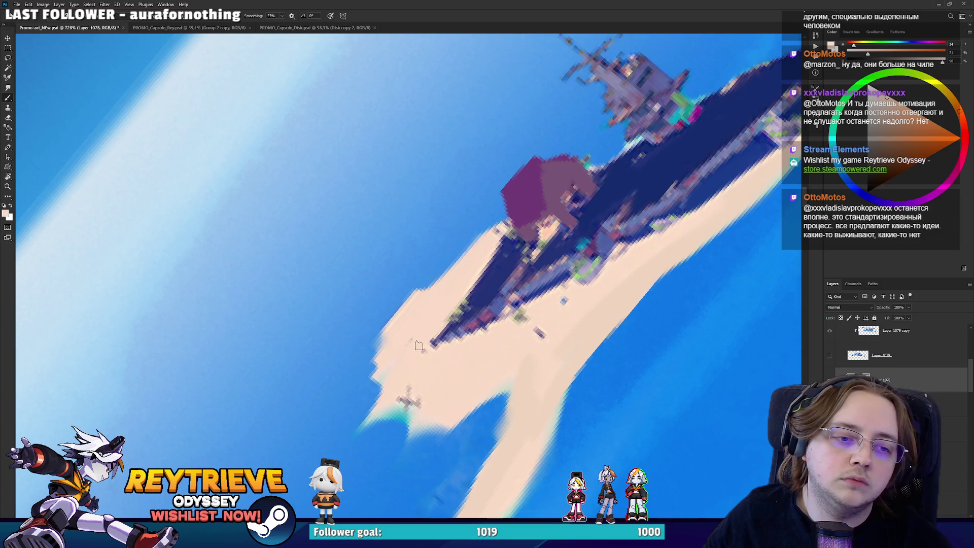
drag(405, 394, 420, 409)
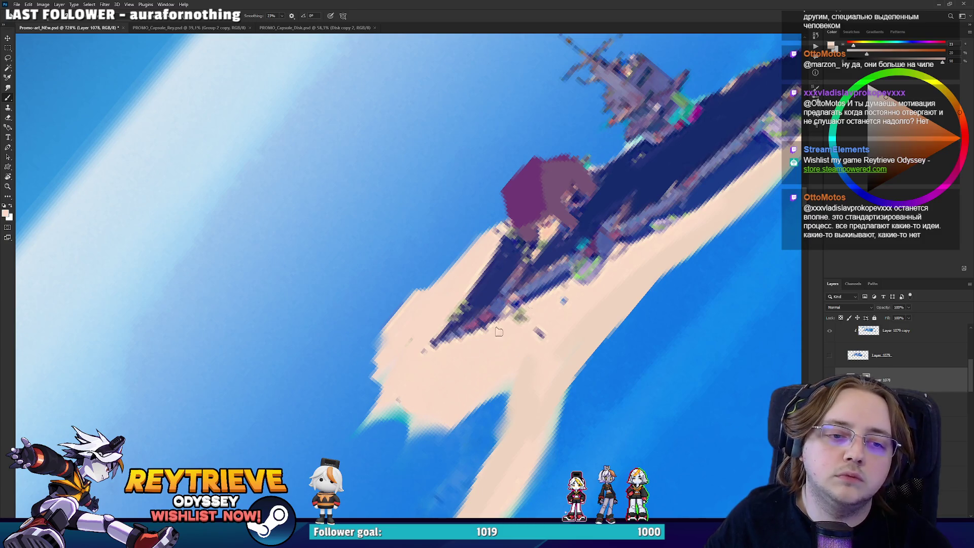
drag(498, 331, 538, 297)
scroll(583, 284, down, 5)
scroll(609, 253, up, 4)
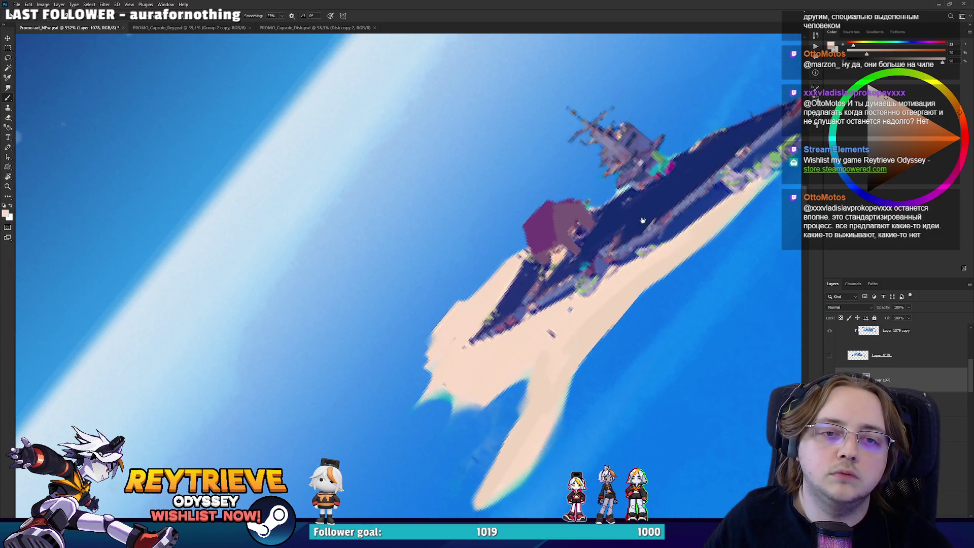
drag(643, 221, 502, 327)
alt+click(502, 327)
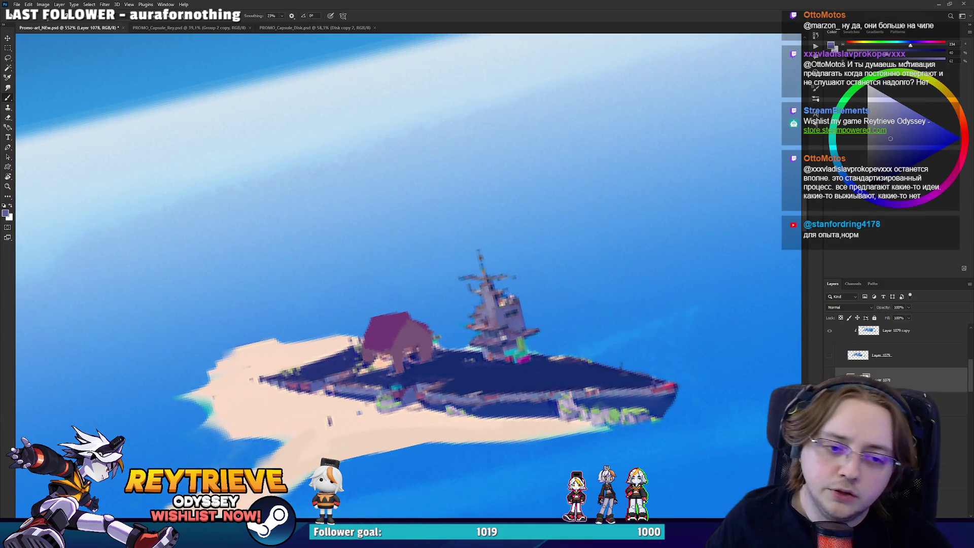
Lighten a small patch on the superstructure and sample several ship blues.
drag(505, 309, 504, 309)
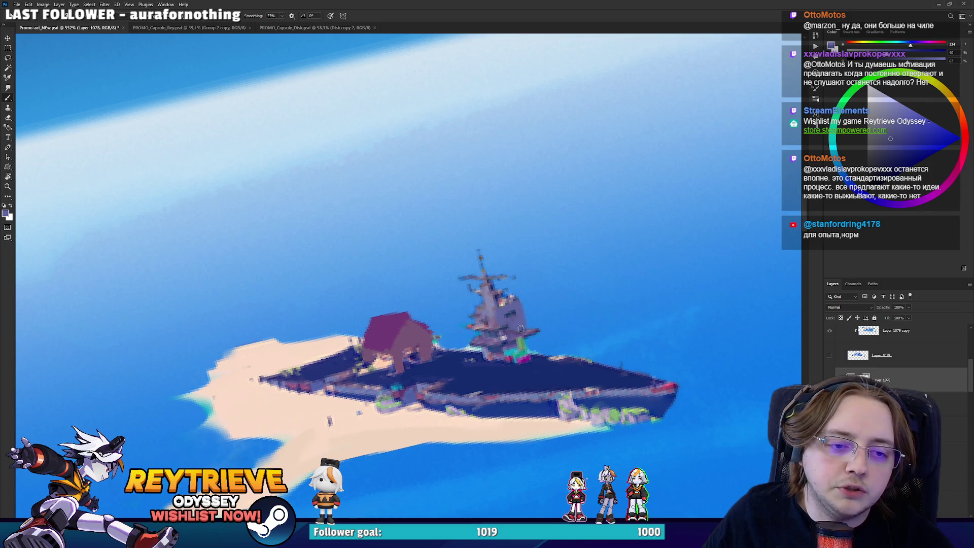
alt+click(491, 312)
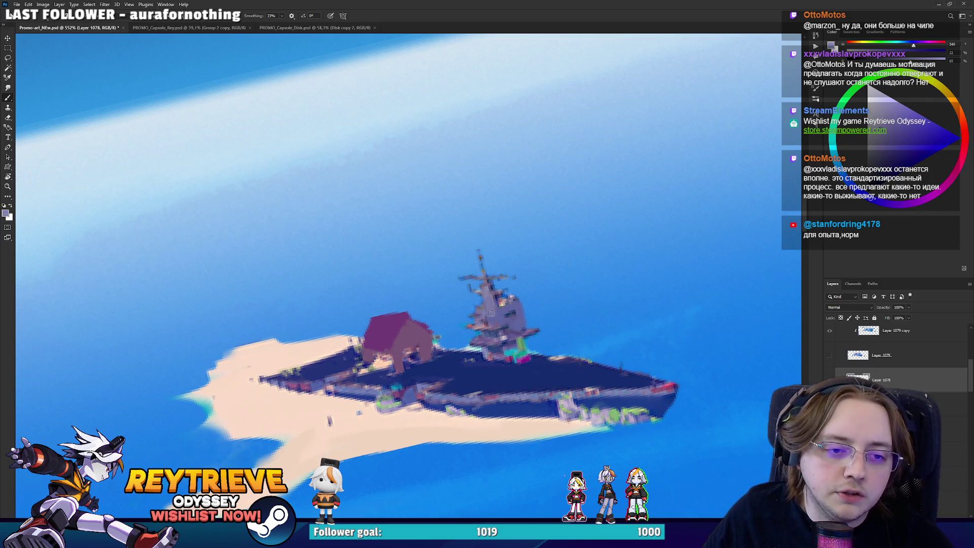
alt+click(481, 318)
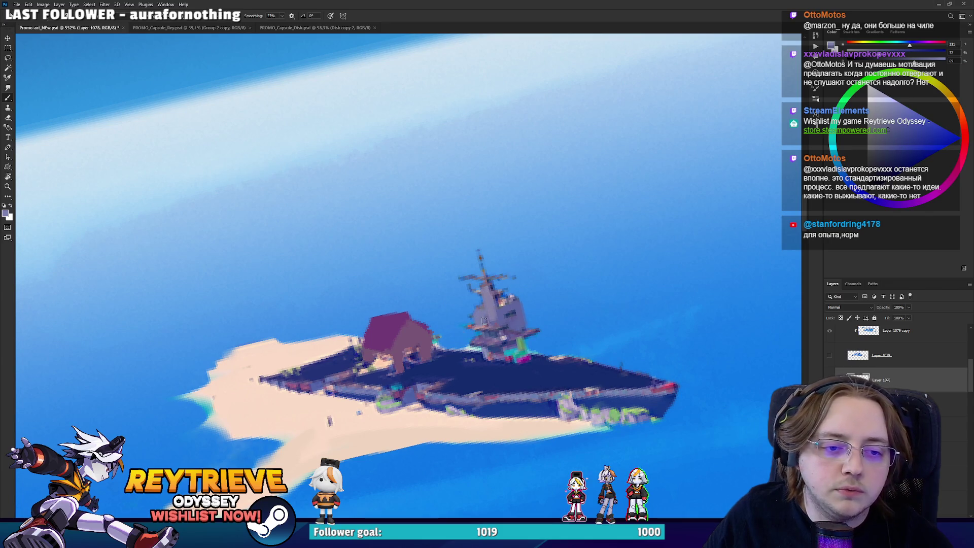
drag(534, 336, 510, 284)
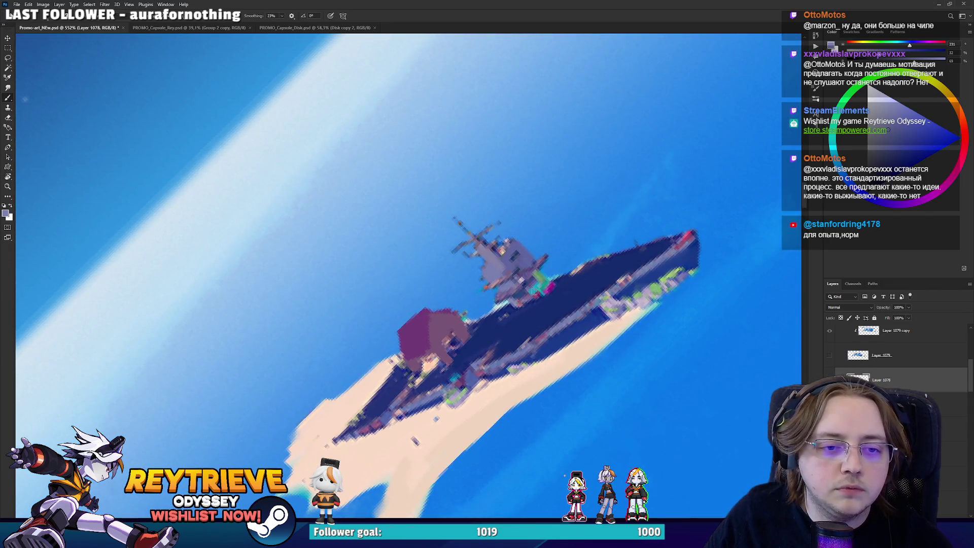
alt+click(553, 284)
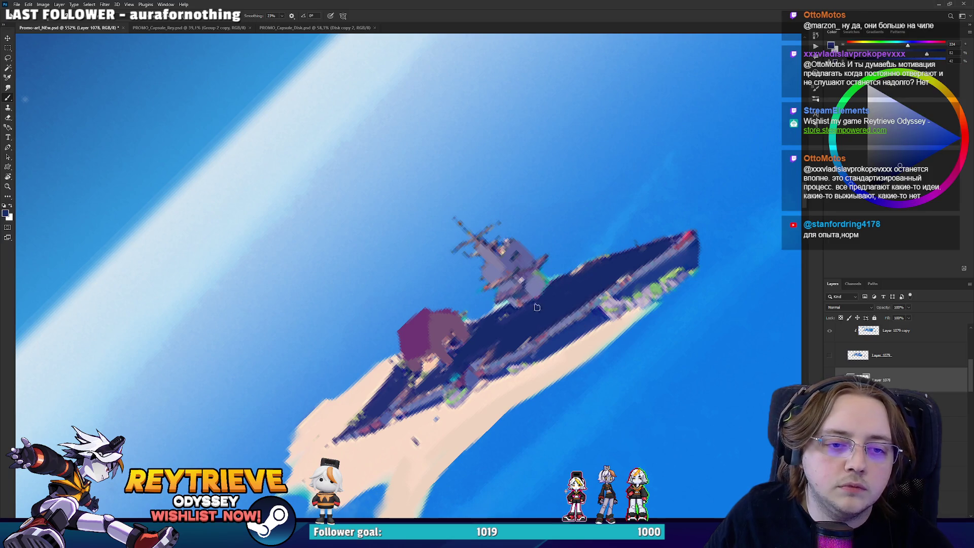
Paint a lighter stroke along the mast using its sampled colour.
key(r)
mouse_move(606, 253)
mouse_down()
mouse_move(432, 465)
mouse_move(406, 396)
mouse_move(497, 340)
mouse_move(514, 306)
mouse_move(456, 225)
mouse_move(480, 217)
mouse_up()
key(b)
alt+click(407, 392)
key(r)
key(b)
alt+click(454, 223)
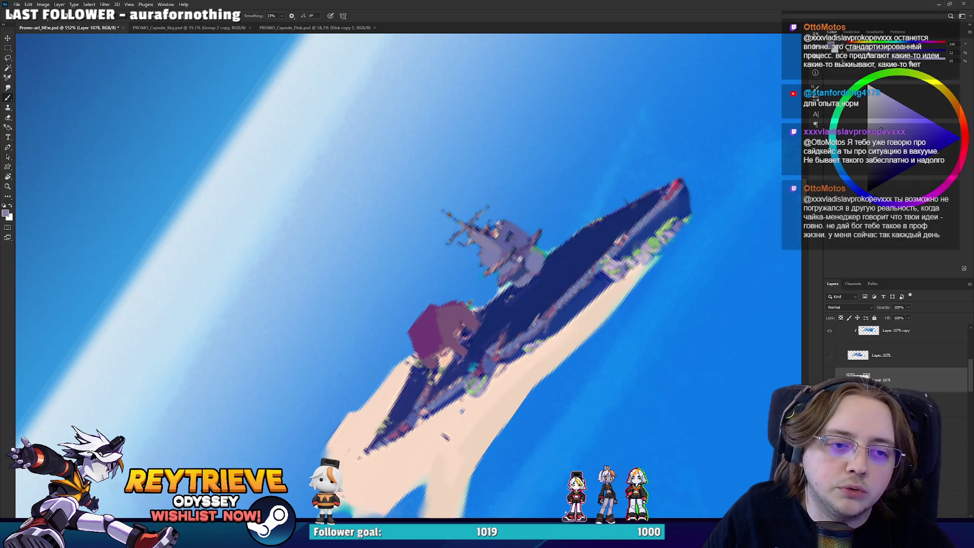
mouse_move(451, 238)
mouse_down()
mouse_move(484, 211)
mouse_move(558, 256)
mouse_move(577, 286)
mouse_up()
Add lilac-grey highlights to the purple block.
key(r)
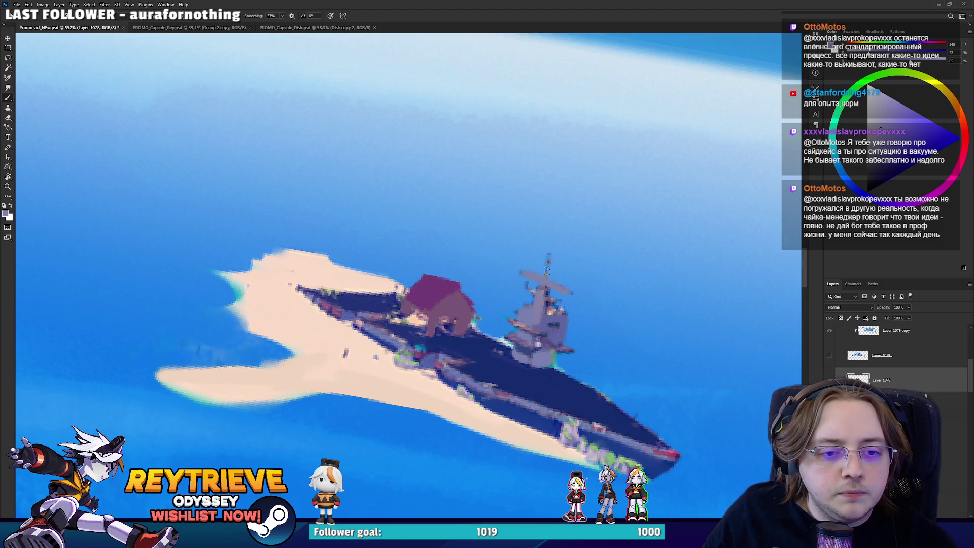
key(e)
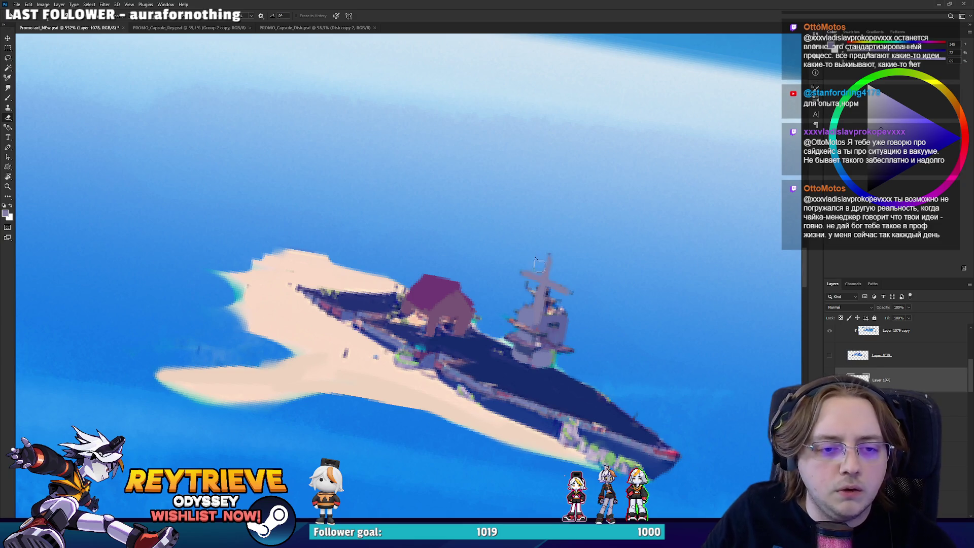
key(r)
mouse_move(505, 297)
mouse_down()
mouse_move(508, 253)
mouse_move(482, 208)
mouse_up()
key(b)
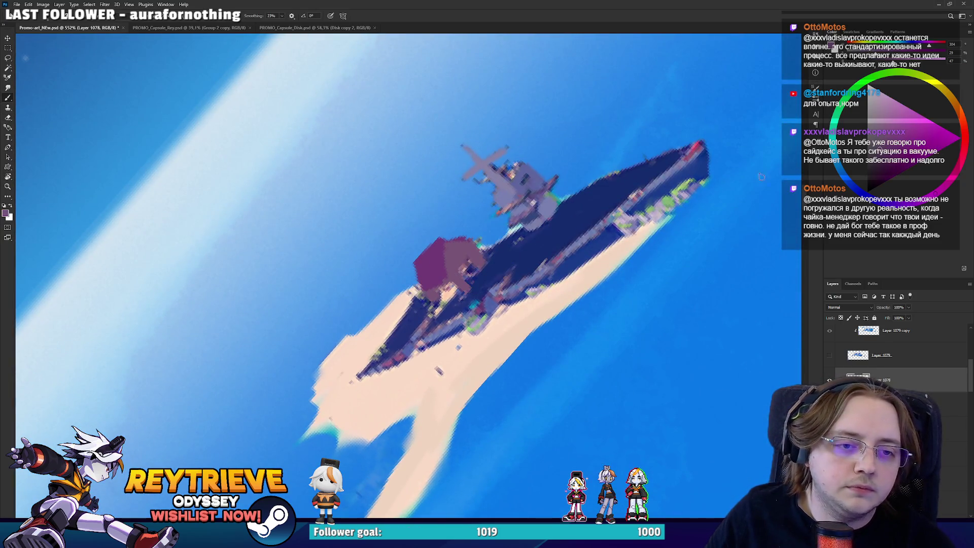
alt+click(548, 241)
drag(467, 248, 465, 252)
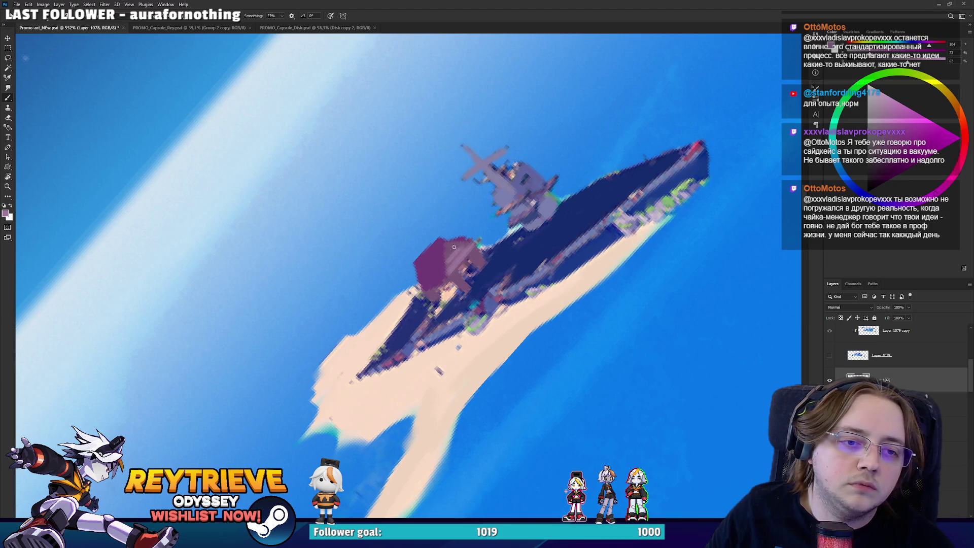
drag(458, 284, 478, 273)
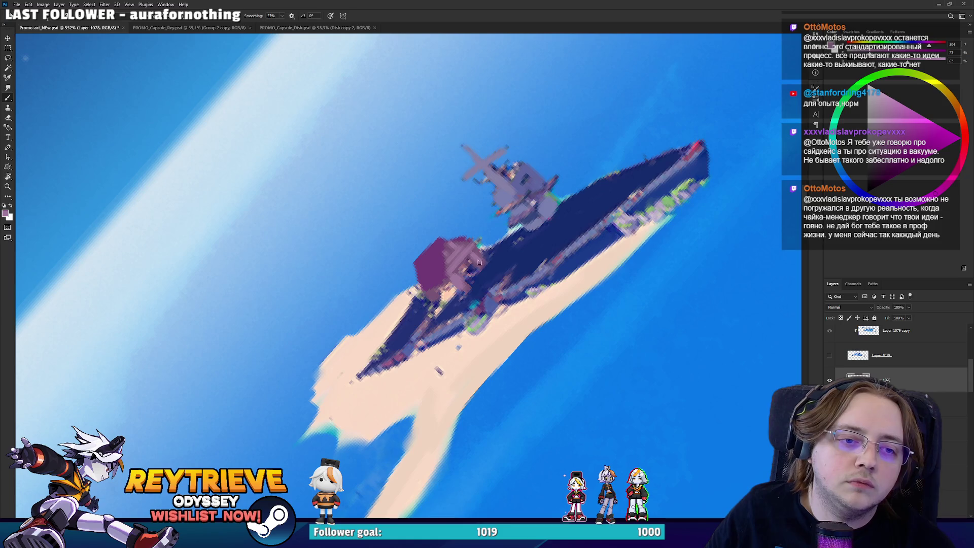
Darken the lighter pixels along the hull edge with dark blue.
alt+click(463, 277)
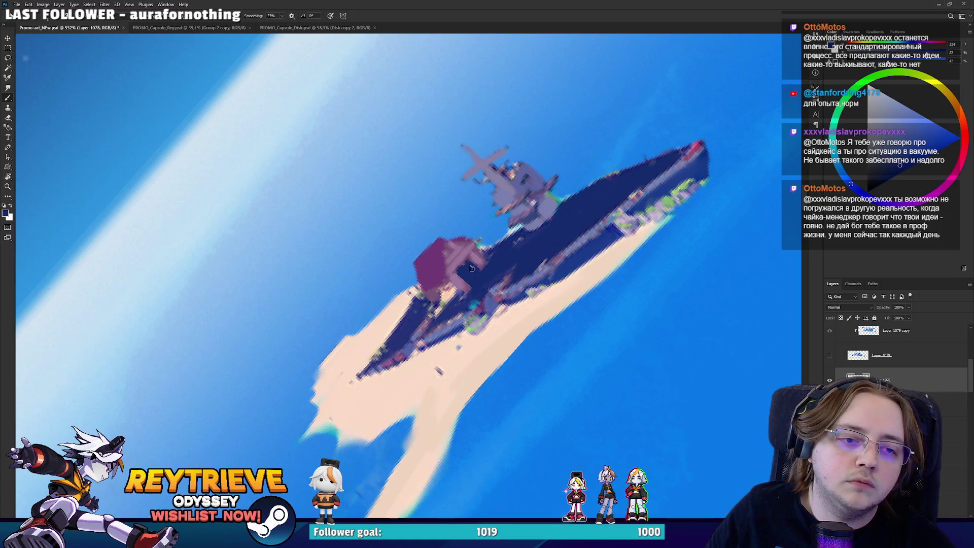
drag(443, 313, 355, 293)
alt+click(406, 301)
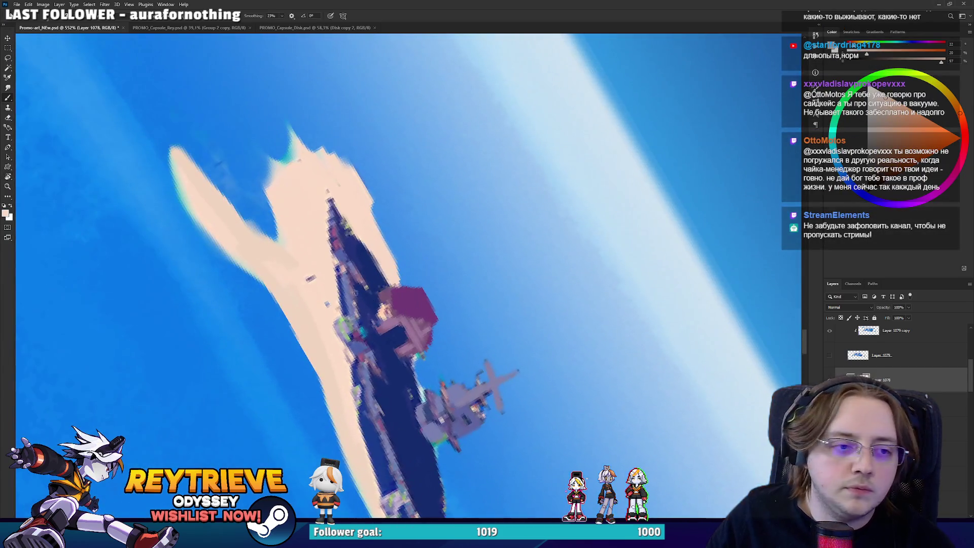
Paint the hull's top edge with a deep, saturated hull blue.
alt+click(334, 220)
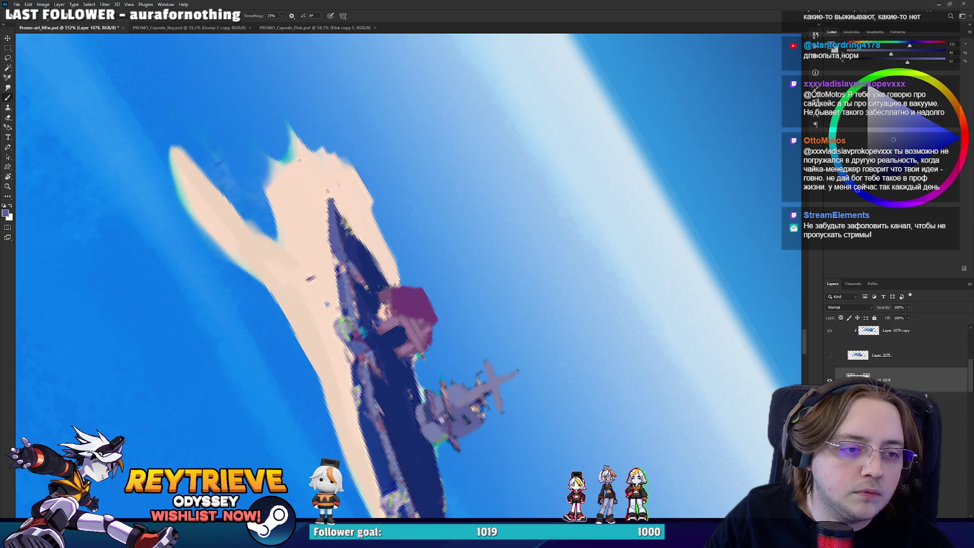
key(r)
mouse_move(350, 315)
mouse_down()
mouse_move(481, 304)
mouse_move(582, 269)
mouse_up()
key(b)
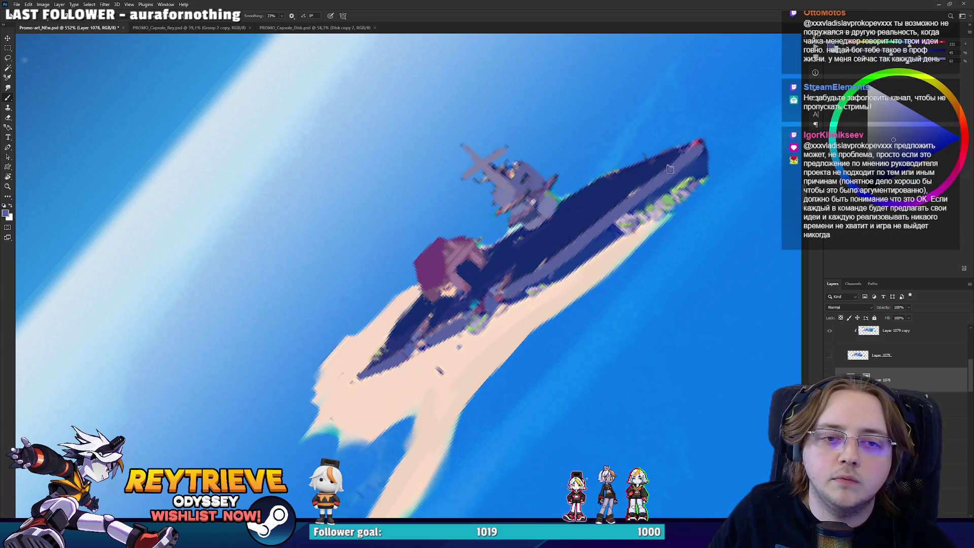
drag(649, 230, 568, 264)
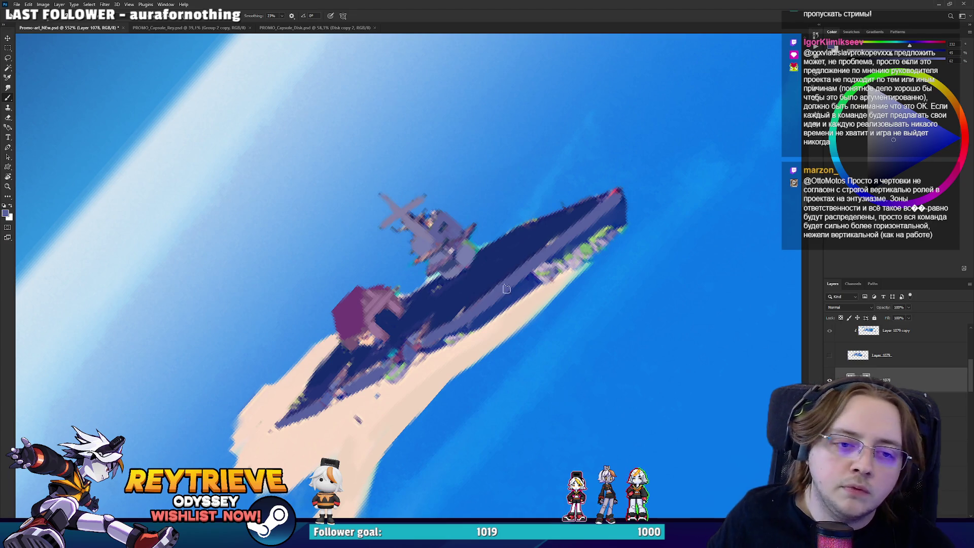
alt+click(546, 263)
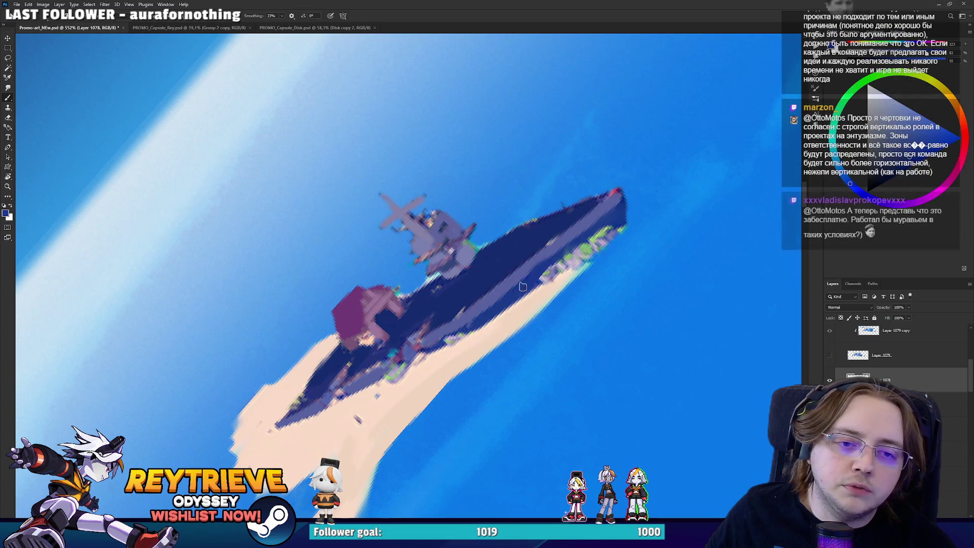
alt+click(572, 226)
alt+click(550, 232)
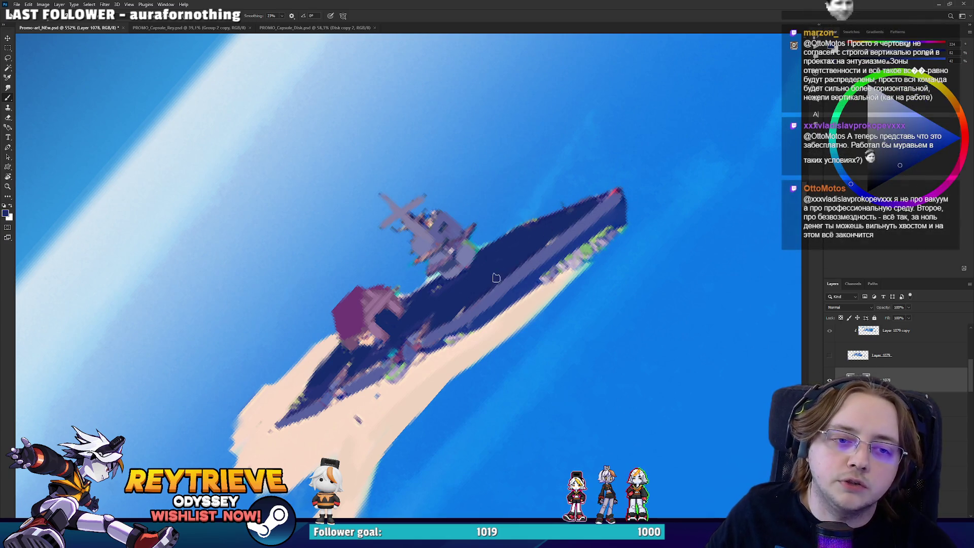
mouse_move(529, 224)
mouse_down()
mouse_move(515, 237)
mouse_move(614, 194)
mouse_move(646, 362)
mouse_move(432, 414)
mouse_up()
Level the view and sample the ship's greyish blue and purple tones.
alt+click(575, 217)
key(r)
alt+click(432, 415)
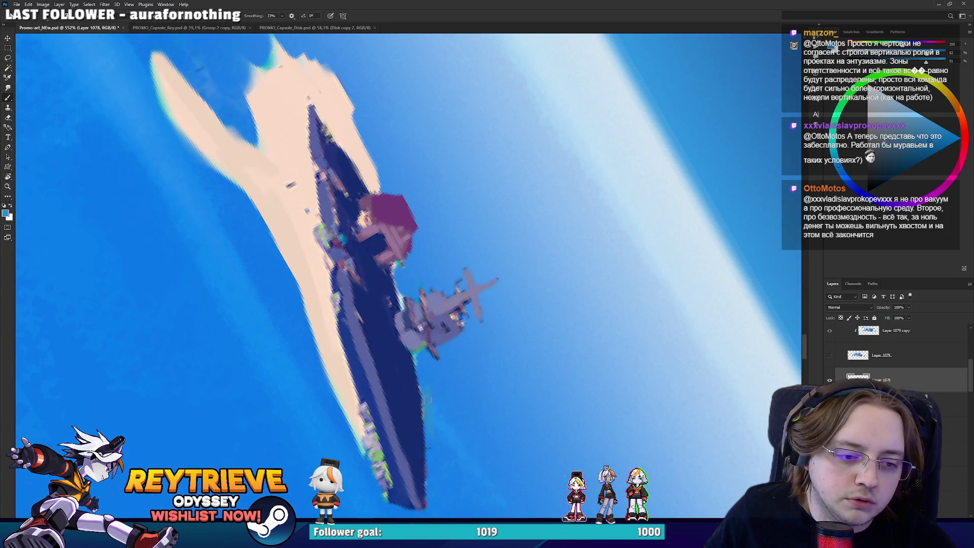
key(e)
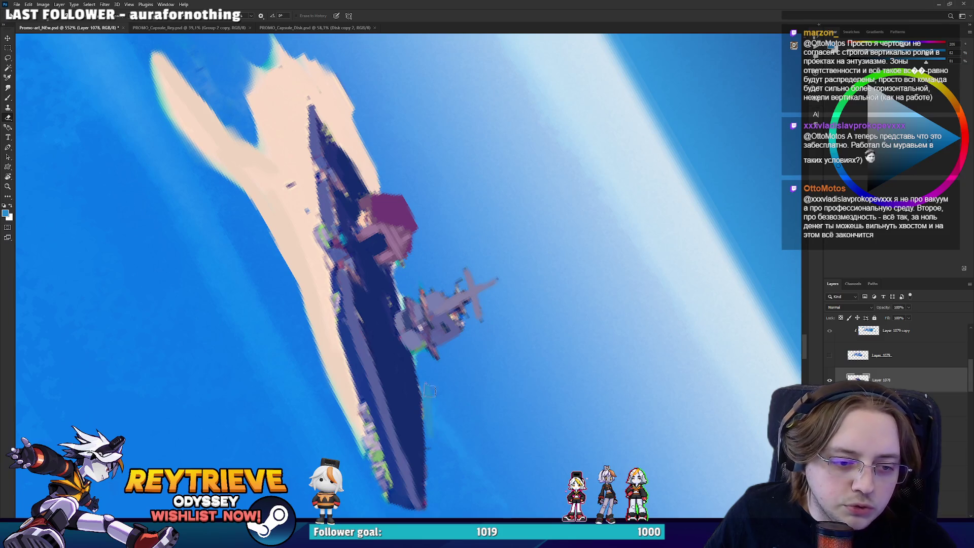
key(b)
alt+click(420, 343)
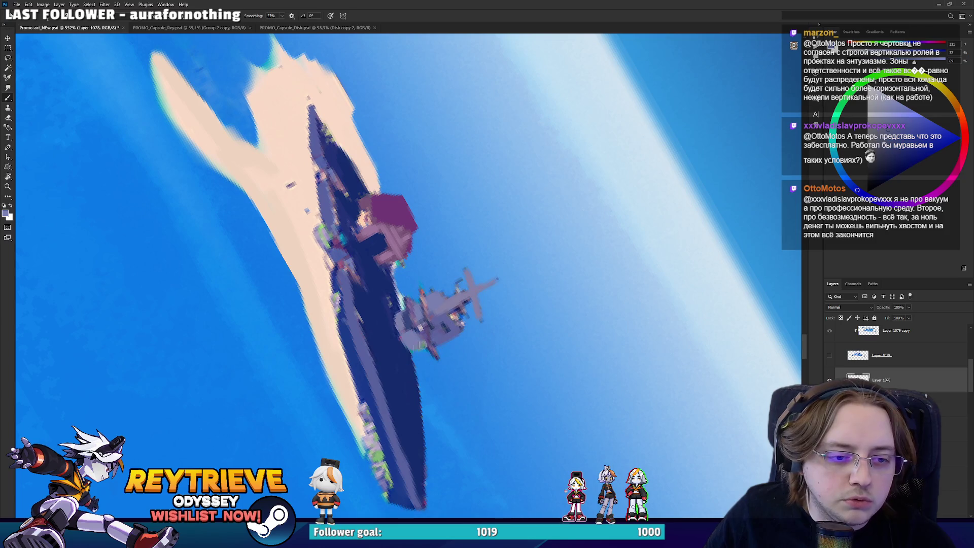
drag(408, 345, 463, 266)
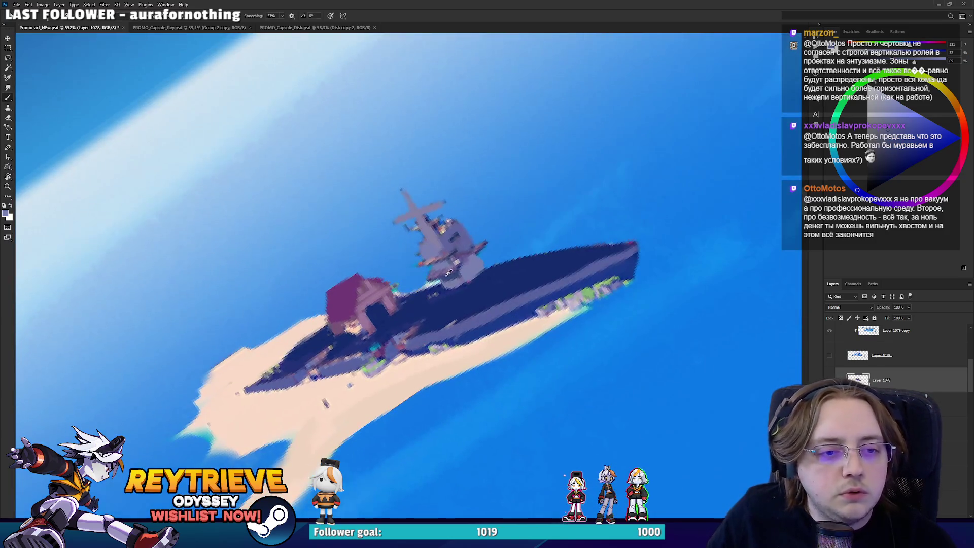
alt+click(463, 266)
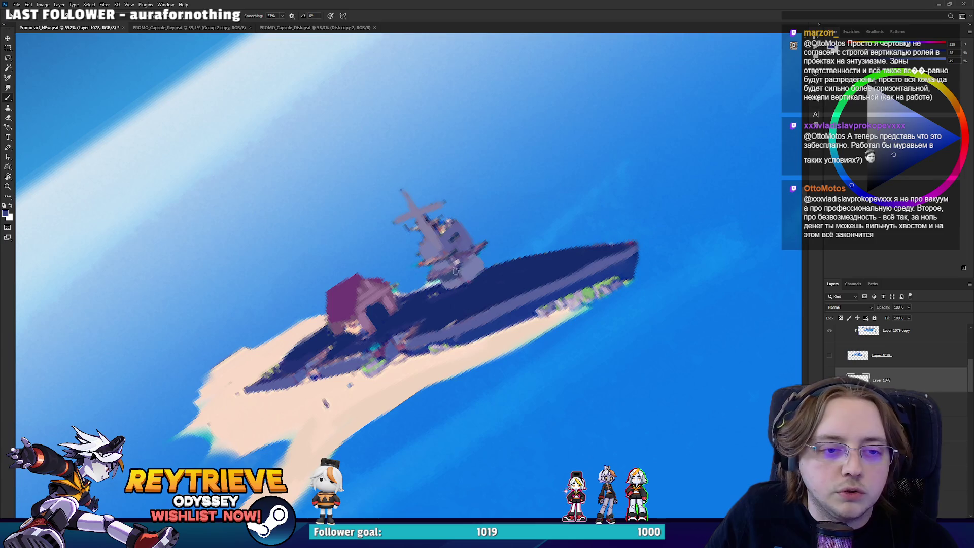
alt+click(434, 275)
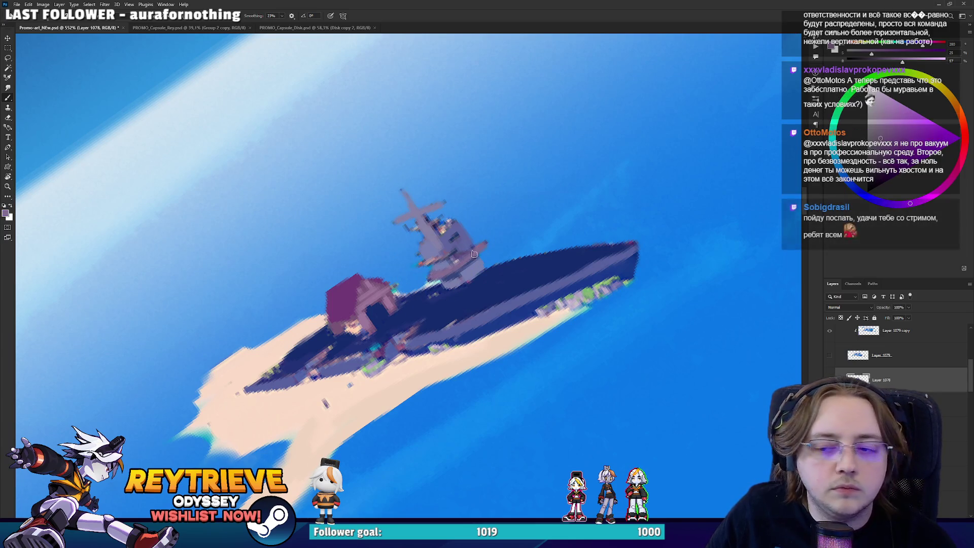
mouse_move(458, 266)
mouse_down()
mouse_move(493, 292)
mouse_move(527, 264)
mouse_move(528, 279)
mouse_move(571, 288)
mouse_up()
scroll(527, 264, up, 5)
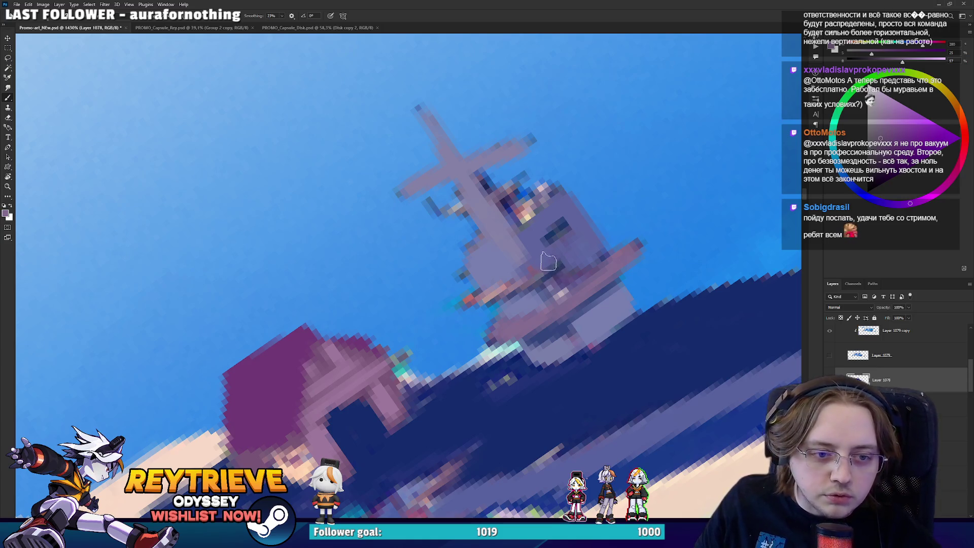
Sample the bridge's purples and the hull's dark blue while turning the view.
alt+click(520, 310)
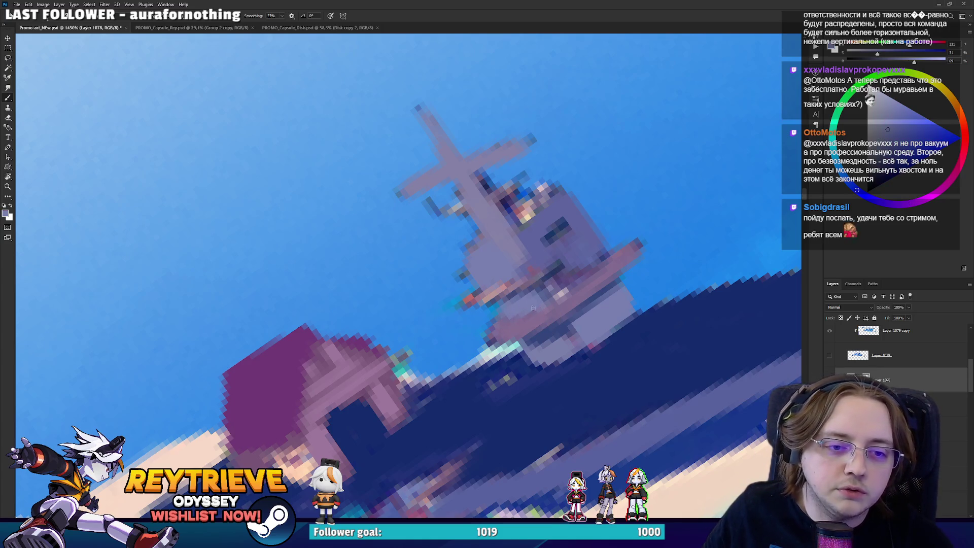
alt+click(547, 315)
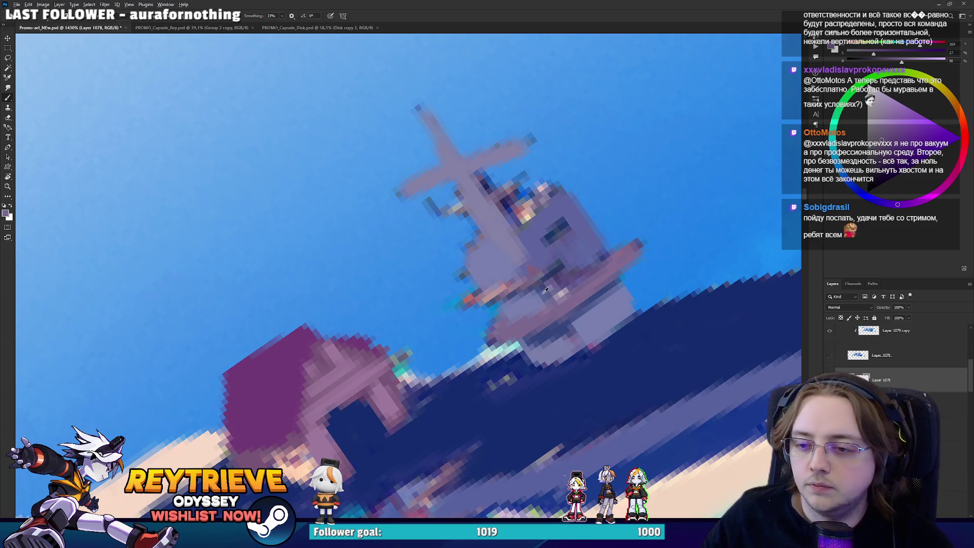
scroll(545, 290, down, 5)
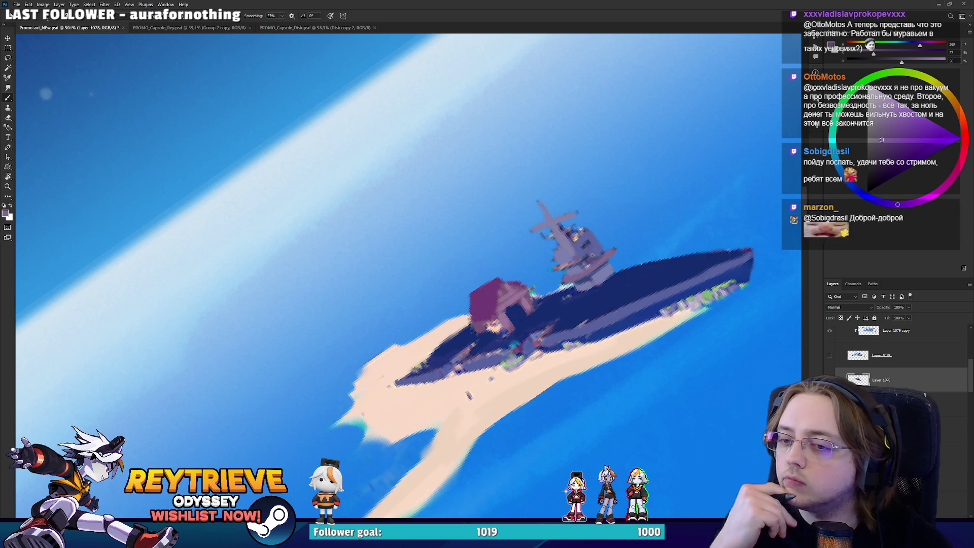
scroll(536, 266, up, 2)
key(r)
drag(536, 267, 433, 422)
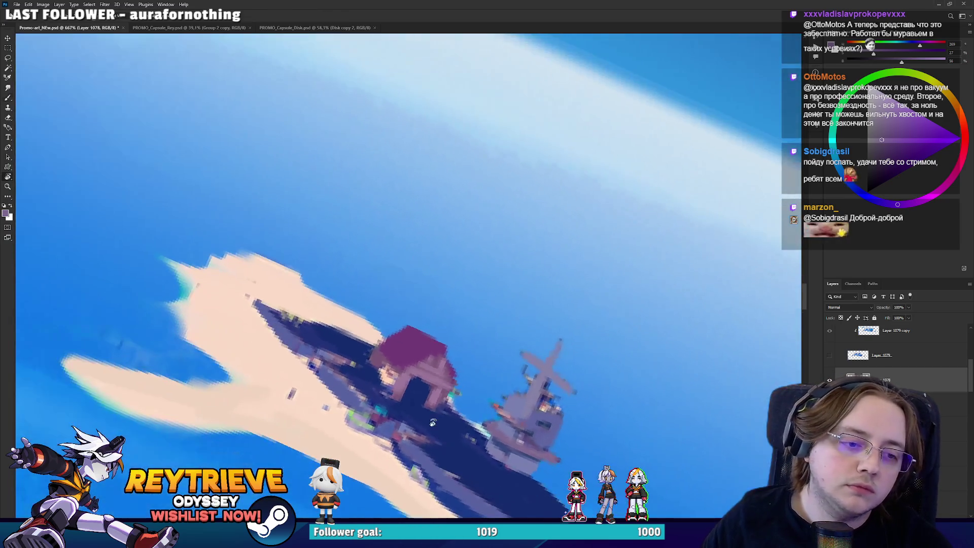
alt+click(388, 374)
drag(389, 374, 499, 323)
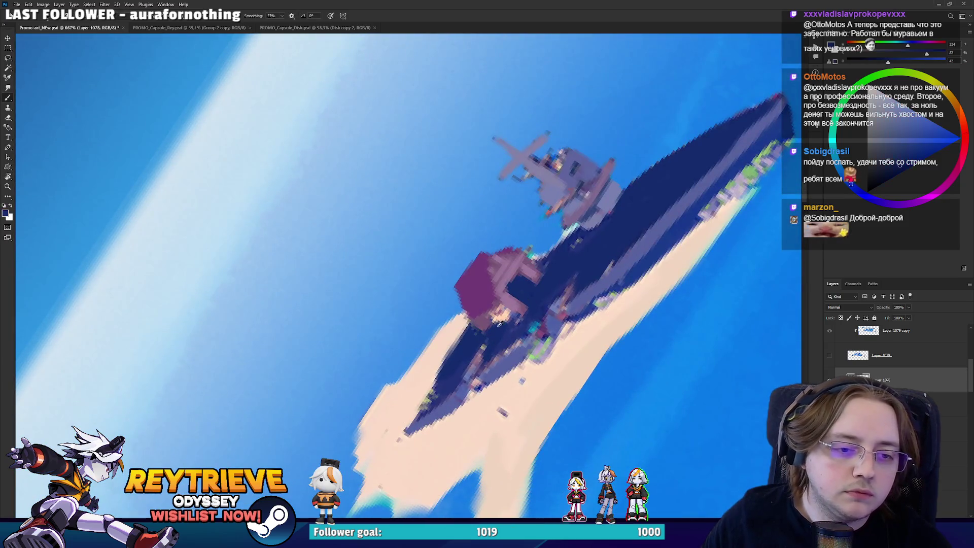
alt+click(486, 323)
alt+click(495, 326)
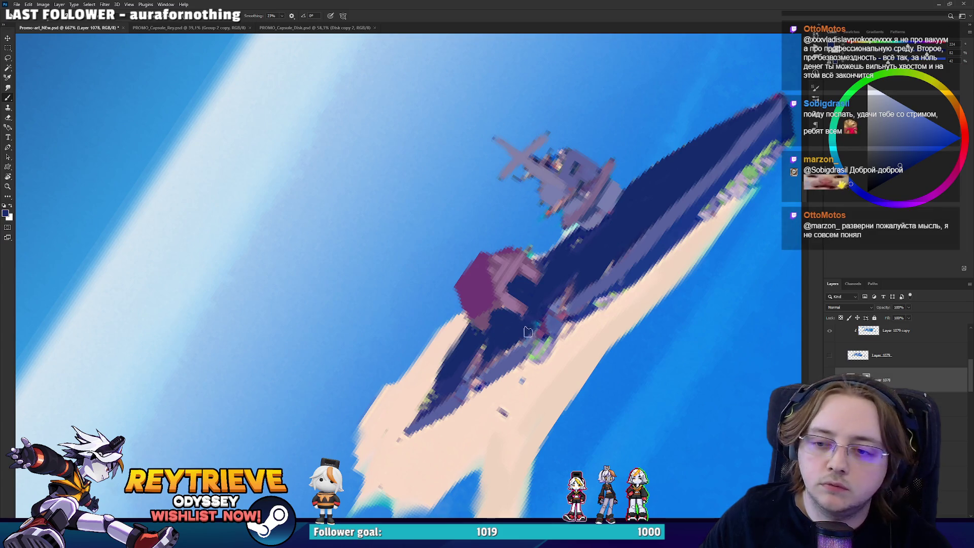
drag(537, 310, 523, 302)
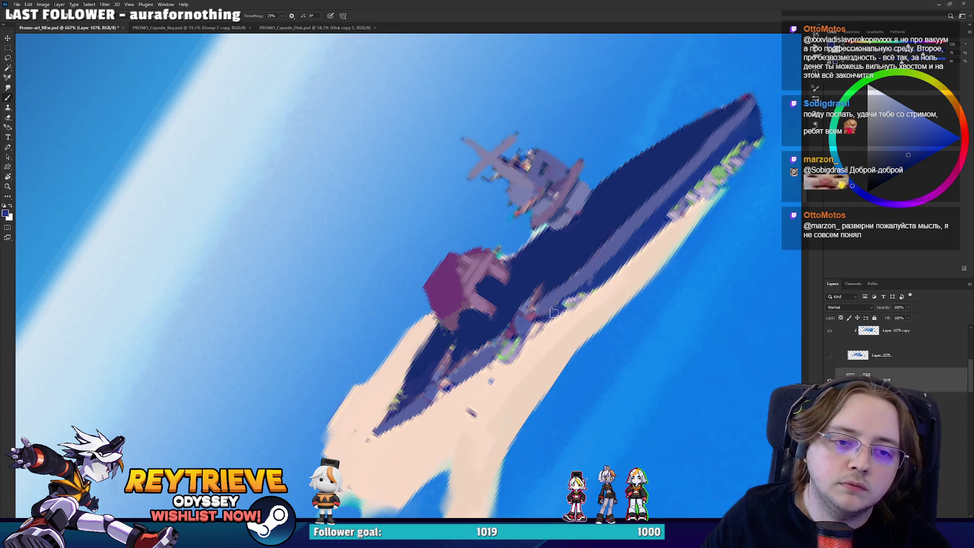
Paint peach sand over the dark specks and erase sand near the ship's edge.
alt+click(509, 368)
mouse_move(509, 367)
mouse_down()
mouse_move(512, 355)
mouse_move(457, 442)
mouse_move(371, 439)
mouse_up()
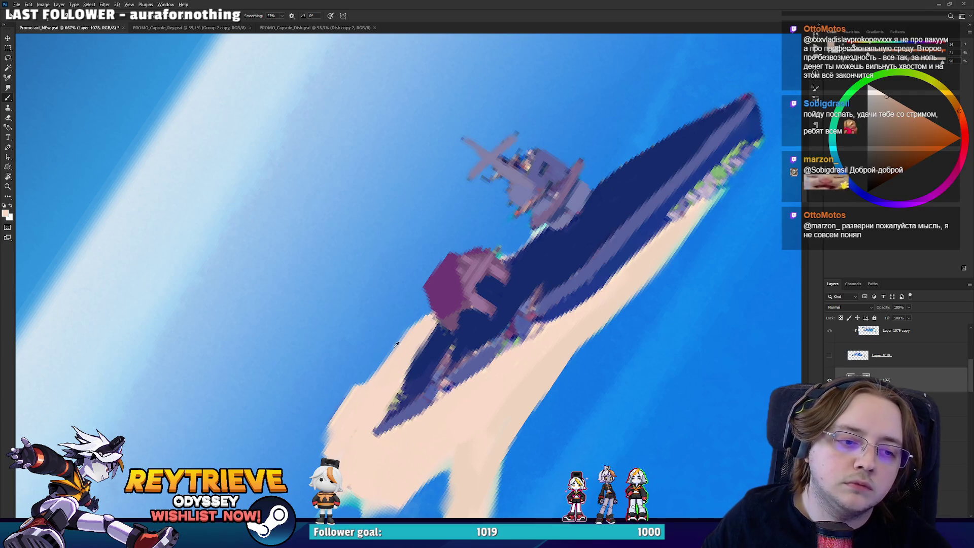
key(e)
mouse_move(421, 314)
mouse_down()
mouse_move(358, 400)
mouse_move(334, 405)
mouse_move(307, 472)
mouse_up()
key(b)
key(e)
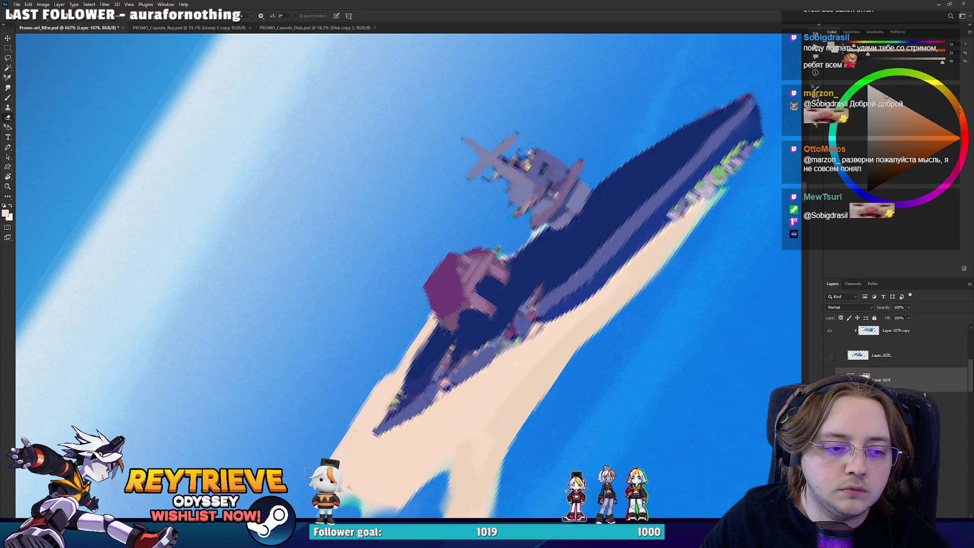
scroll(375, 309, down, 5)
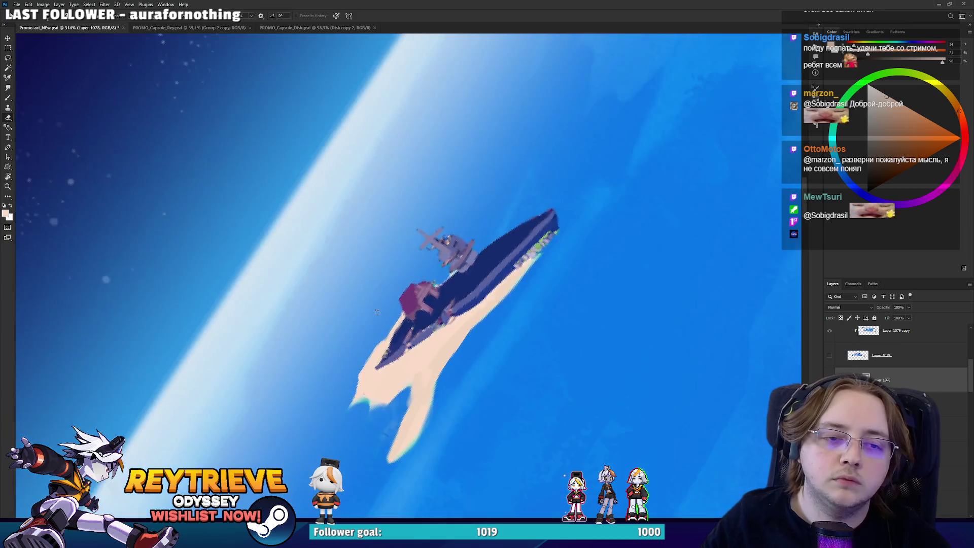
Lasso the ship's tower, rotate it upright and enlarge it.
key(r)
key(Escape)
scroll(466, 347, up, 5)
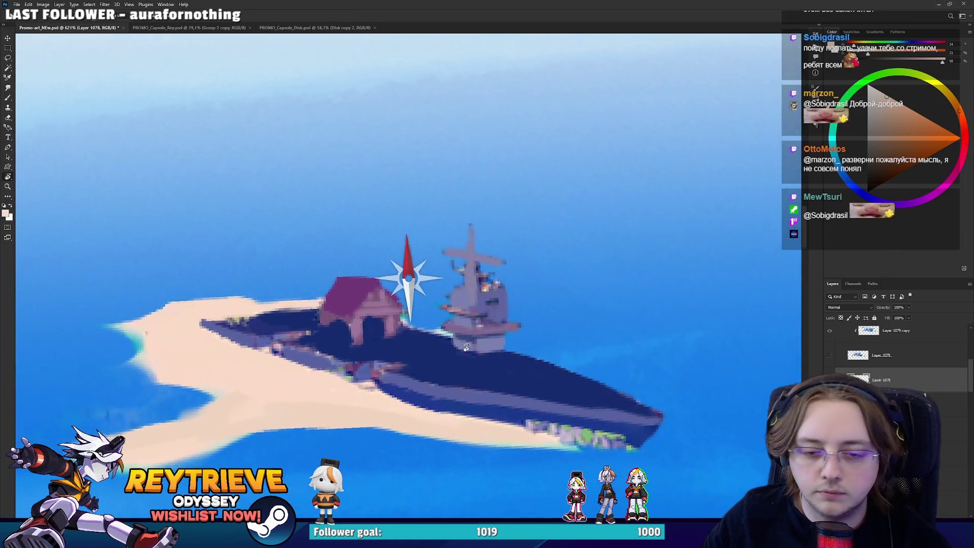
mouse_move(466, 346)
mouse_down()
mouse_move(459, 339)
mouse_move(507, 350)
mouse_move(541, 247)
mouse_move(419, 281)
mouse_move(459, 349)
mouse_up()
key(l)
key(ctrl+t)
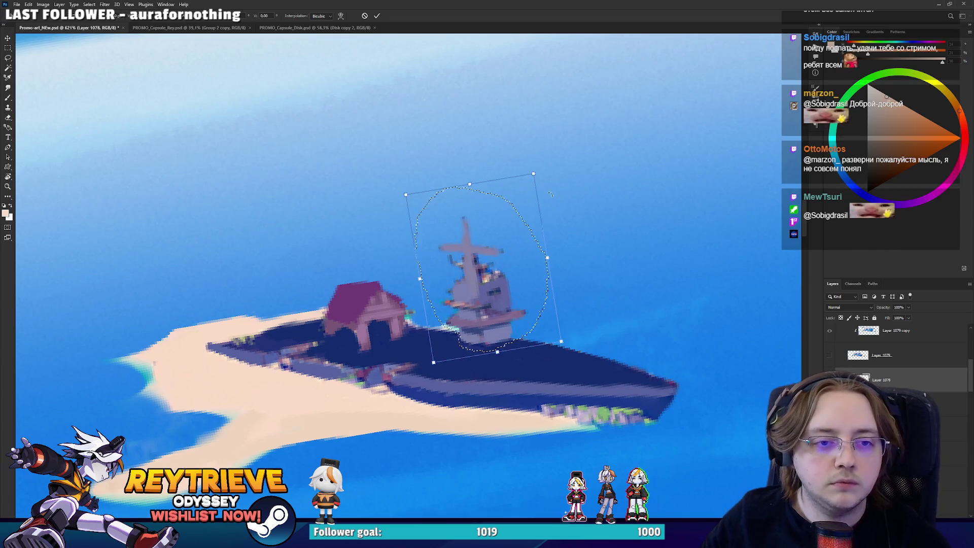
mouse_move(582, 153)
mouse_down()
mouse_move(562, 138)
mouse_move(628, 76)
mouse_move(601, 119)
mouse_move(590, 187)
mouse_up()
drag(533, 206, 535, 207)
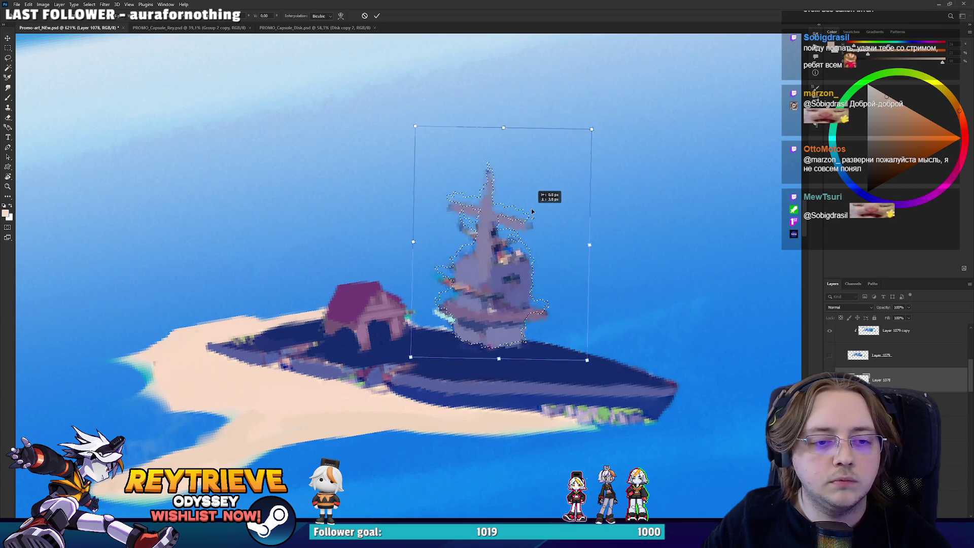
key(Return)
key(ctrl+d)
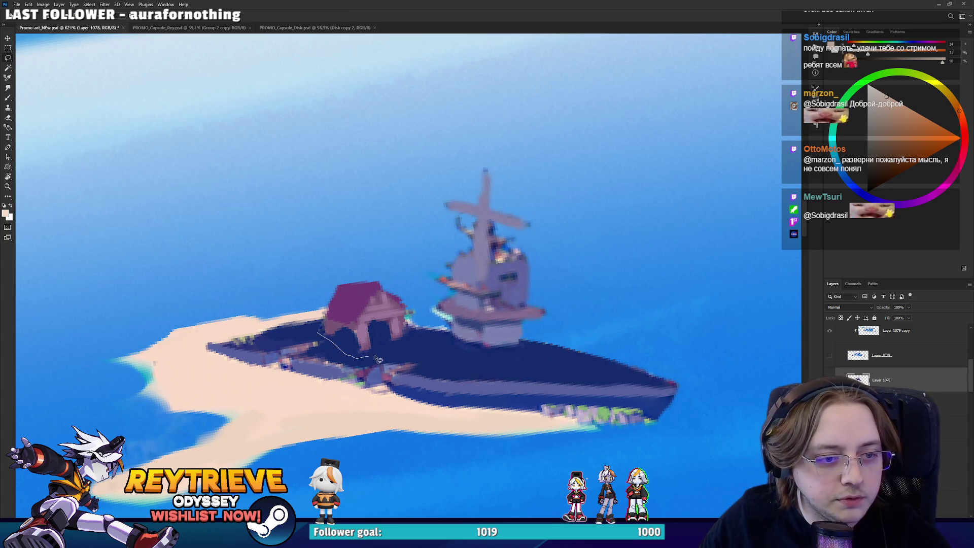
Lasso the house on the deck and enlarge it toward the top-left.
drag(331, 283, 242, 211)
key(ctrl+t)
drag(349, 323, 376, 360)
key(Return)
scroll(359, 333, down, 10)
key(r)
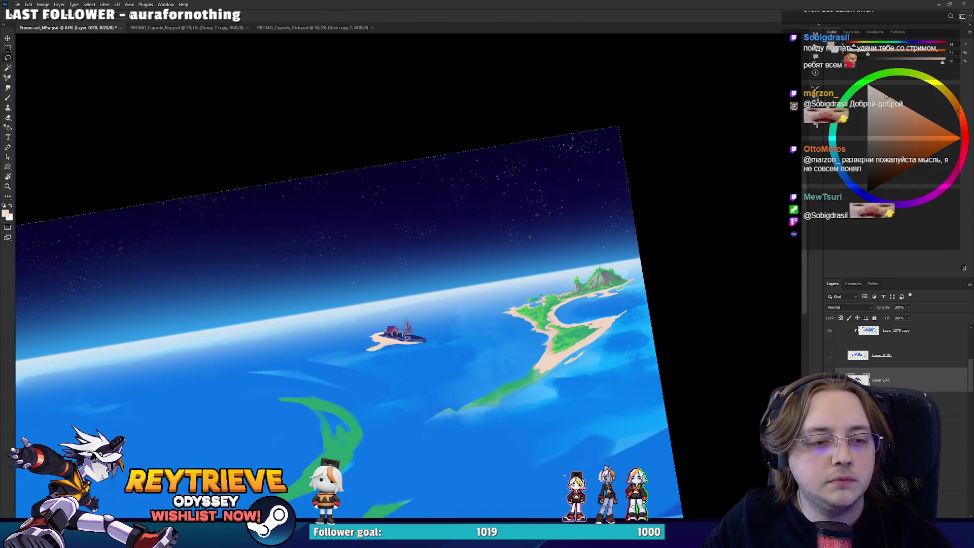
scroll(376, 360, up, 10)
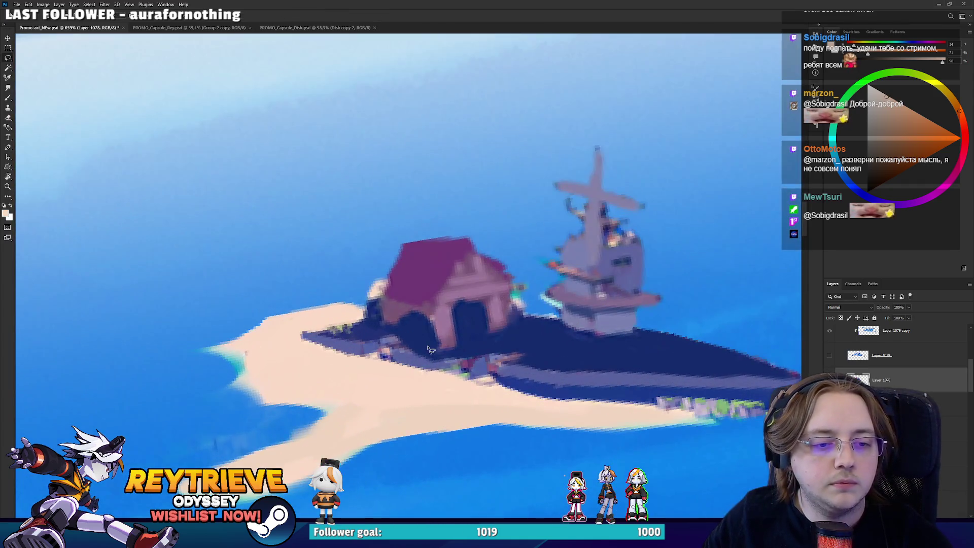
Darken the house's left edge and roof top with its sampled purple.
drag(542, 329, 551, 255)
key(b)
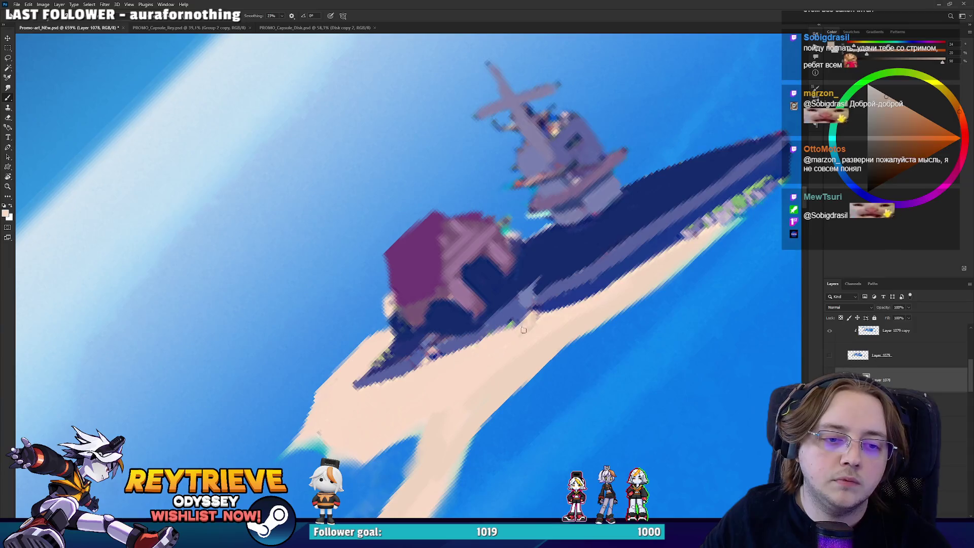
key(r)
mouse_move(513, 341)
mouse_down()
mouse_move(463, 346)
mouse_move(530, 262)
mouse_up()
key(r)
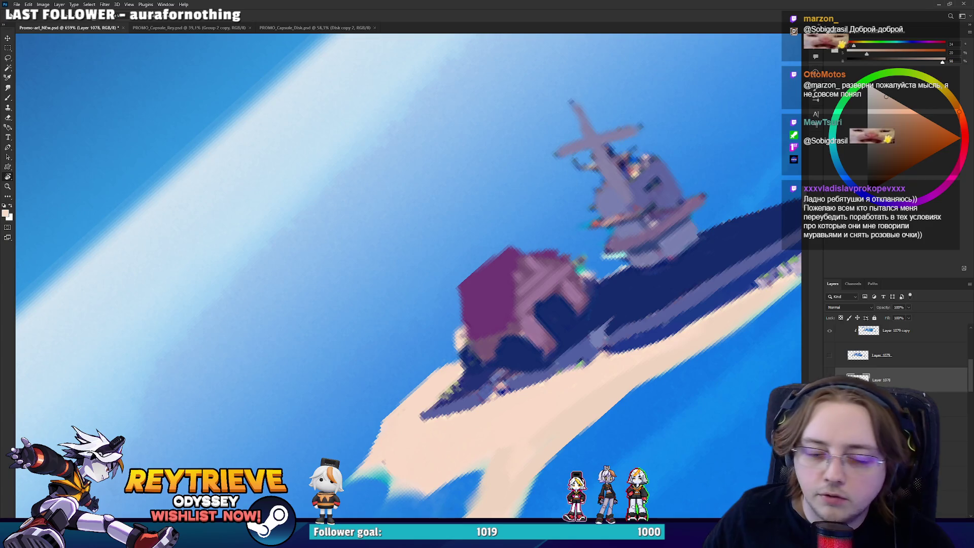
drag(530, 262, 510, 284)
key(b)
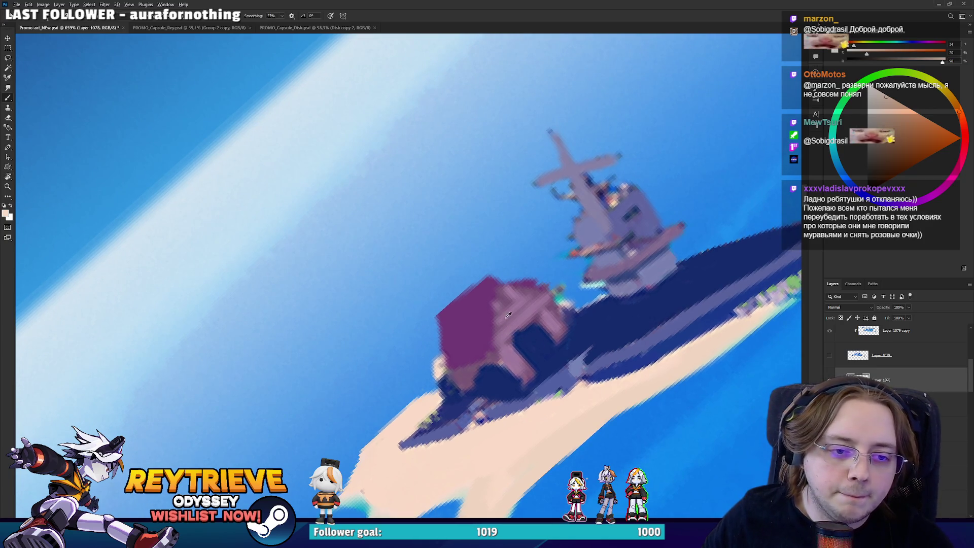
alt+click(506, 304)
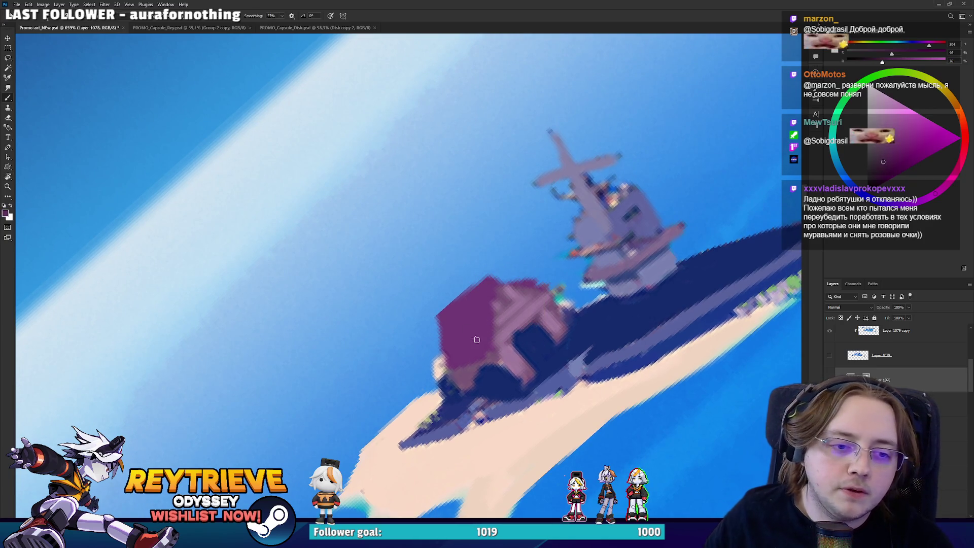
mouse_move(493, 349)
mouse_down()
mouse_move(497, 285)
mouse_move(547, 289)
mouse_up()
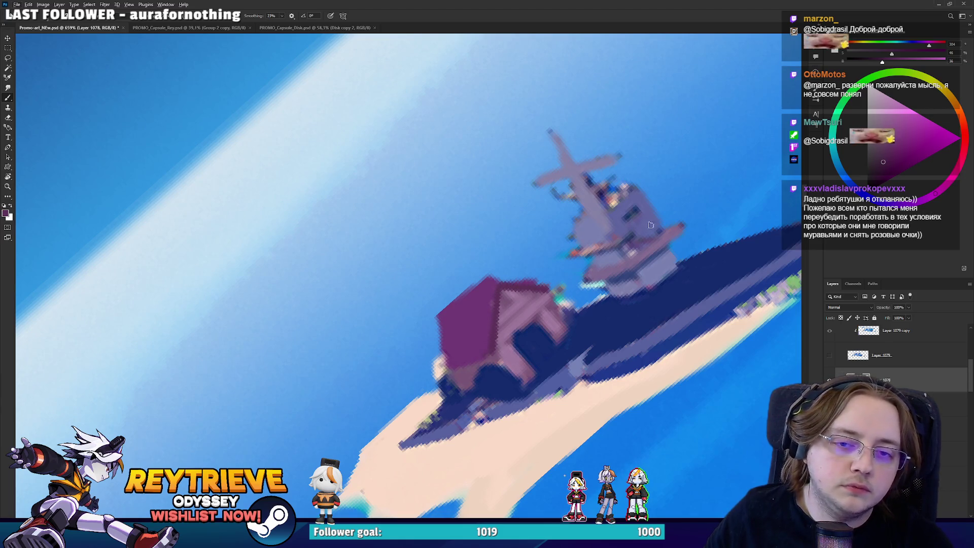
Paint dark navy over the doorway, covering the stray pink beam strokes.
alt+click(553, 275)
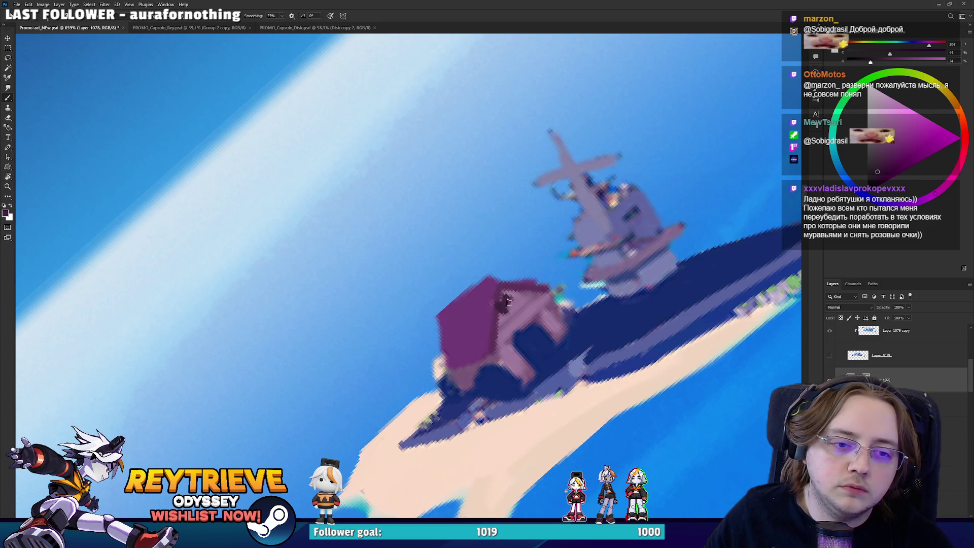
alt+click(534, 344)
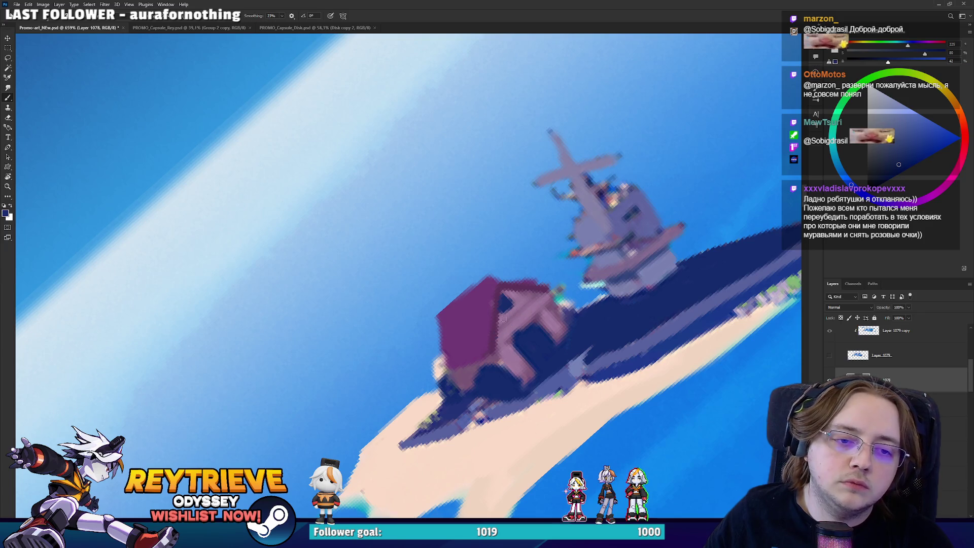
alt+click(497, 318)
drag(501, 299, 518, 318)
alt+click(515, 348)
mouse_move(525, 329)
mouse_down()
mouse_move(557, 338)
mouse_move(558, 312)
mouse_move(553, 319)
mouse_move(565, 310)
mouse_up()
drag(506, 359, 533, 377)
drag(566, 344, 569, 301)
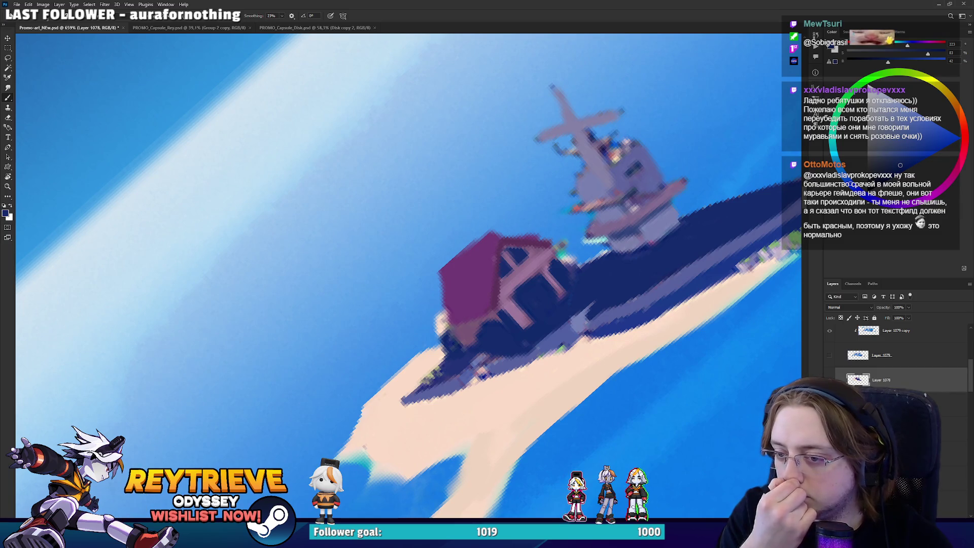
Erase the magenta roof's left edge back to sky.
mouse_move(533, 284)
mouse_down()
mouse_move(562, 270)
mouse_move(524, 243)
mouse_up()
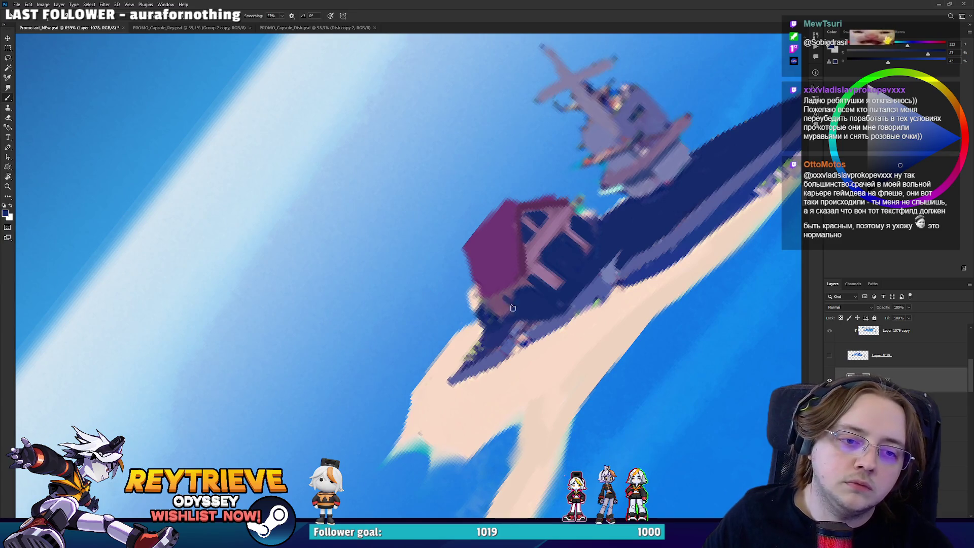
alt+click(525, 261)
key(e)
drag(458, 236, 467, 279)
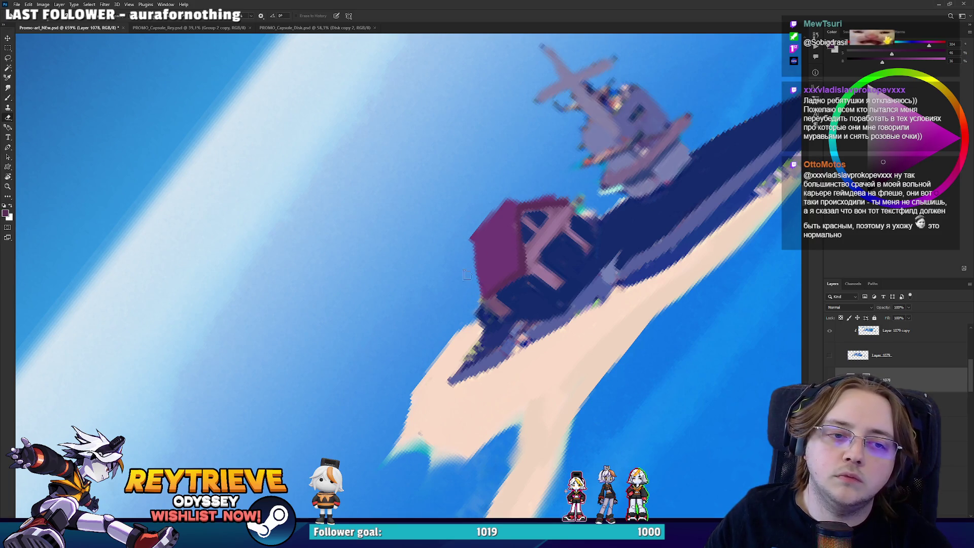
key(b)
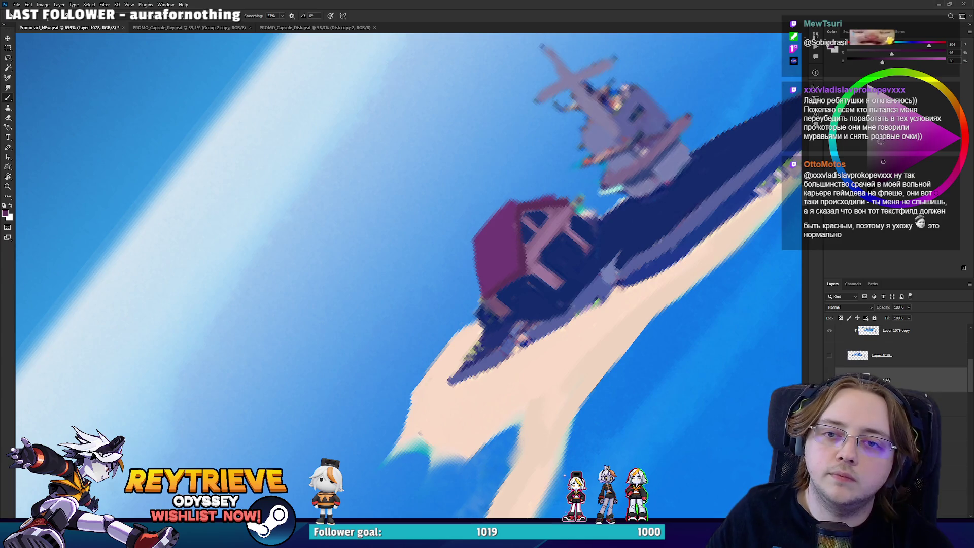
click(881, 141)
Break up the roof's left side with light pink and lavender strokes and magenta dabs.
alt+click(592, 89)
mouse_move(505, 243)
mouse_down()
mouse_move(507, 218)
mouse_move(490, 233)
mouse_move(482, 269)
mouse_up()
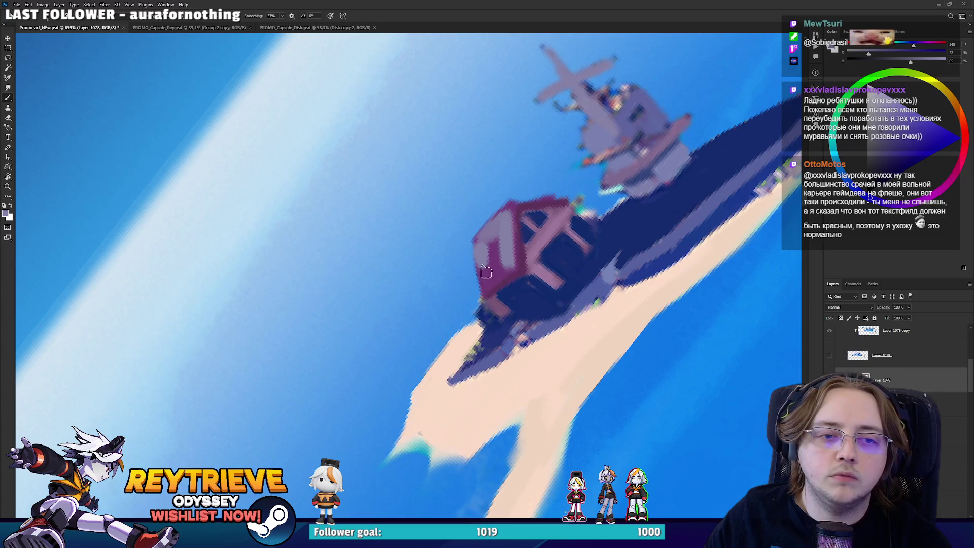
alt+click(641, 193)
drag(507, 230, 504, 210)
alt+click(495, 265)
mouse_move(502, 248)
mouse_down()
mouse_move(497, 266)
mouse_move(501, 240)
mouse_move(494, 274)
mouse_move(502, 239)
mouse_move(482, 284)
mouse_move(490, 277)
mouse_move(480, 246)
mouse_up()
alt+click(504, 253)
alt+click(495, 259)
alt+click(502, 251)
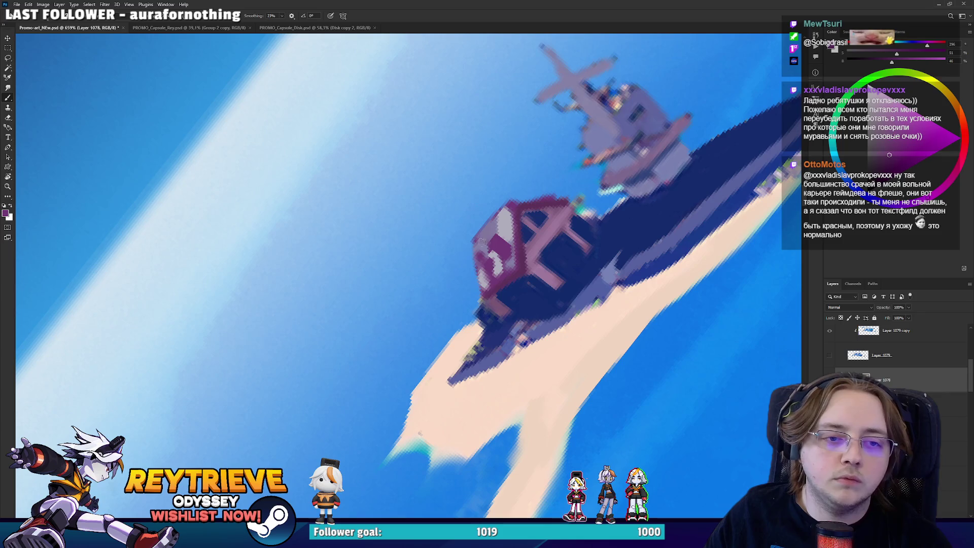
Lighten the roof's upper-left edge with grey-pink and touch it up with magenta.
alt+click(500, 217)
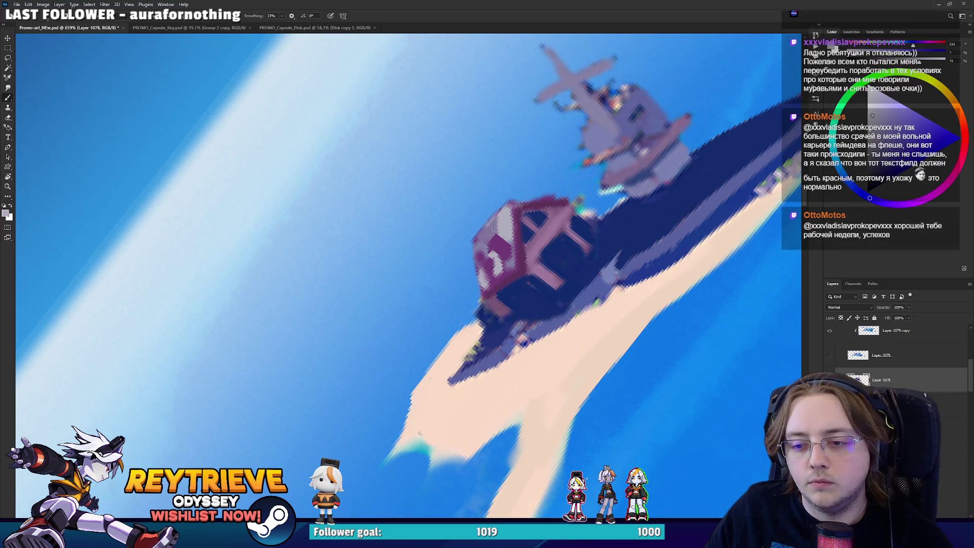
drag(485, 229, 483, 237)
alt+click(481, 244)
alt+click(502, 250)
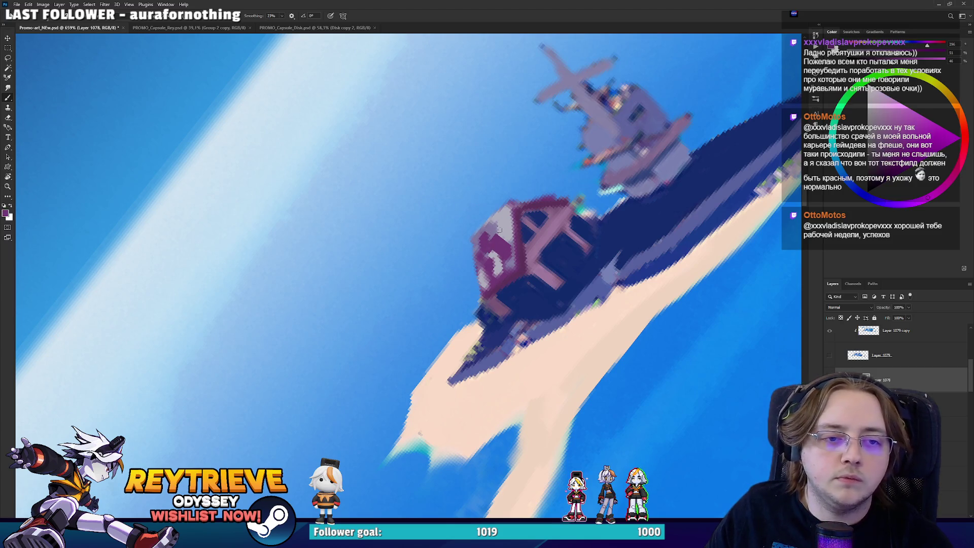
alt+click(495, 252)
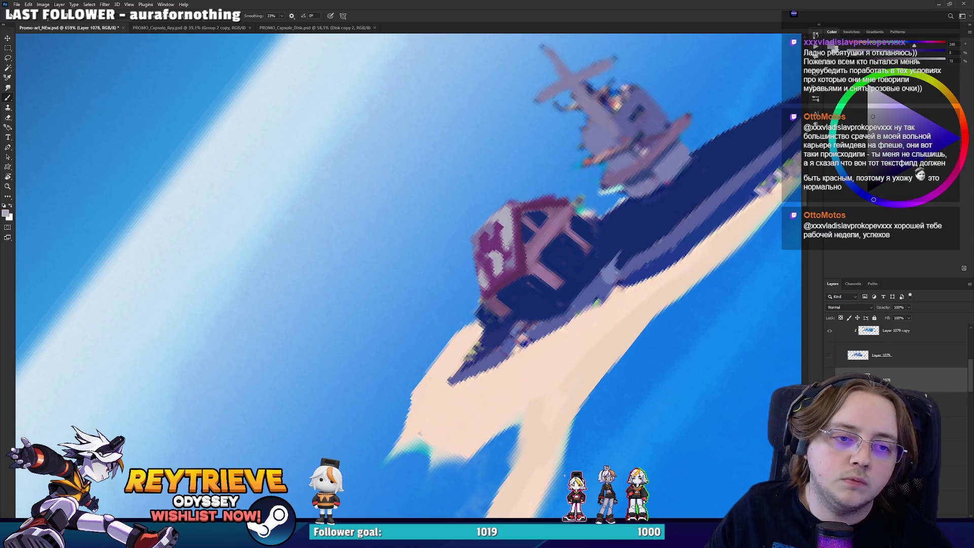
alt+click(503, 253)
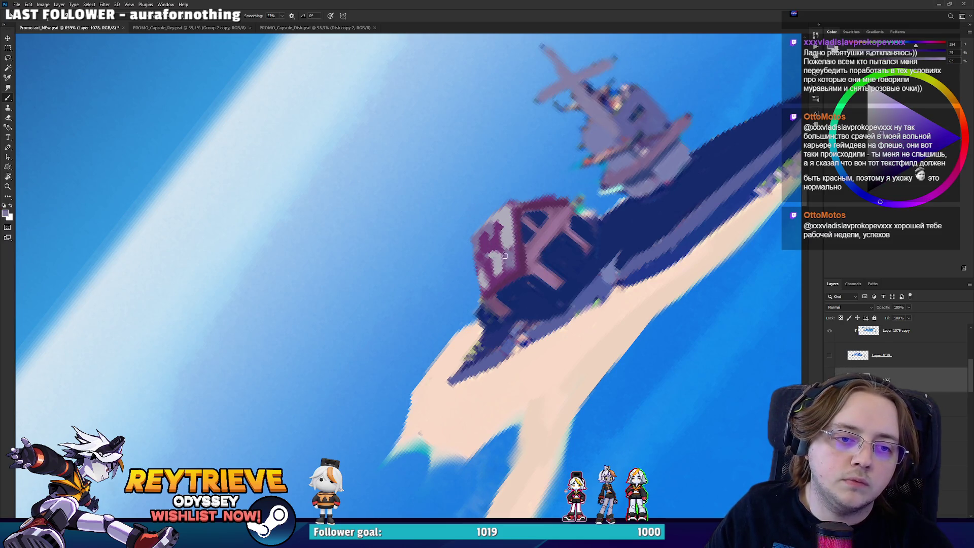
Paint a light blue stroke beside the roof.
mouse_move(535, 274)
mouse_down()
mouse_move(502, 345)
mouse_move(480, 360)
mouse_up()
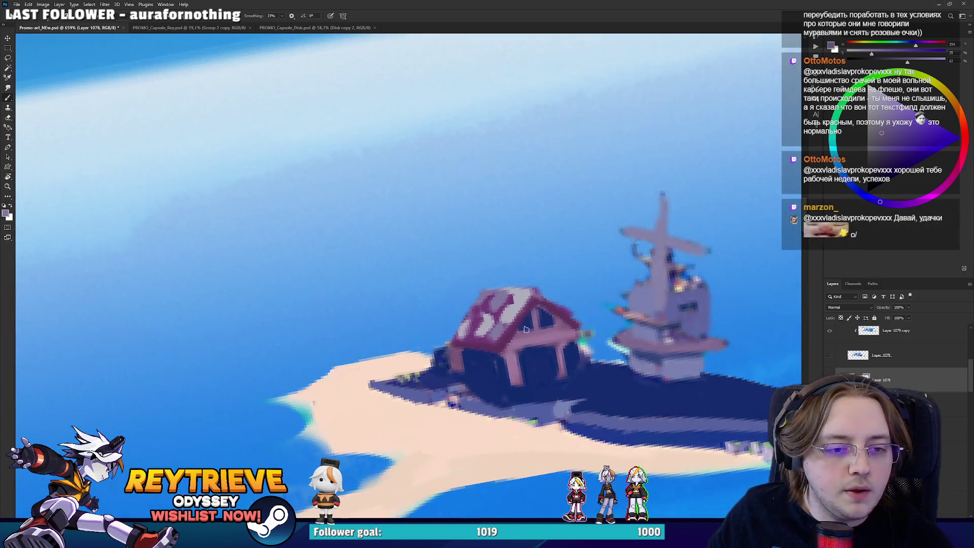
alt+click(460, 354)
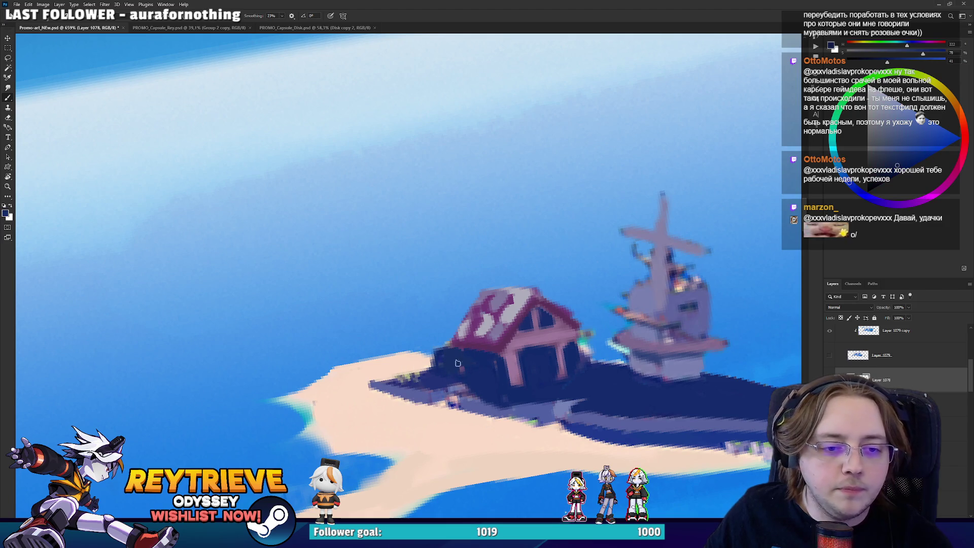
alt+click(483, 362)
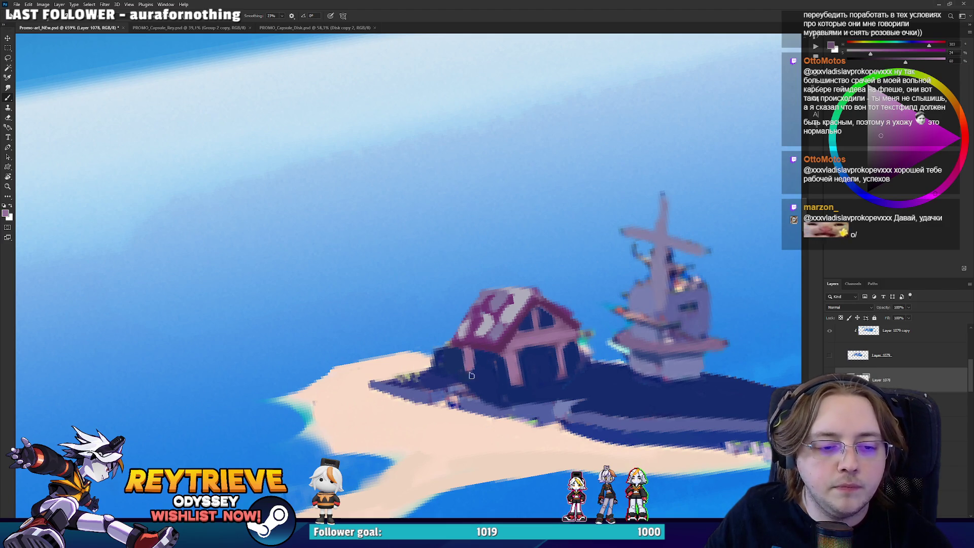
drag(495, 378, 577, 254)
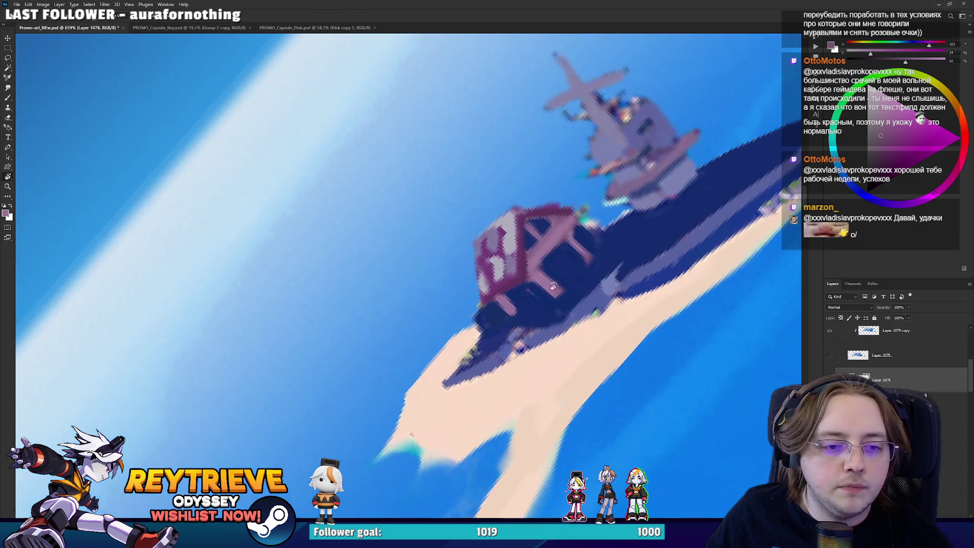
alt+click(680, 179)
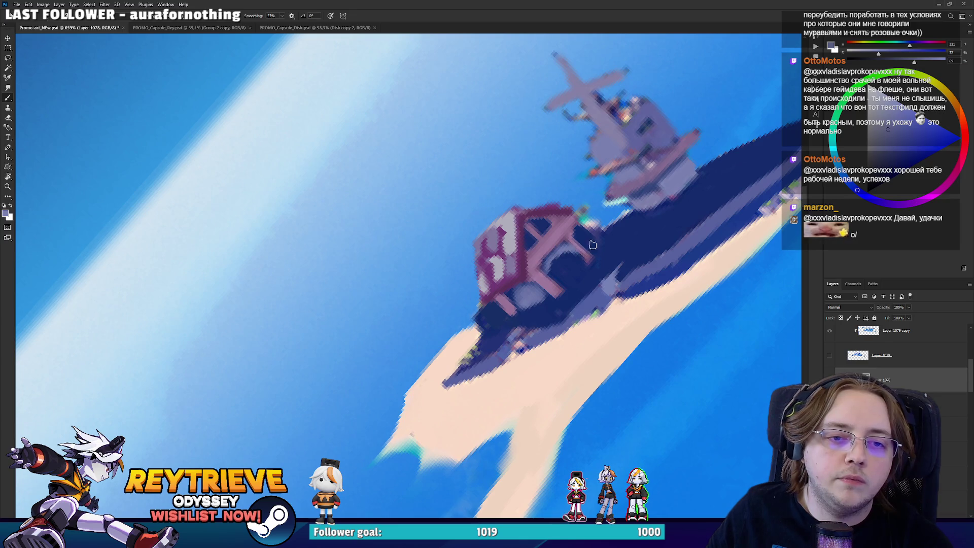
alt+click(587, 218)
mouse_move(580, 226)
mouse_down()
mouse_move(605, 217)
mouse_move(574, 400)
mouse_move(546, 390)
mouse_up()
key(r)
key(b)
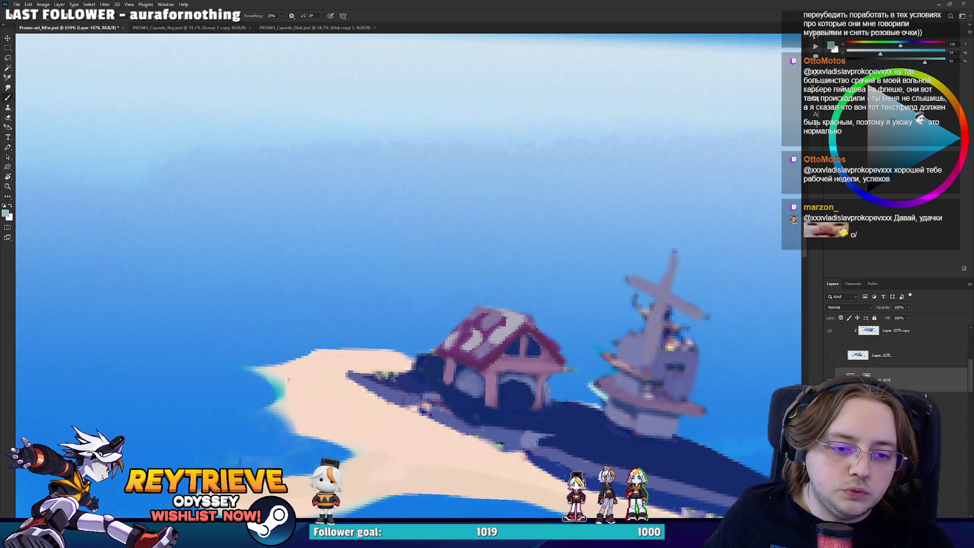
Rotate the view around the ship, dismiss the eraser error, and sample the ship's purple.
alt+click(536, 391)
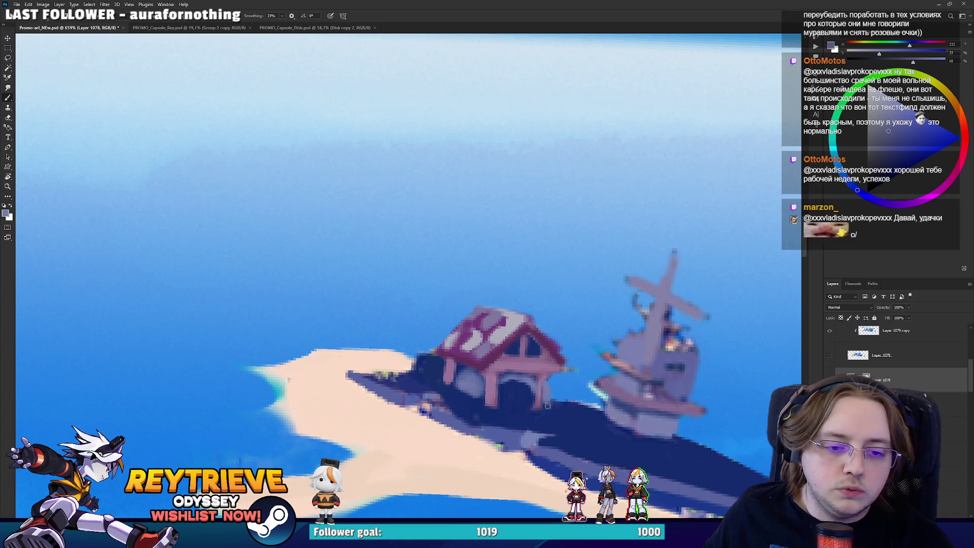
alt+click(560, 407)
key(r)
drag(558, 403, 623, 265)
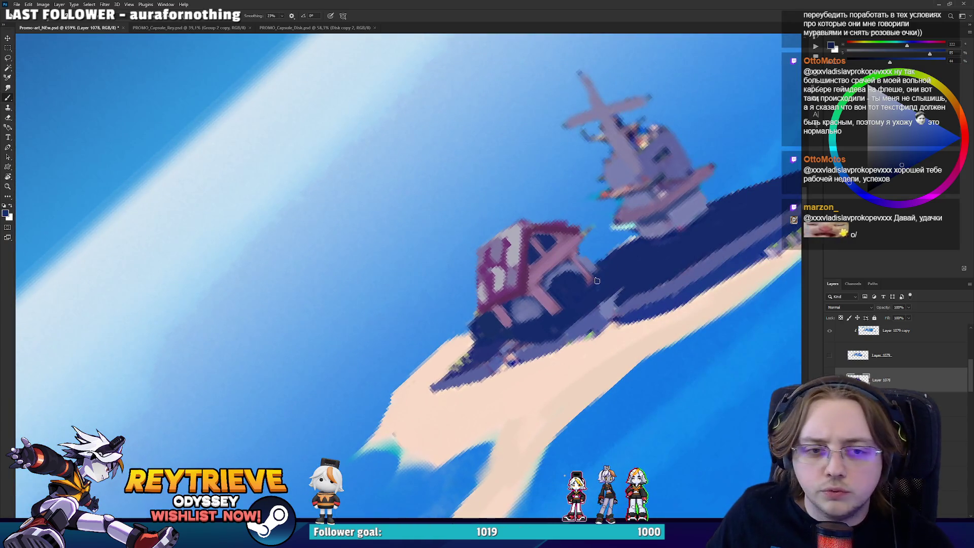
key(e)
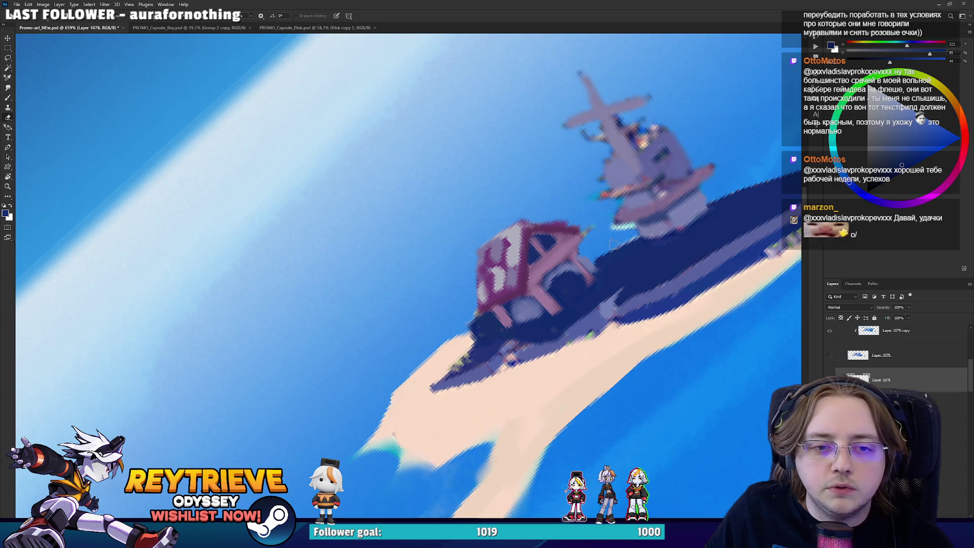
key(r)
mouse_move(629, 244)
mouse_down()
mouse_move(441, 419)
mouse_move(507, 325)
mouse_move(512, 264)
mouse_move(532, 257)
mouse_up()
click(532, 257)
key(Return)
key(b)
alt+click(532, 257)
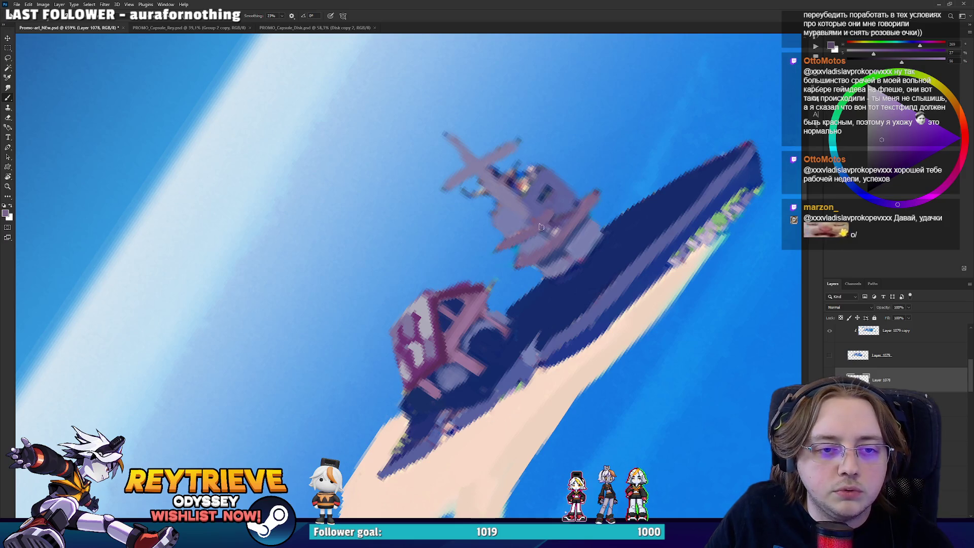
Paint lighter greyish tones onto the ship with the view turned upside down.
key(r)
drag(494, 247, 490, 403)
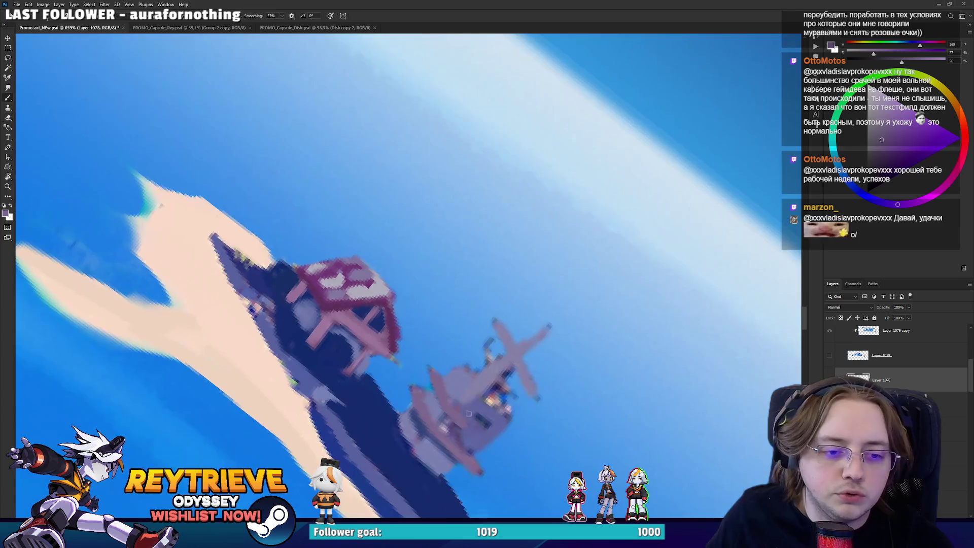
alt+click(490, 394)
alt+click(496, 384)
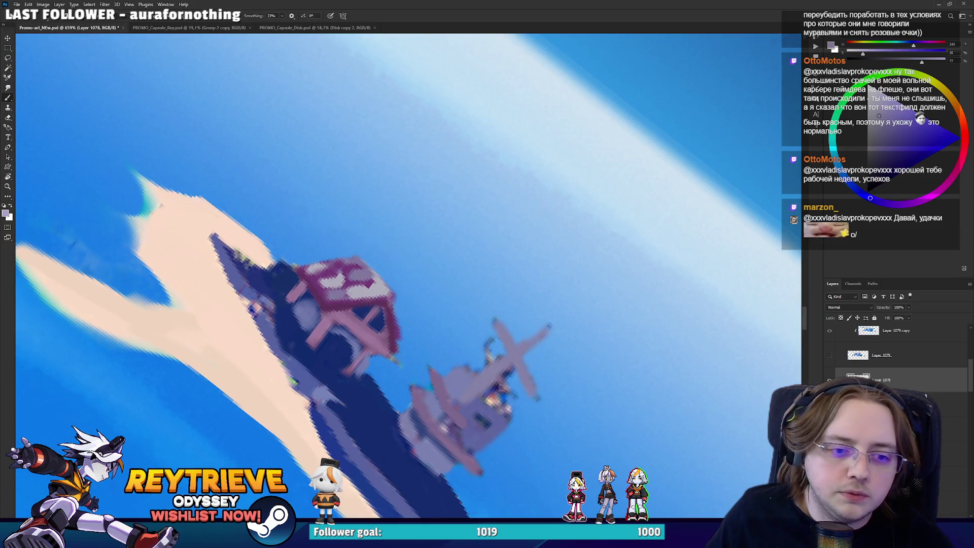
drag(489, 398, 497, 408)
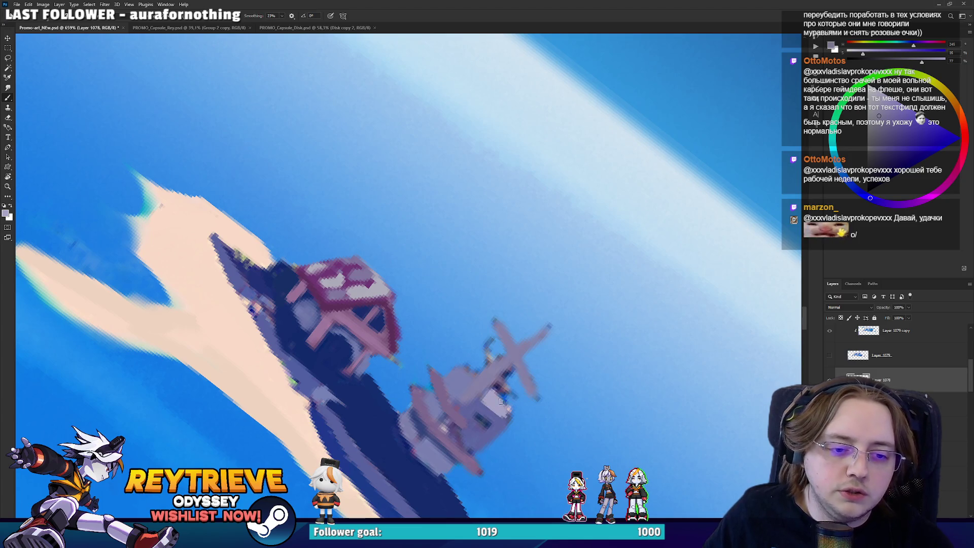
Reset the view rotation, then turn it to lay the ship flat and sample the hull's dark blue.
key(e)
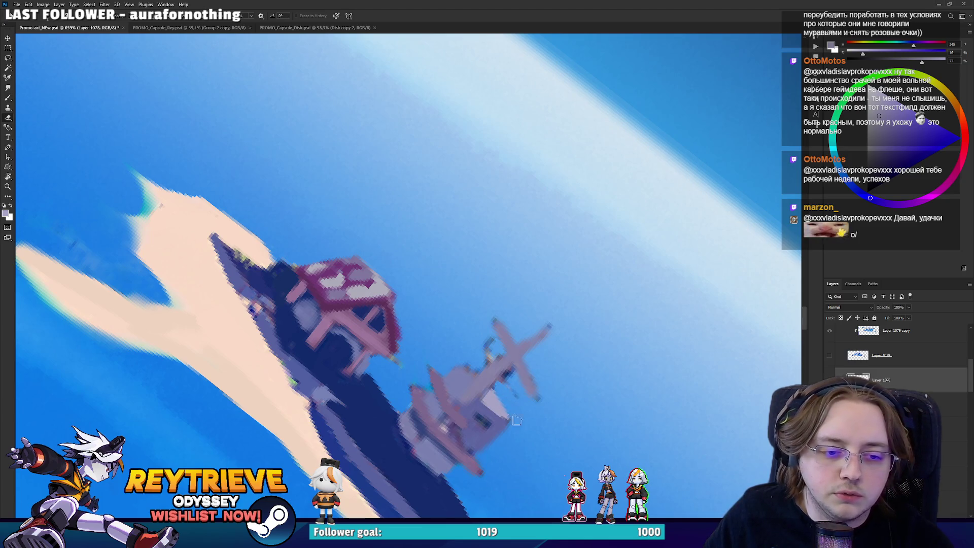
key(ctrl+0)
scroll(509, 261, up, 3)
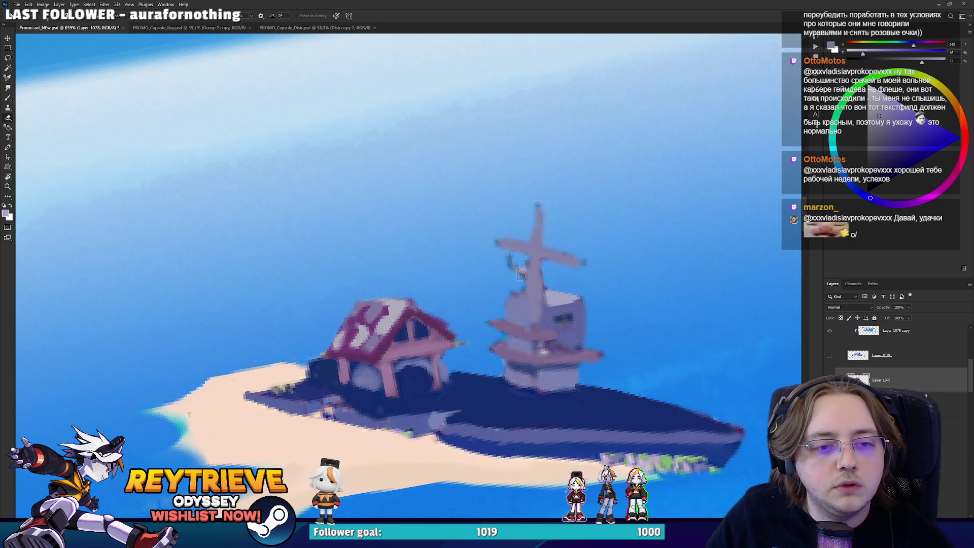
key(r)
mouse_move(515, 285)
mouse_down()
mouse_move(513, 241)
mouse_move(530, 247)
mouse_move(500, 232)
mouse_move(543, 233)
mouse_move(586, 164)
mouse_up()
key(b)
key(r)
Add small light strokes across the ship.
key(r)
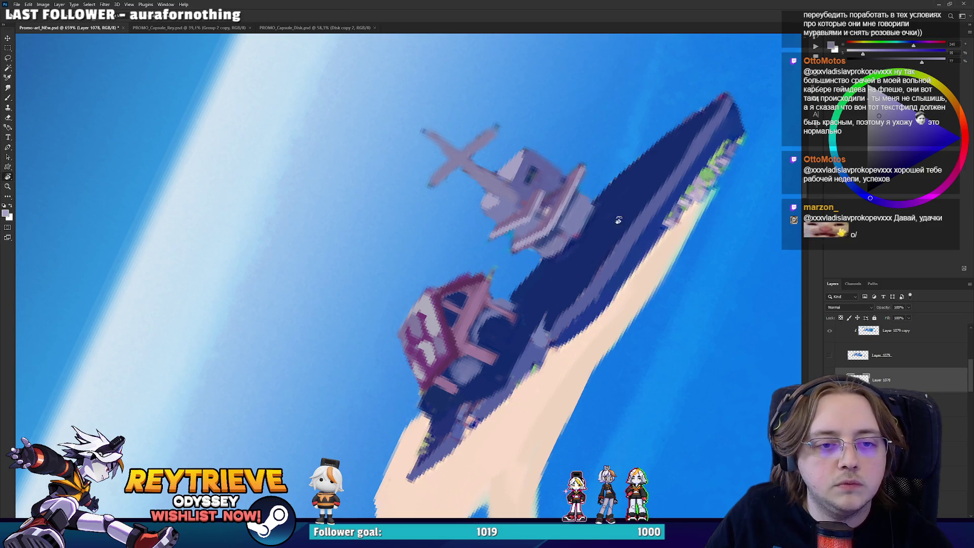
drag(616, 217, 600, 284)
key(b)
alt+click(599, 284)
key(r)
drag(572, 353, 496, 406)
key(b)
alt+click(449, 431)
mouse_move(436, 426)
mouse_down()
mouse_move(450, 438)
mouse_move(618, 315)
mouse_move(581, 330)
mouse_move(593, 311)
mouse_up()
key(r)
key(b)
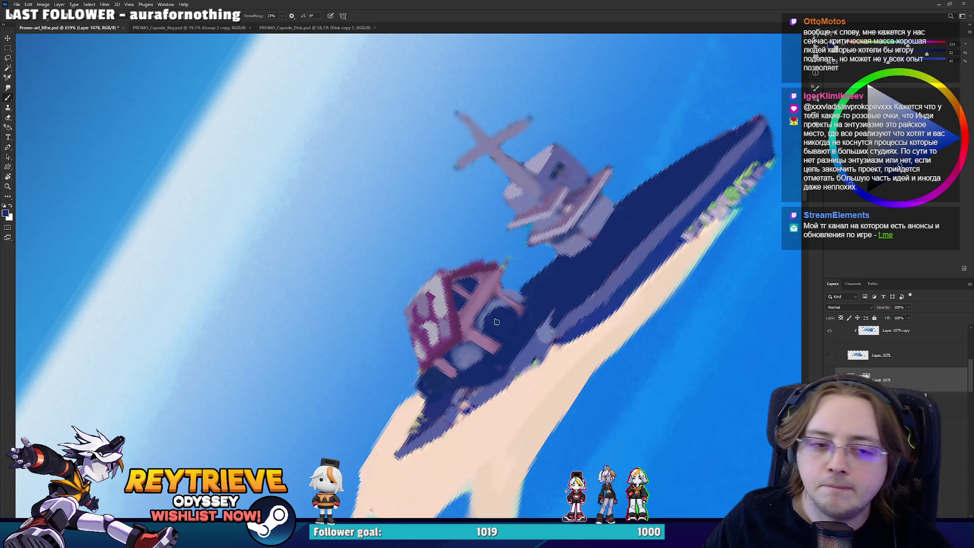
Paint light highlights along the ship's upper edge and lower-left edge.
key(r)
mouse_move(532, 326)
mouse_down()
mouse_move(638, 279)
mouse_move(596, 408)
mouse_move(505, 485)
mouse_up()
key(b)
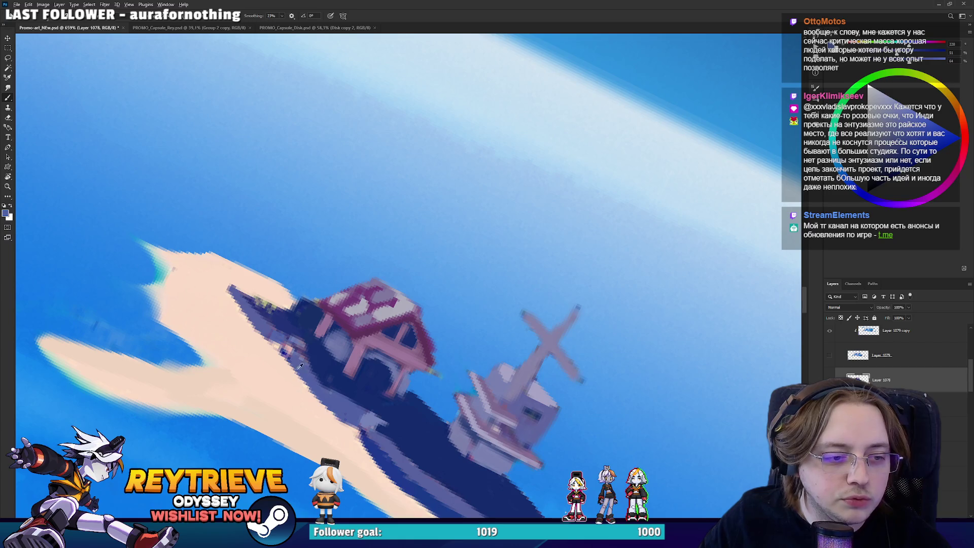
alt+click(281, 364)
alt+click(273, 334)
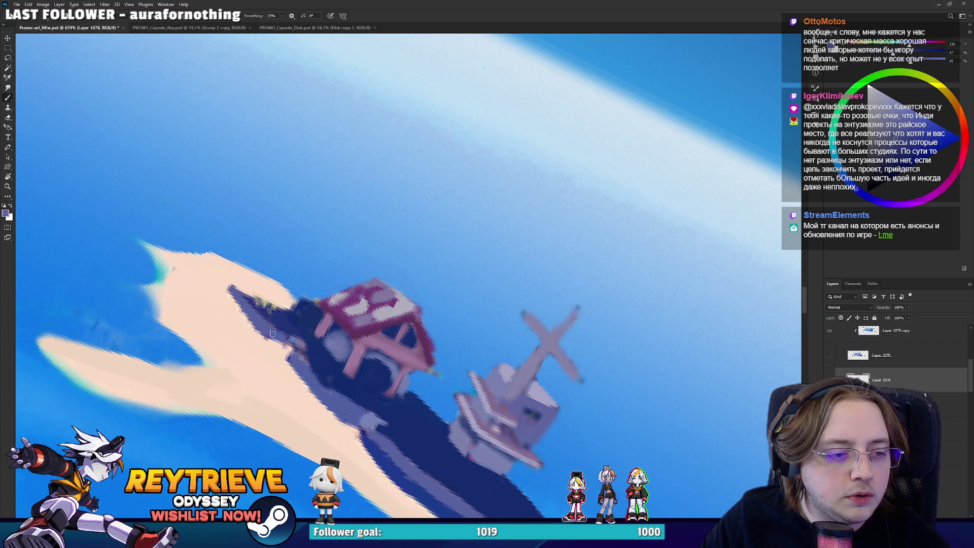
key(r)
drag(309, 370, 501, 365)
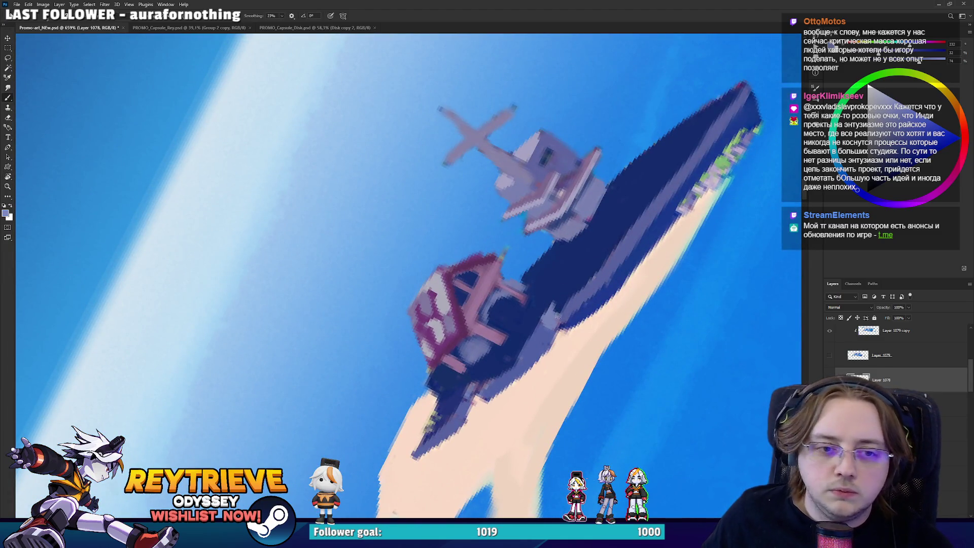
drag(600, 273, 743, 87)
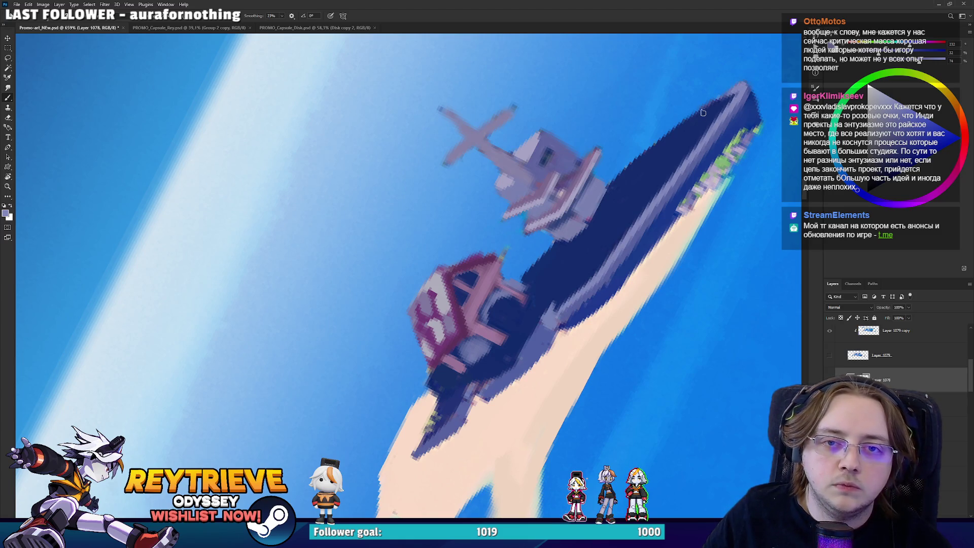
drag(534, 341, 629, 216)
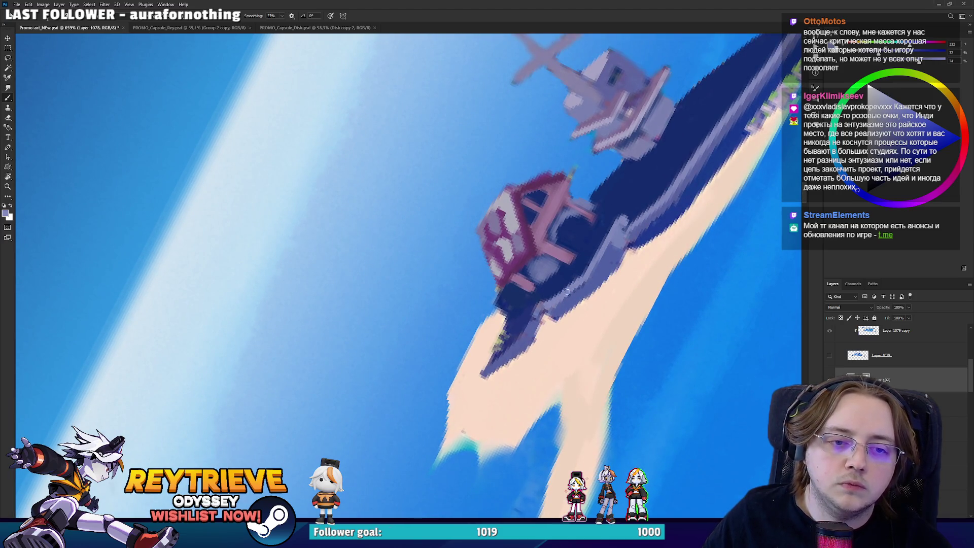
mouse_move(483, 371)
mouse_down()
mouse_move(538, 299)
mouse_move(525, 305)
mouse_up()
key(r)
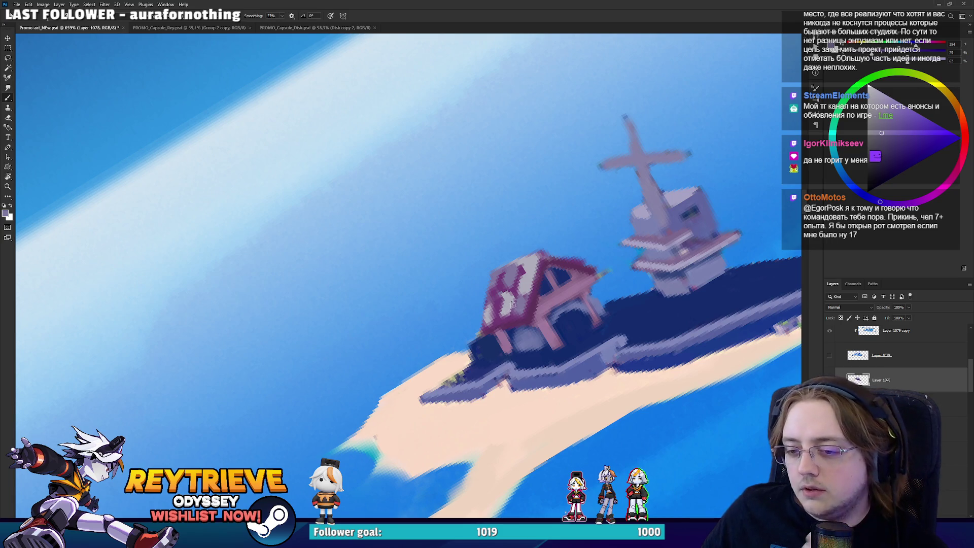
Lighten the pink roof and its white patch with pale lavender-grey strokes.
key(ctrl+comma)
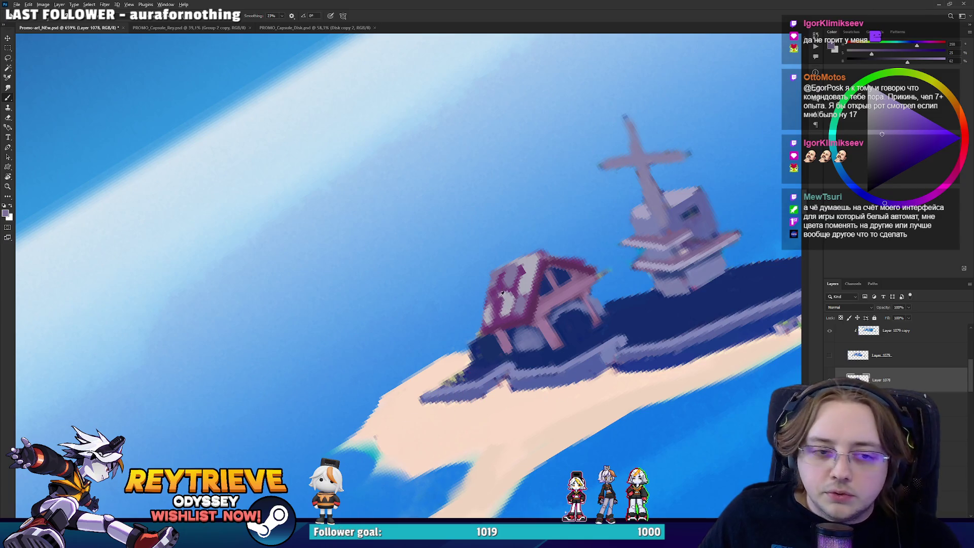
alt+click(500, 298)
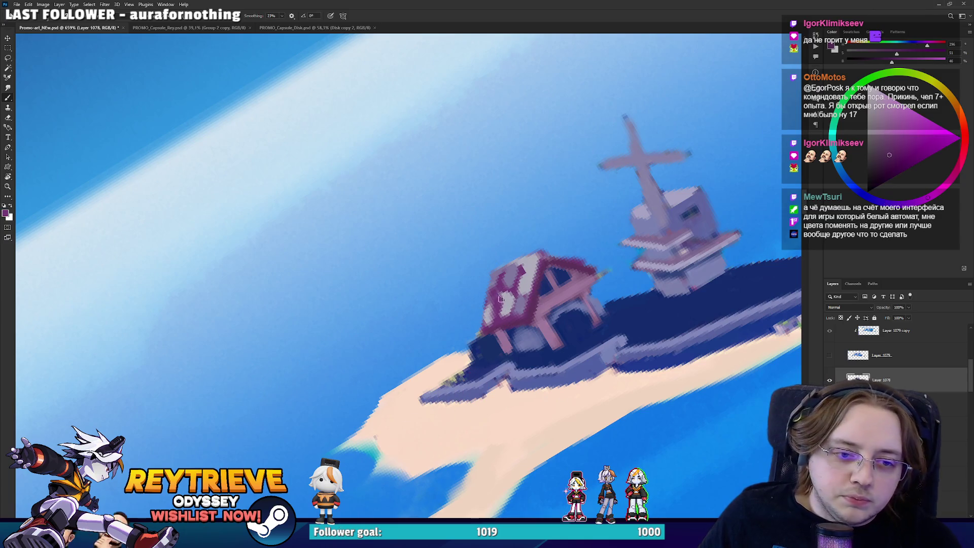
alt+click(518, 263)
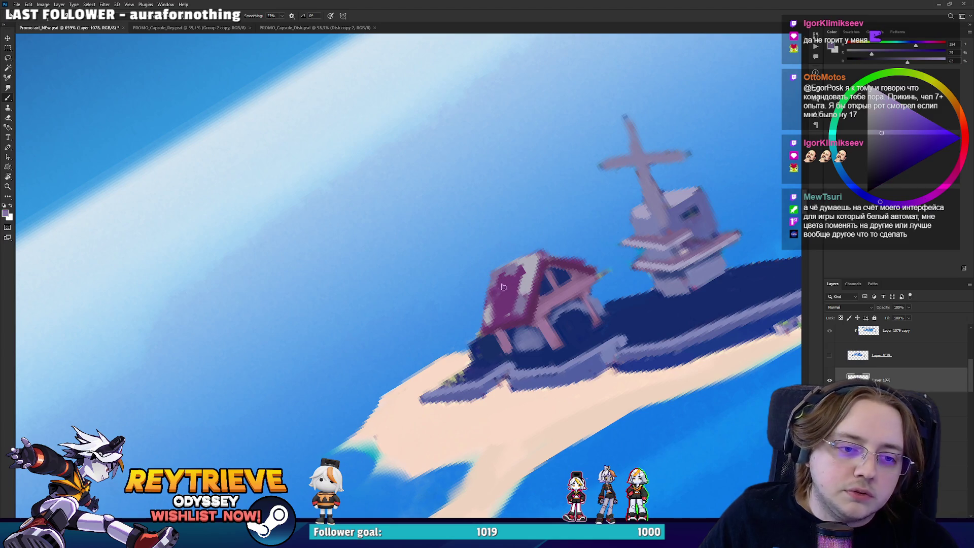
alt+click(516, 295)
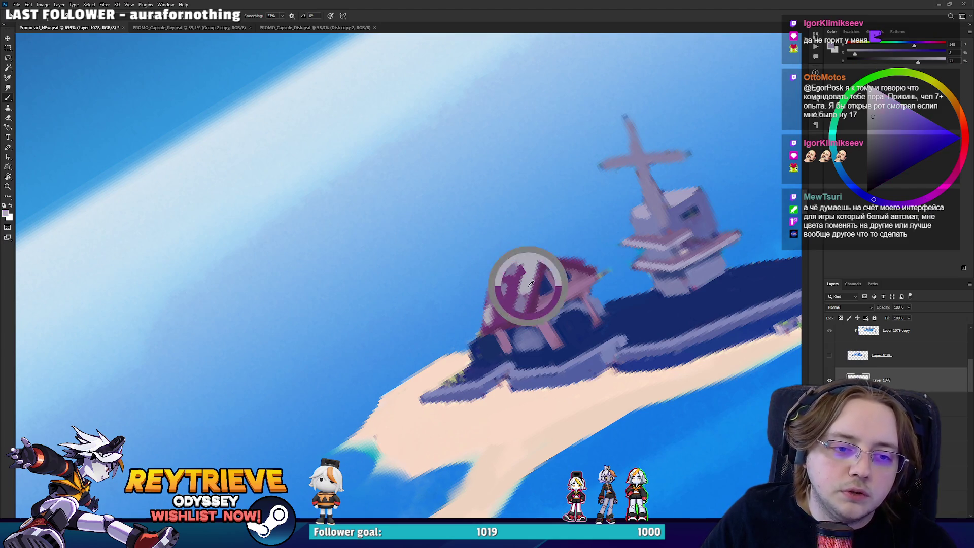
drag(509, 299, 521, 304)
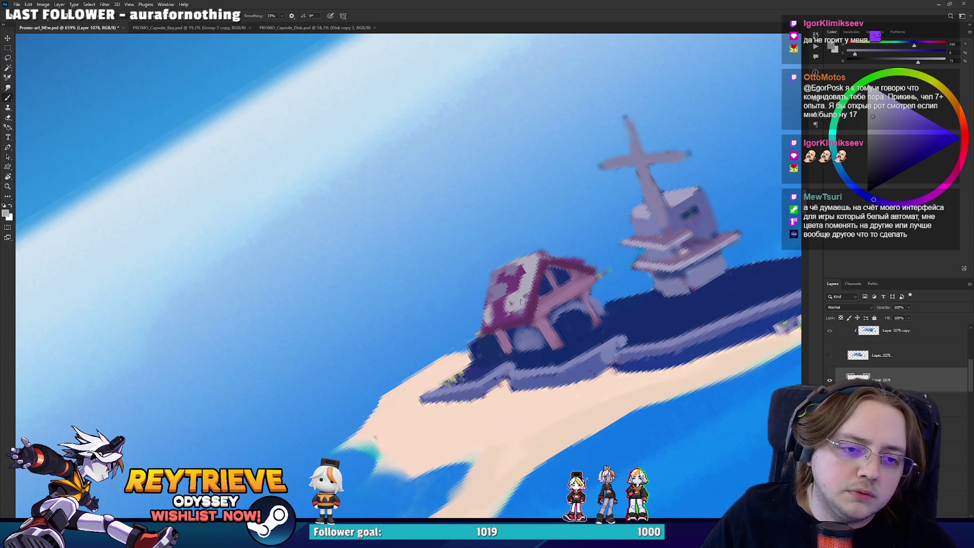
alt+click(505, 302)
alt+click(525, 302)
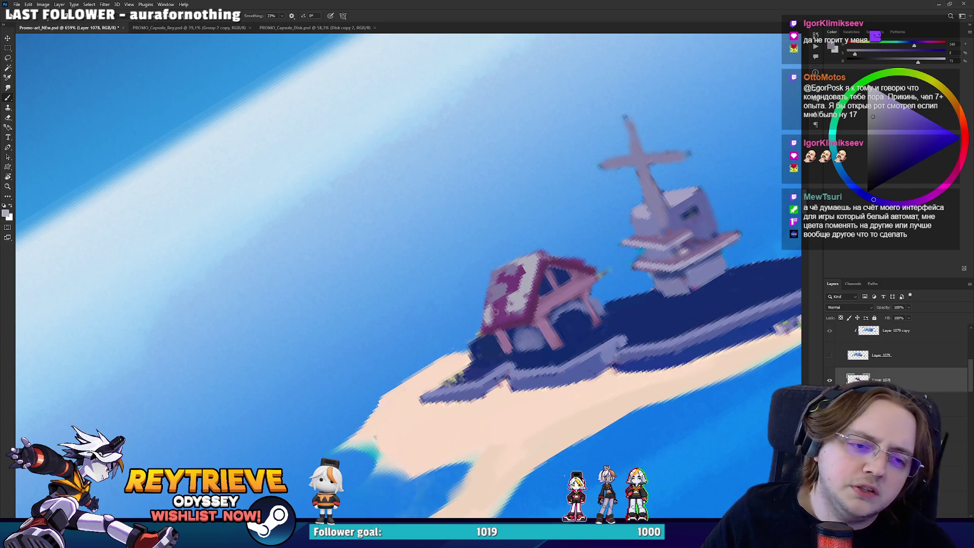
drag(491, 308, 498, 322)
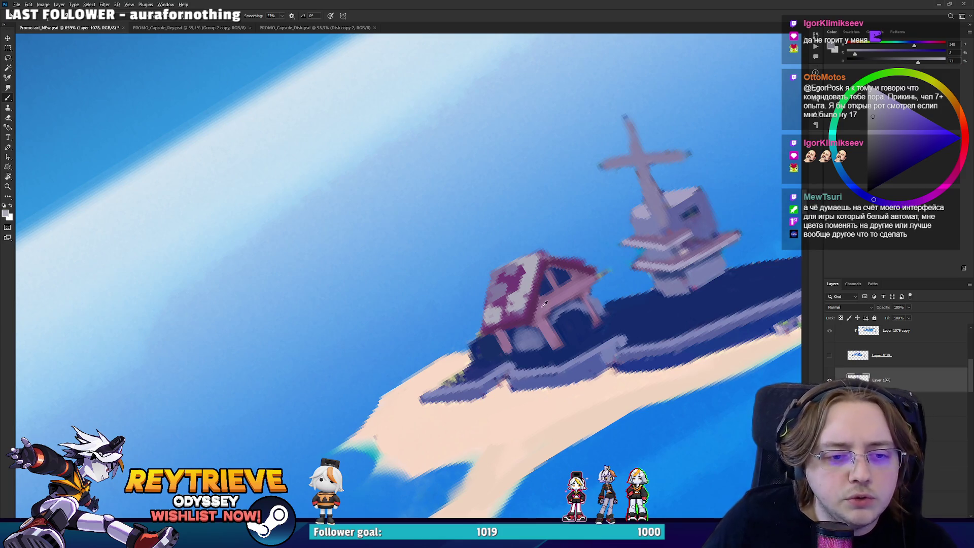
Darken the roof's underside with blue sampled beside it, then zoom out to the whole scene.
alt+click(543, 285)
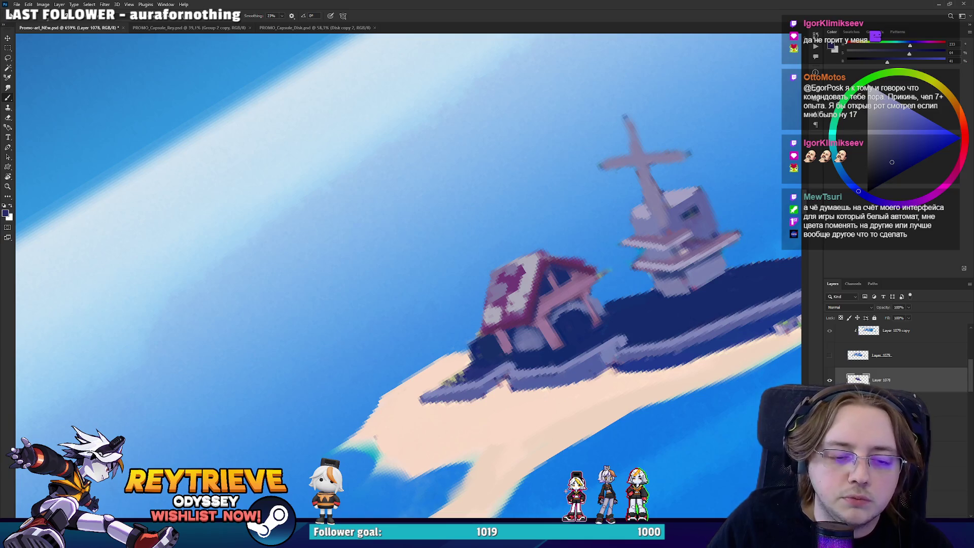
drag(602, 284, 592, 252)
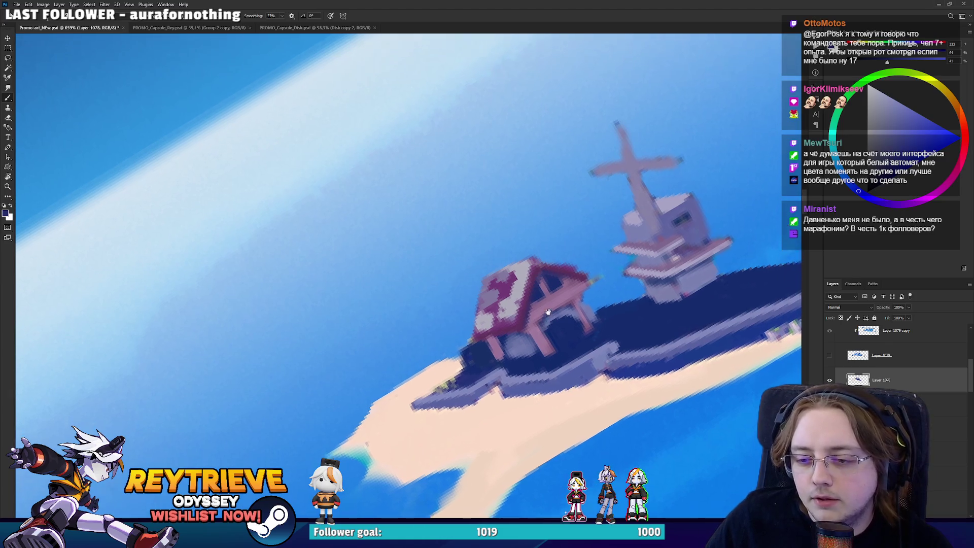
drag(548, 274, 545, 304)
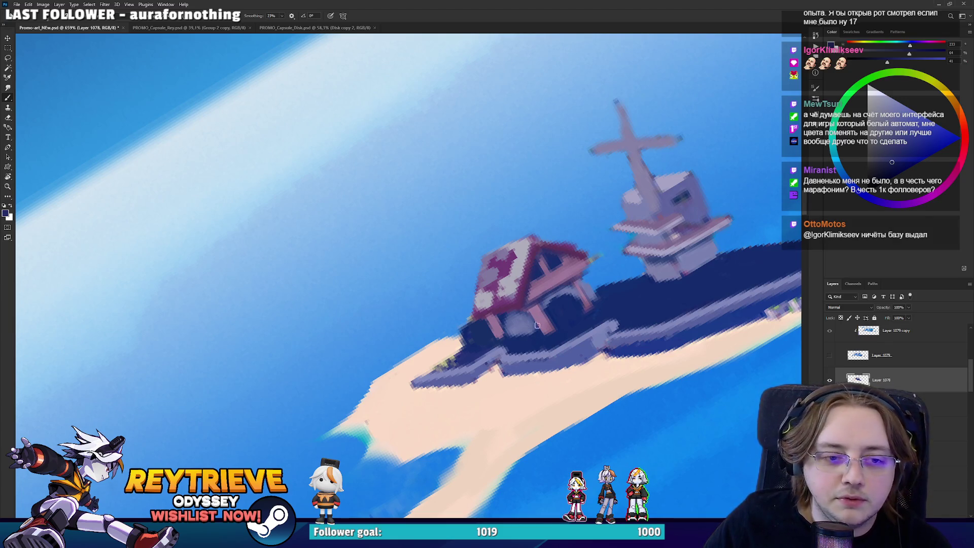
alt+click(555, 322)
alt+click(539, 312)
alt+click(572, 282)
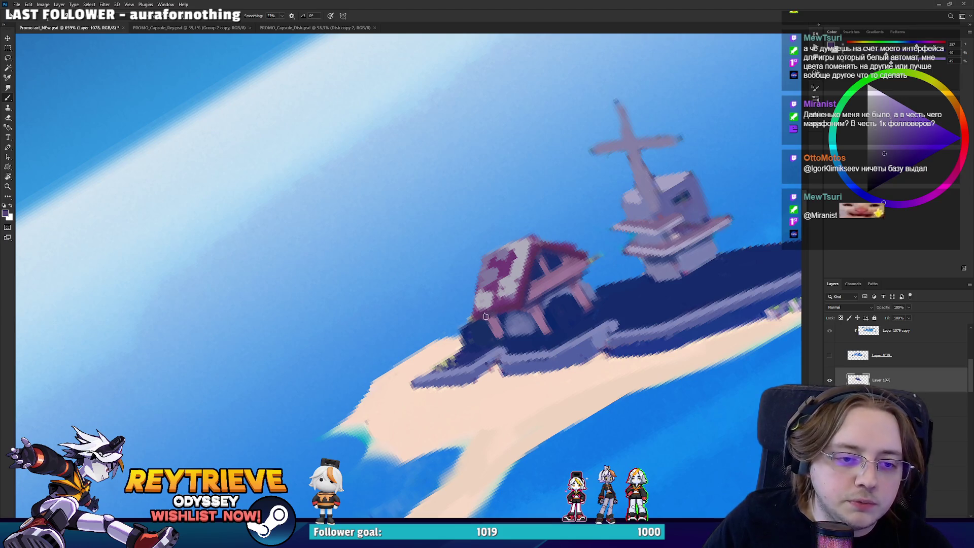
alt+click(508, 306)
alt+click(537, 269)
drag(495, 316, 518, 309)
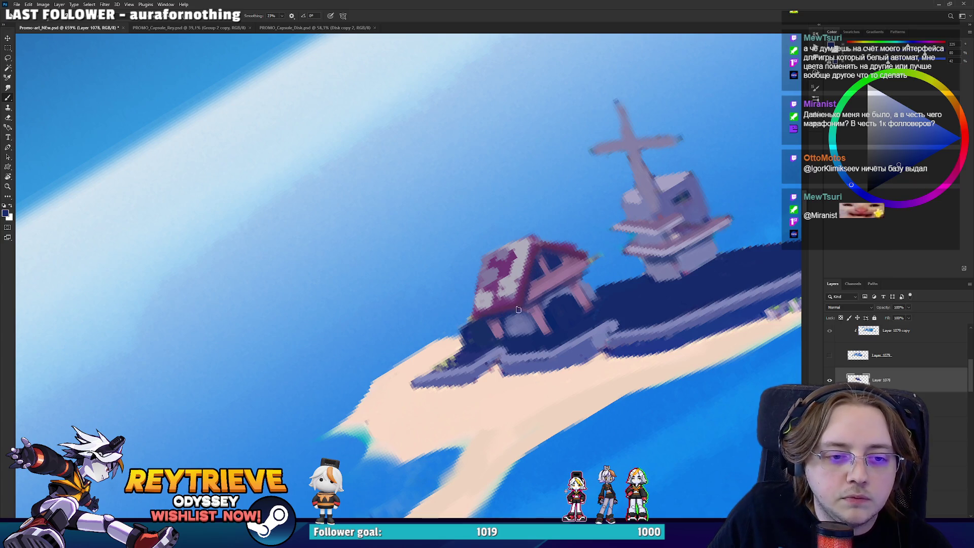
key(h)
click(516, 327)
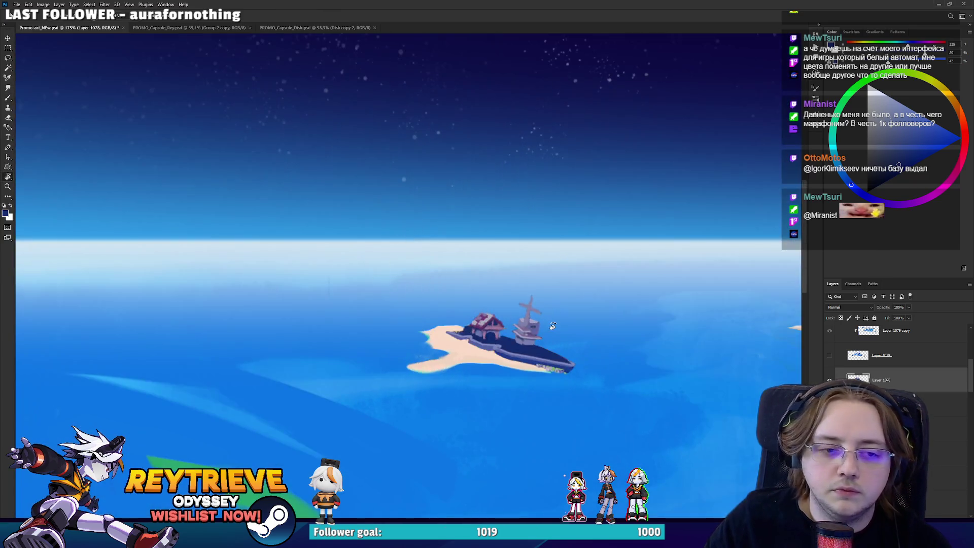
Paint grass green along the ship's lower edge and as a patch on the island beneath it.
scroll(515, 326, up, 3)
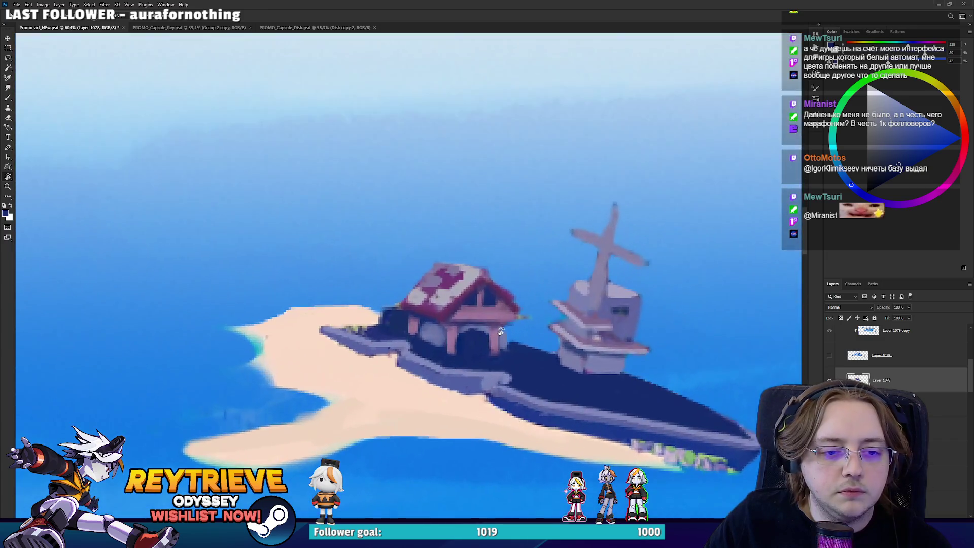
scroll(501, 351, down, 2)
scroll(500, 349, up, 3)
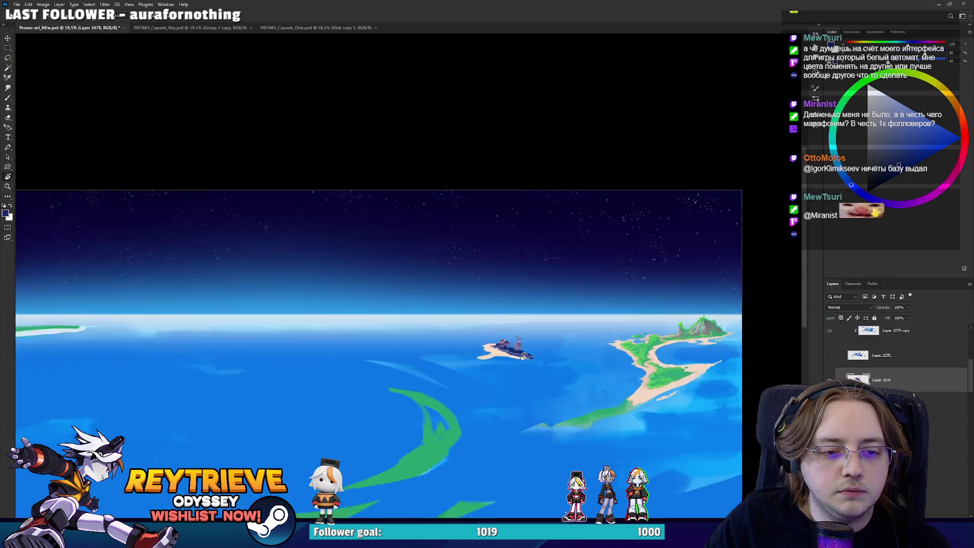
scroll(498, 345, down, 1)
scroll(504, 341, up, 5)
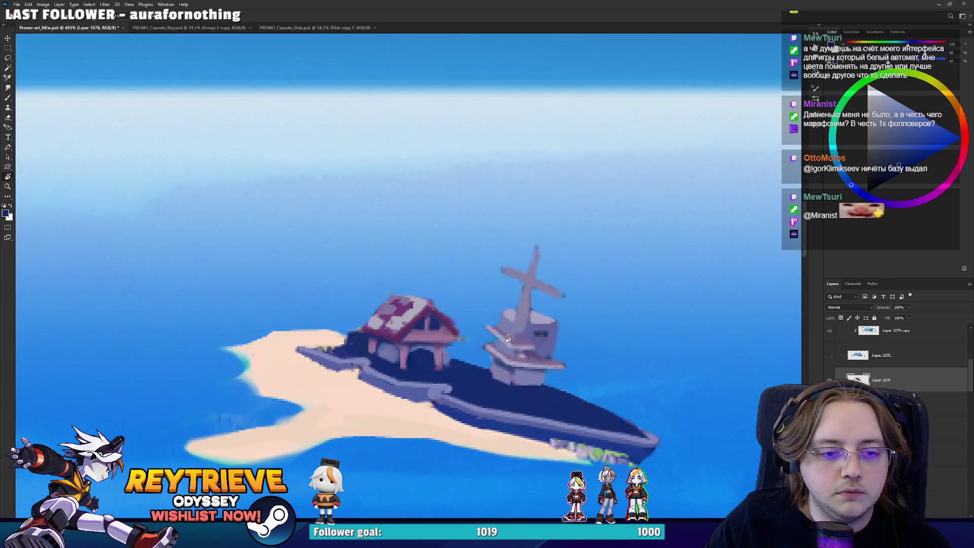
key(b)
drag(526, 382, 570, 288)
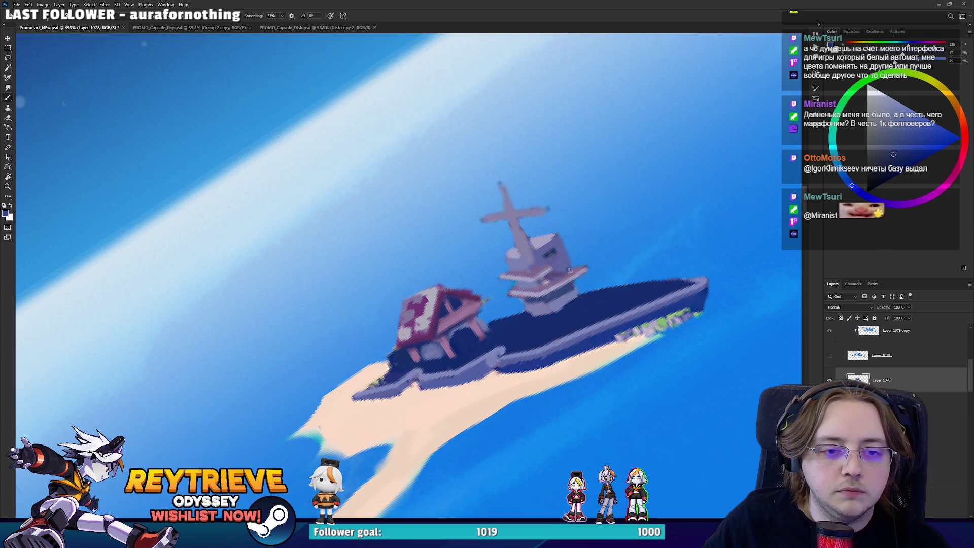
scroll(614, 279, down, 6)
scroll(614, 279, up, 4)
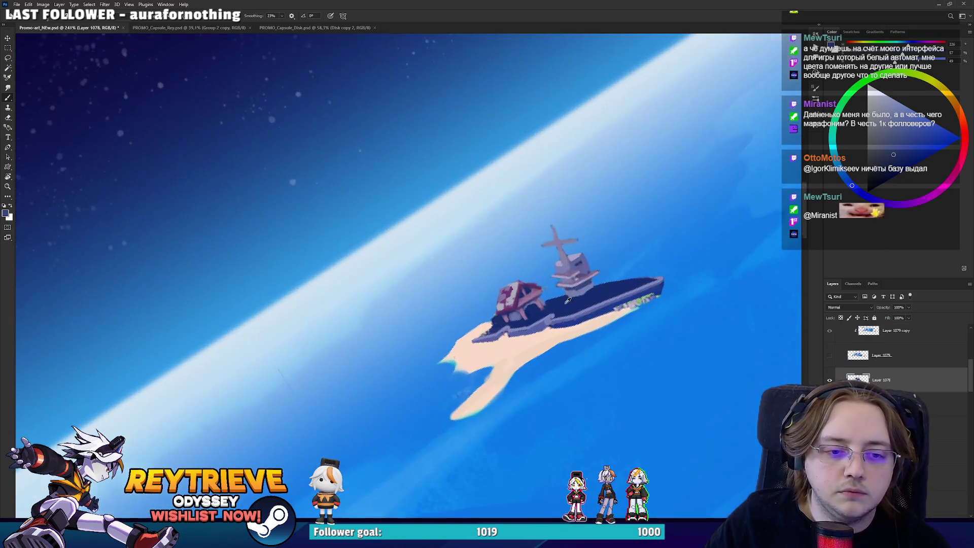
scroll(473, 360, down, 4)
scroll(473, 360, up, 1)
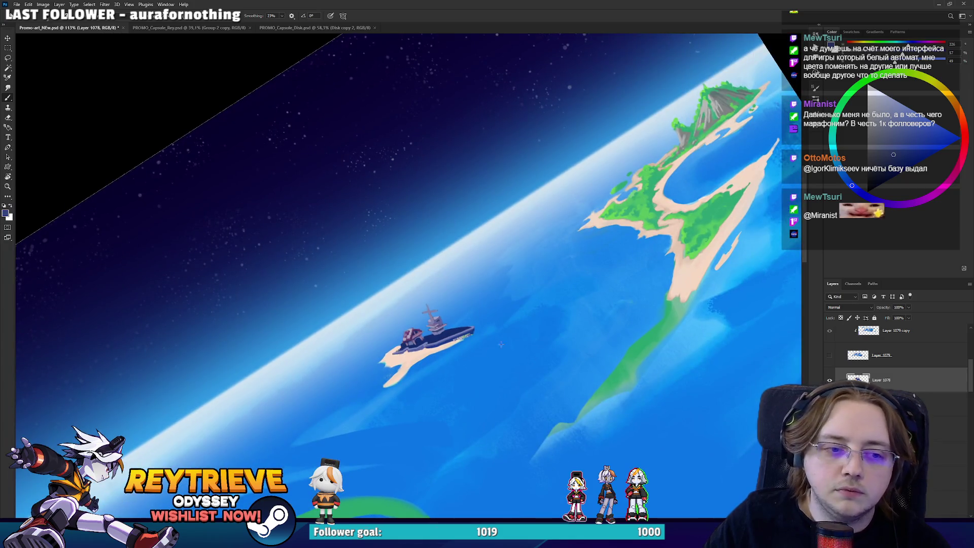
alt+click(723, 202)
scroll(406, 350, up, 5)
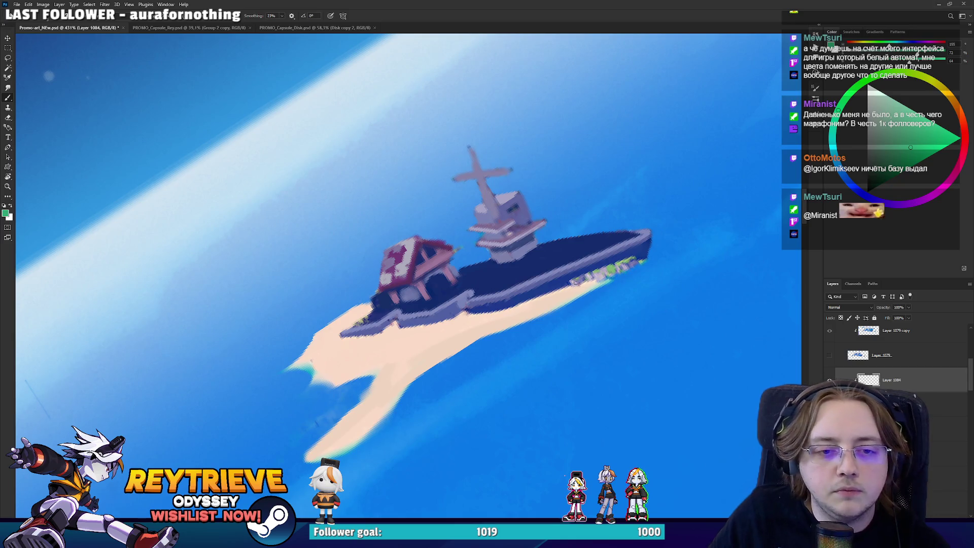
drag(571, 288, 620, 266)
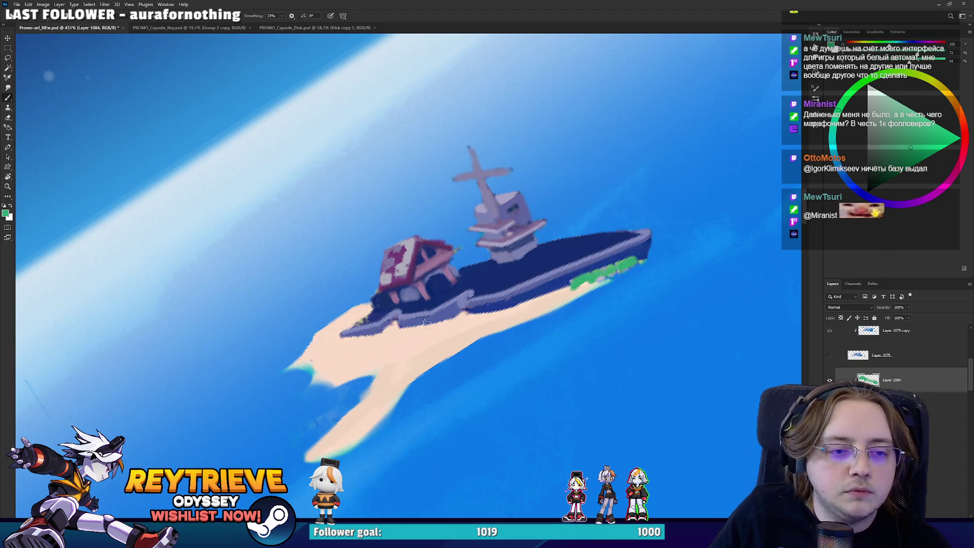
mouse_move(419, 321)
mouse_down()
mouse_move(431, 323)
mouse_move(408, 329)
mouse_move(426, 327)
mouse_up()
Cover the stray green strip with peach sand colour and level the view.
alt+click(560, 297)
mouse_move(604, 274)
mouse_down()
mouse_move(640, 263)
mouse_move(619, 269)
mouse_up()
scroll(612, 234, down, 1)
scroll(612, 234, down, 5)
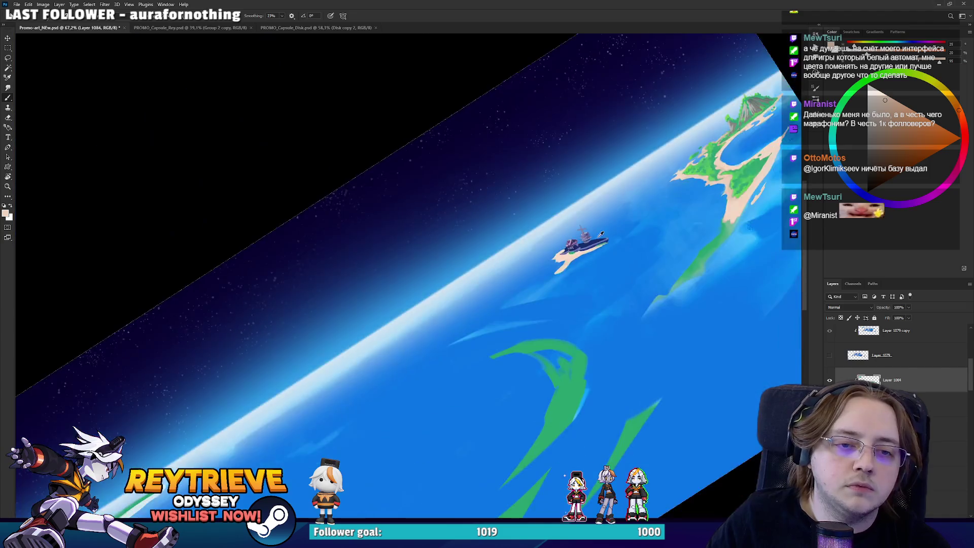
key(r)
drag(612, 235, 622, 330)
scroll(622, 329, up, 2)
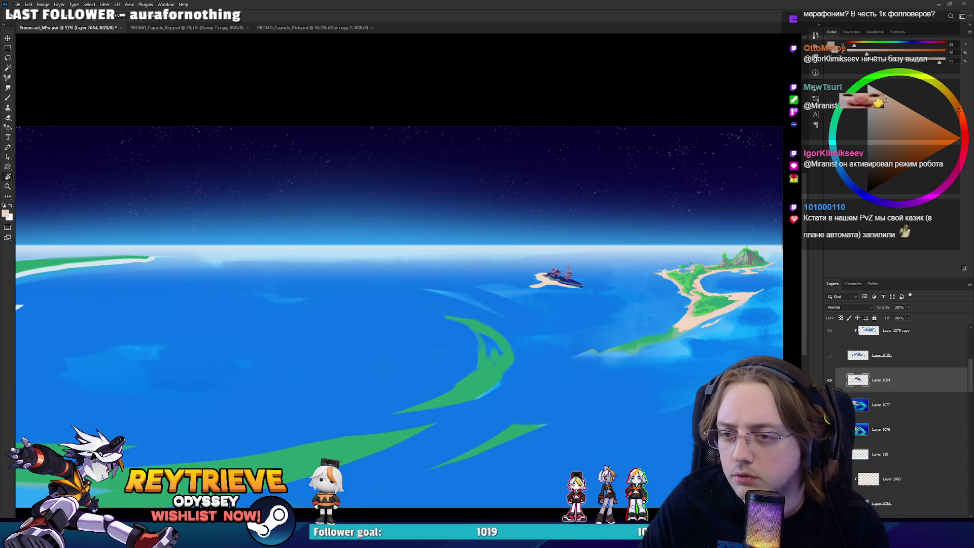
key(alt+Tab)
scroll(387, 235, up, 5)
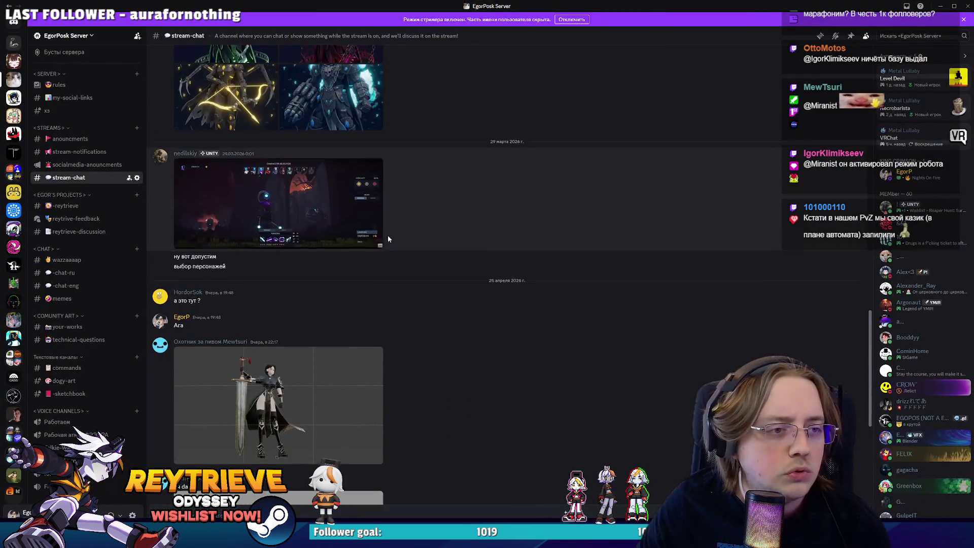
scroll(388, 239, up, 4)
scroll(386, 242, down, 9)
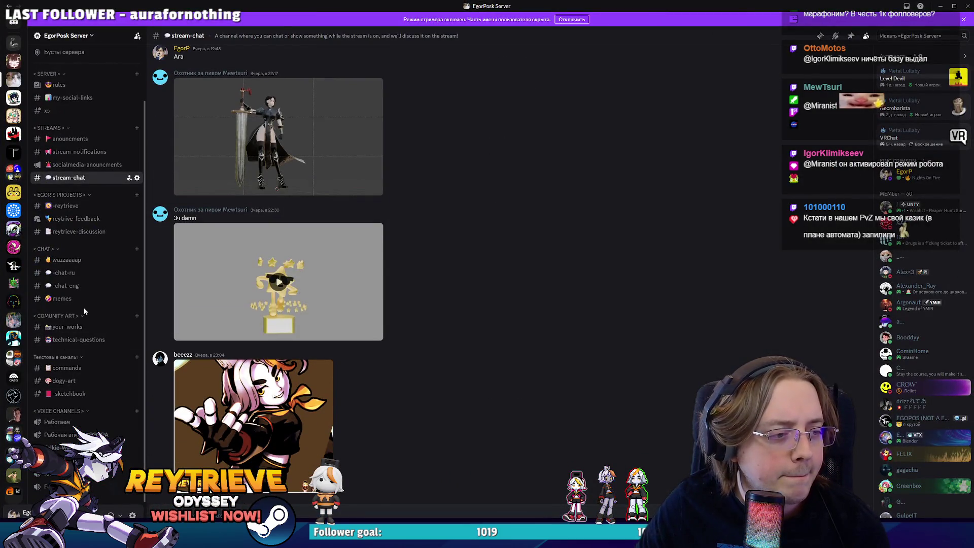
click(64, 273)
scroll(262, 336, up, 5)
scroll(262, 335, up, 10)
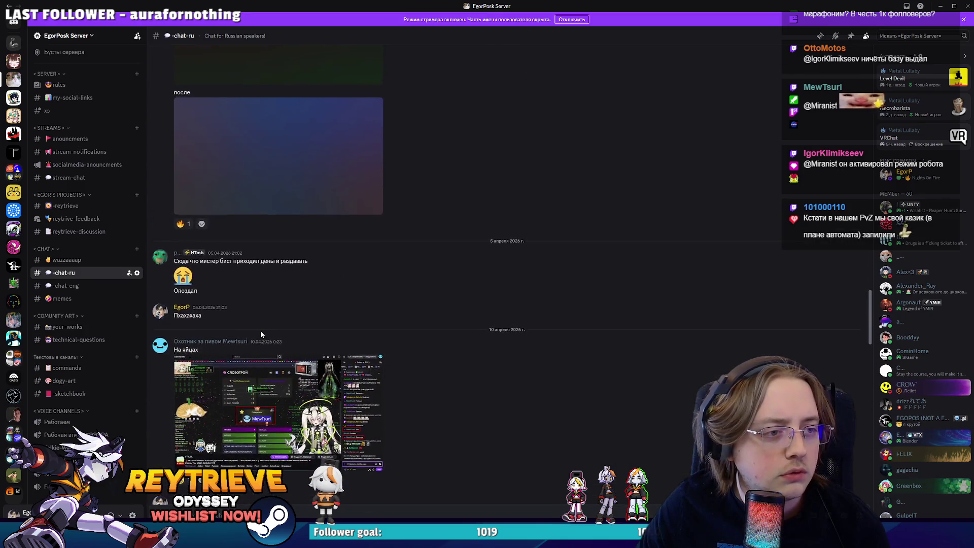
scroll(260, 335, down, 10)
click(66, 326)
Scroll through your-works, then switch to the stream-chat channel.
scroll(241, 360, up, 10)
scroll(241, 364, down, 5)
scroll(223, 355, up, 12)
scroll(212, 354, down, 5)
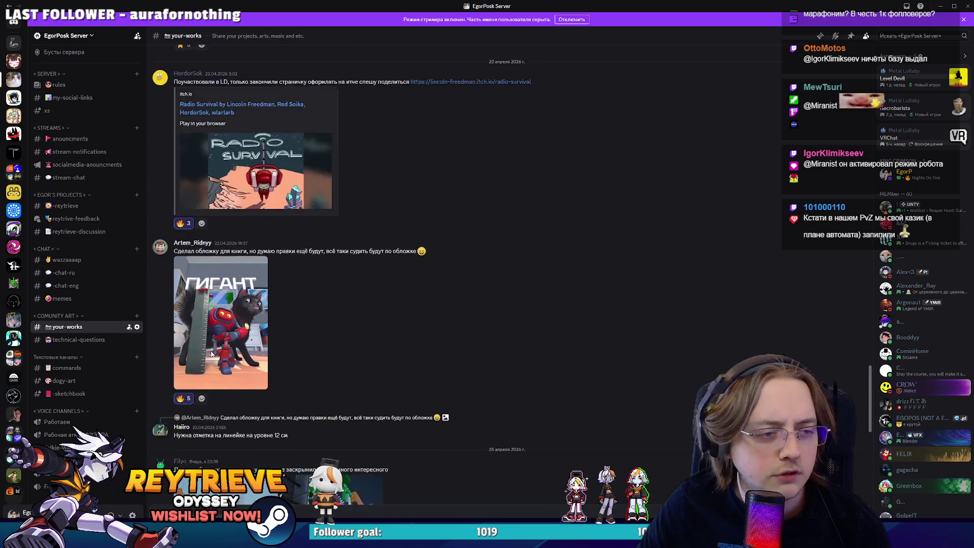
scroll(212, 354, down, 8)
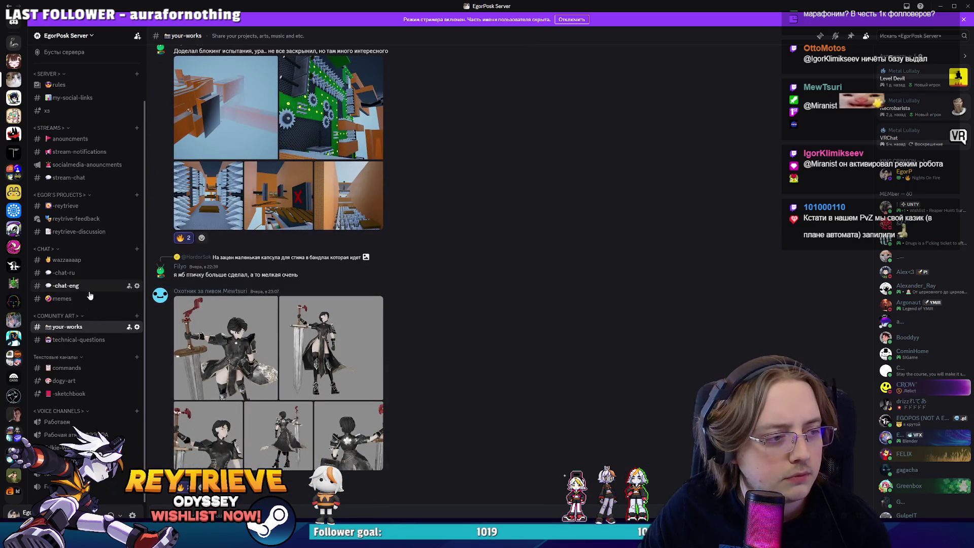
right_click(87, 237)
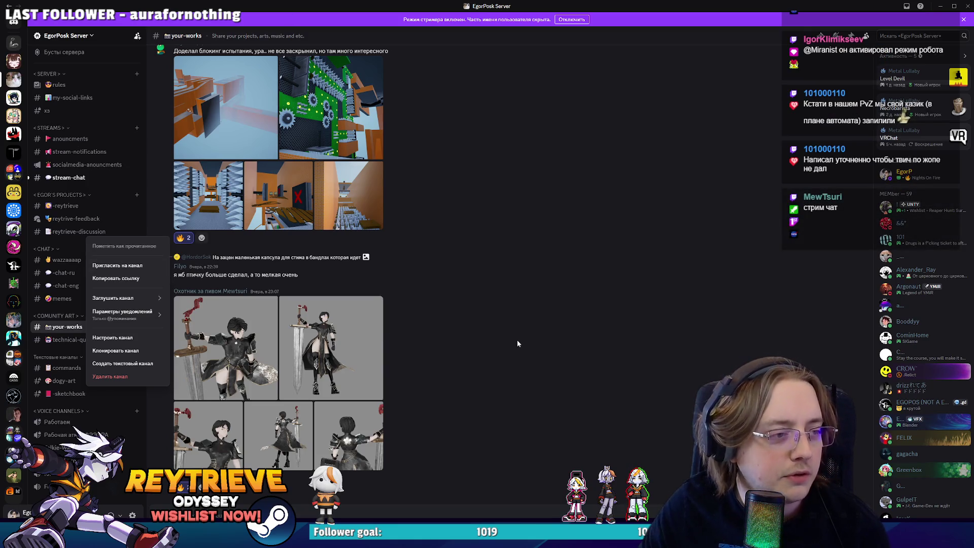
click(68, 178)
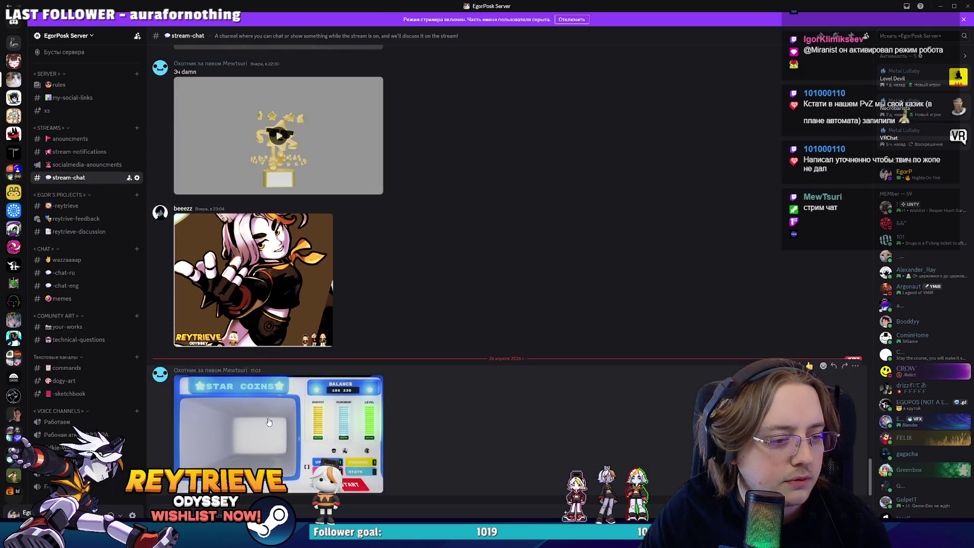
Enlarge the posted STAR COINS mockup and bring up its image context menu.
click(269, 422)
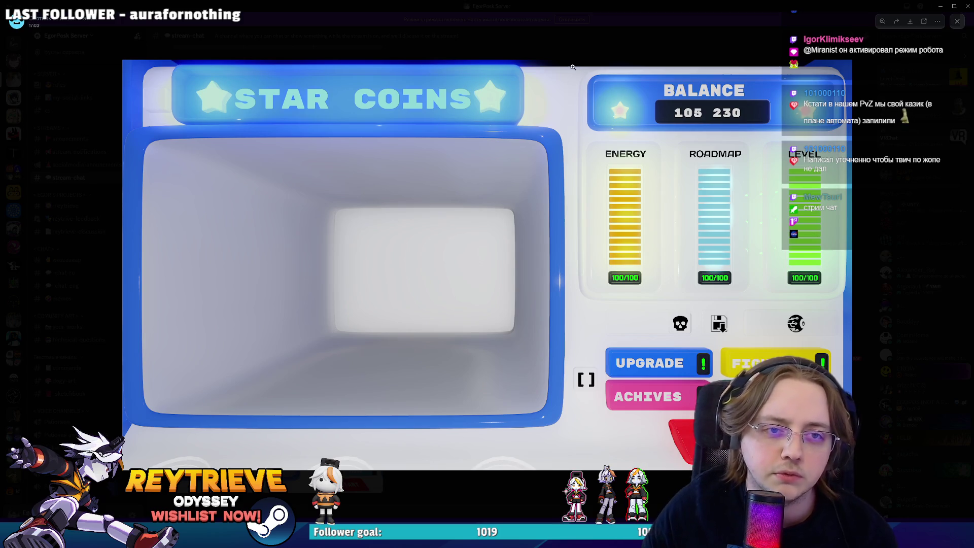
right_click(665, 338)
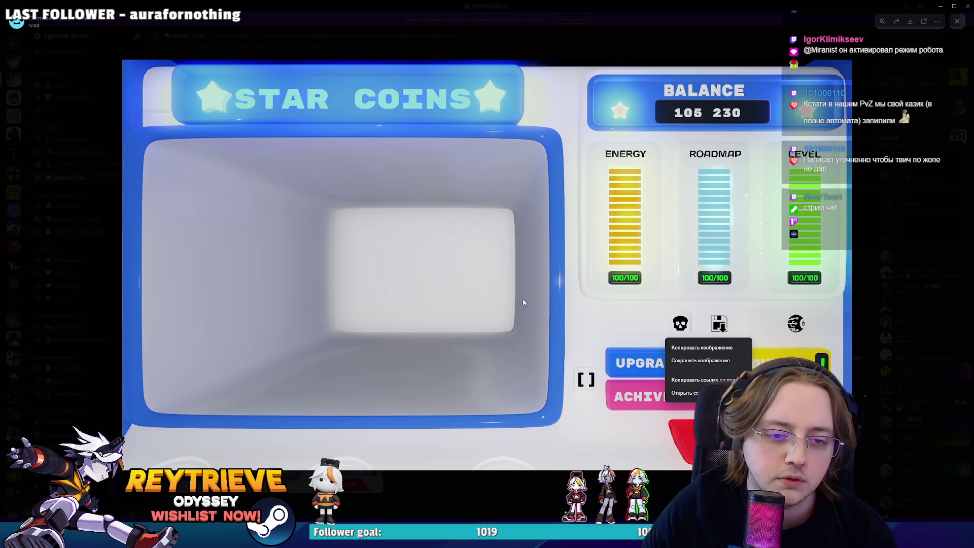
click(567, 301)
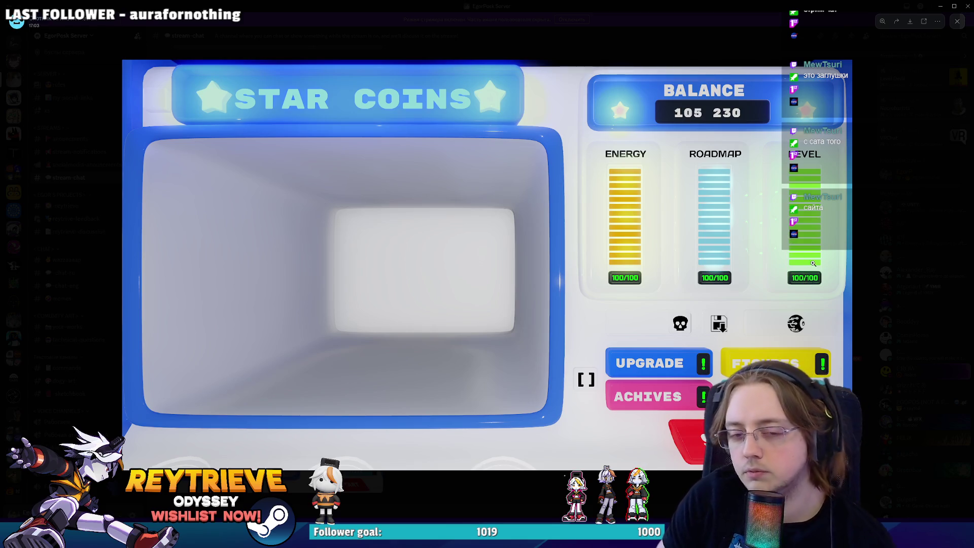
right_click(658, 318)
Copy the STAR COINS image, paste it into Photoshop and scale it to fit the background.
click(612, 327)
key(alt+Tab)
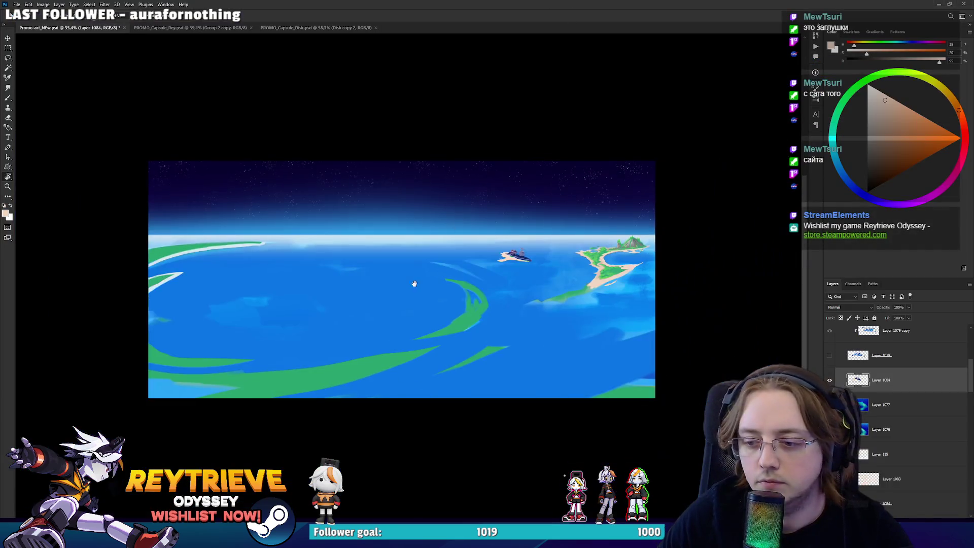
drag(415, 283, 468, 280)
scroll(868, 363, up, 5)
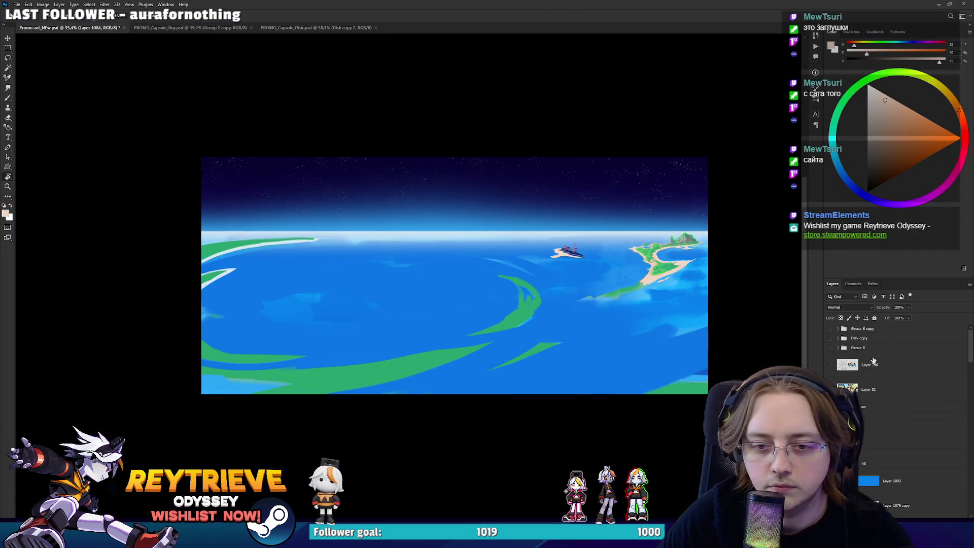
key(ctrl+v)
key(ctrl+t)
drag(584, 275, 600, 276)
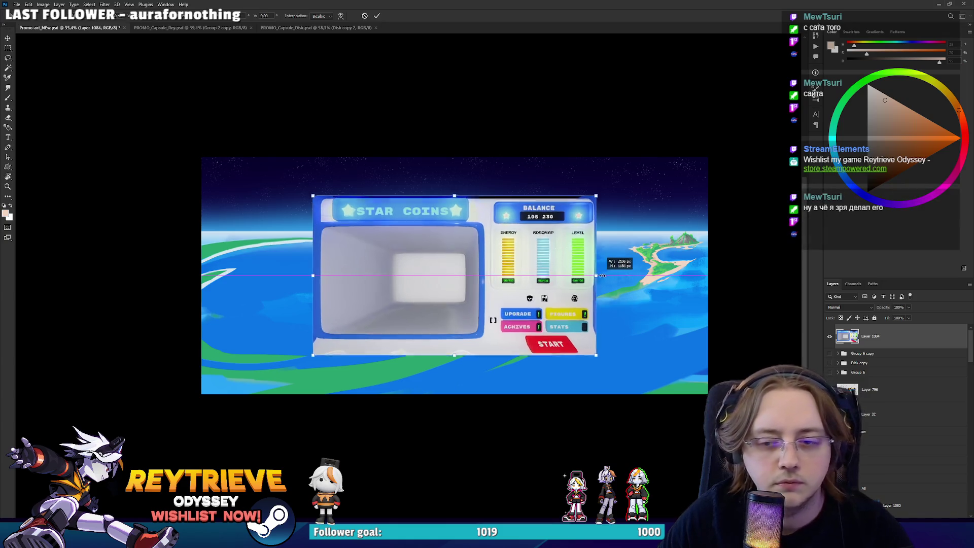
key(Return)
Add a Levels adjustment clipped to the mockup, darkening it and boosting contrast.
scroll(481, 266, up, 3)
drag(493, 282, 510, 300)
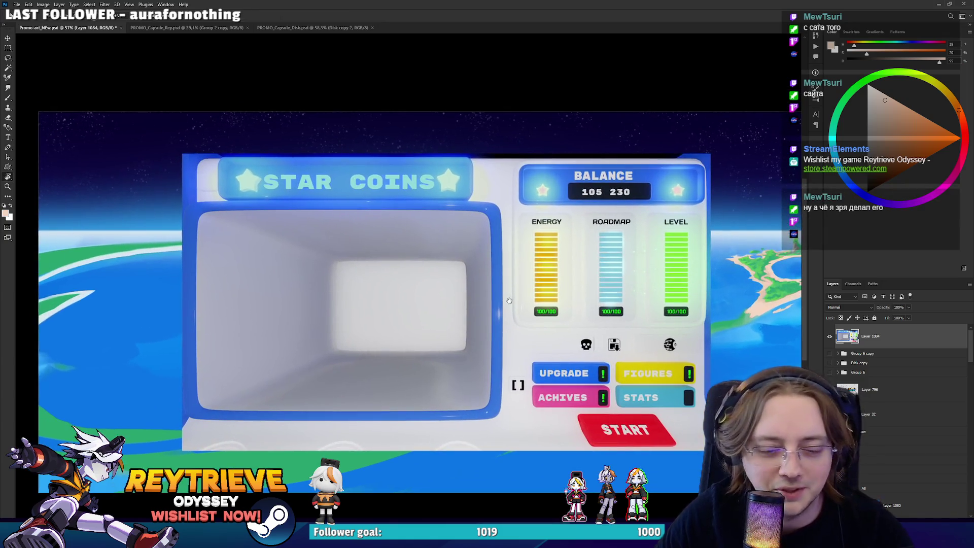
scroll(510, 299, up, 1)
click(884, 509)
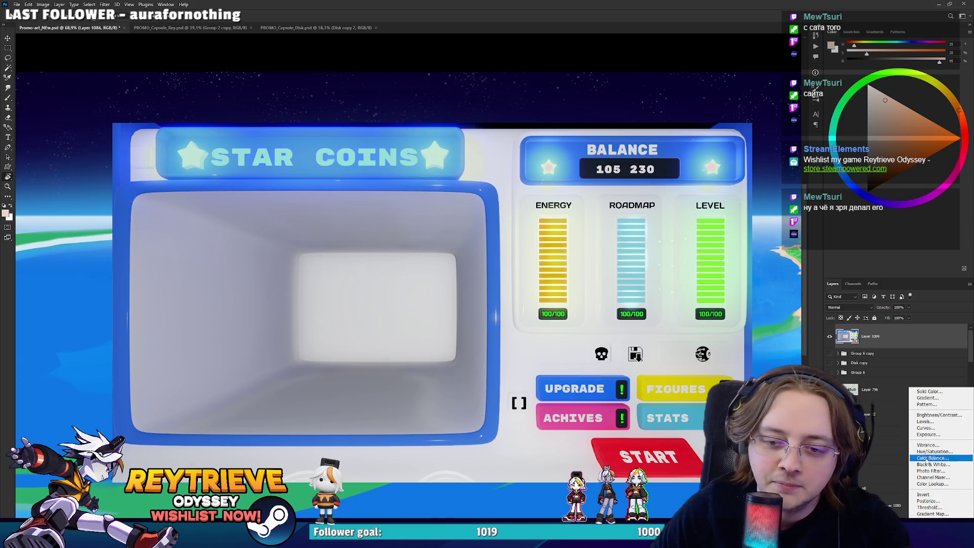
click(924, 422)
click(901, 274)
mouse_move(828, 163)
mouse_down()
mouse_move(927, 162)
mouse_move(843, 167)
mouse_move(857, 167)
mouse_up()
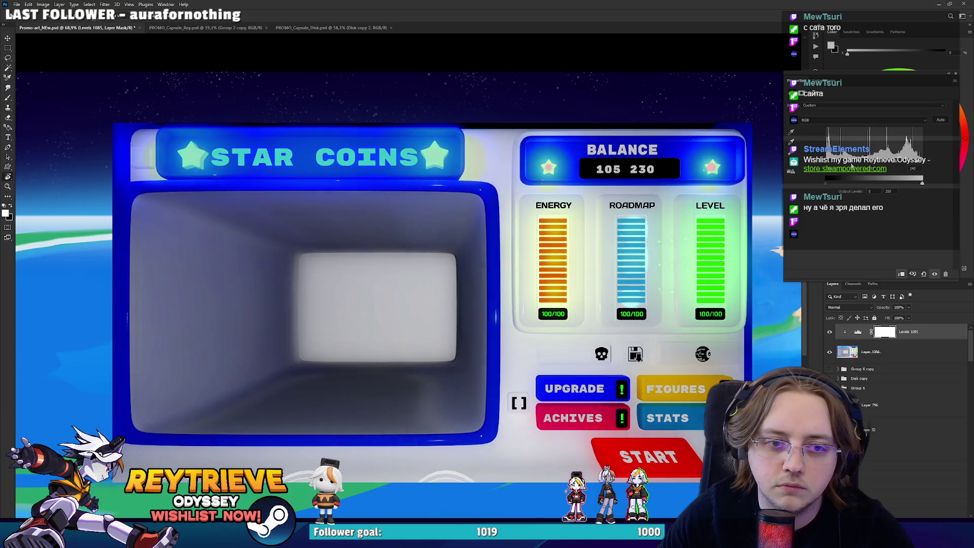
Erase the Levels mask over the screen interior to restore its lighter tone.
click(956, 73)
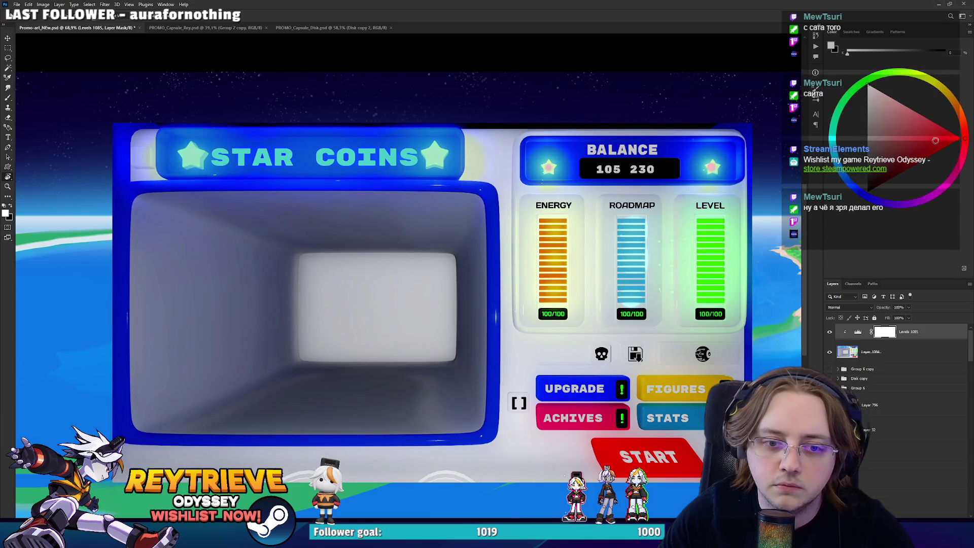
key(e)
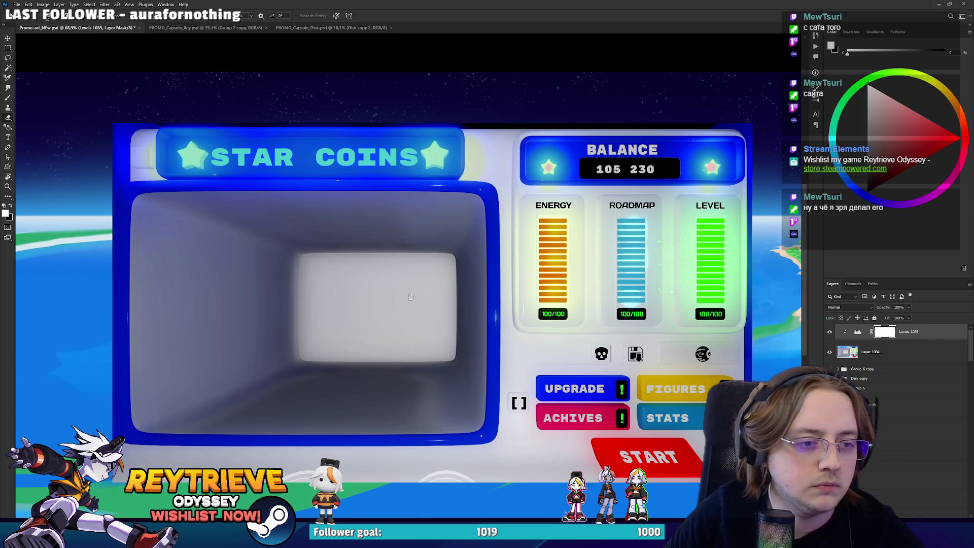
mouse_move(206, 261)
mouse_down()
mouse_move(320, 330)
mouse_move(195, 284)
mouse_up()
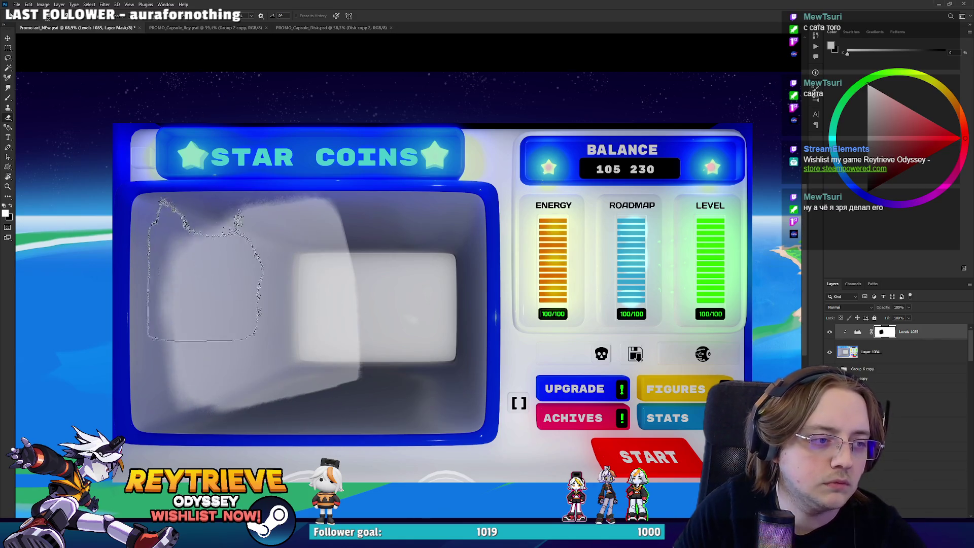
drag(137, 203, 172, 254)
drag(307, 192, 305, 256)
mouse_move(329, 225)
mouse_down()
mouse_move(451, 228)
mouse_move(448, 405)
mouse_move(228, 406)
mouse_move(160, 266)
mouse_move(152, 421)
mouse_move(380, 272)
mouse_move(416, 264)
mouse_move(459, 284)
mouse_up()
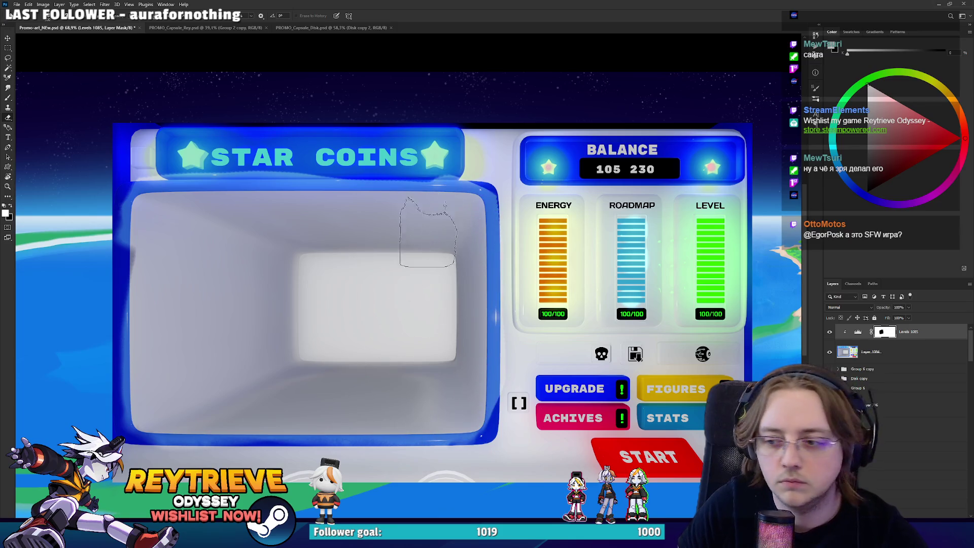
Copy the START button onto a new layer and move it below the screen.
drag(476, 216, 550, 203)
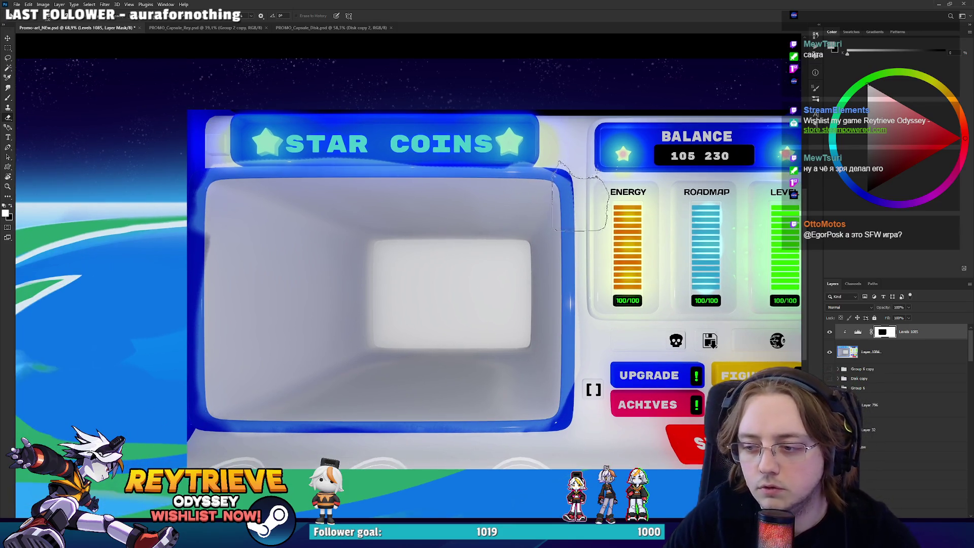
key(m)
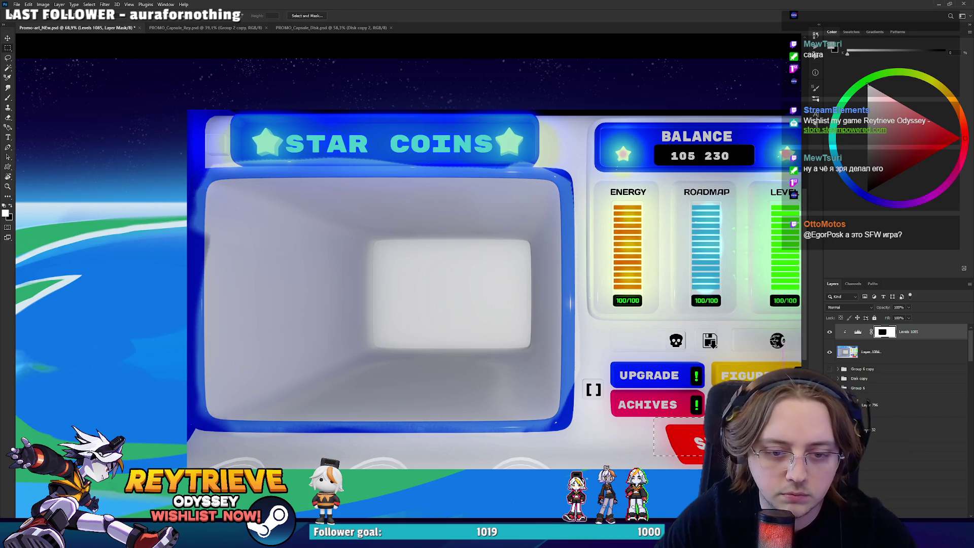
scroll(409, 313, right, 2)
key(ctrl+shift+c)
key(ctrl+v)
key(ctrl+t)
mouse_move(713, 428)
mouse_down()
mouse_move(321, 426)
mouse_move(400, 405)
mouse_move(393, 417)
mouse_move(408, 425)
mouse_move(391, 386)
mouse_up()
key(Return)
key(e)
key(v)
On a new layer, paint white over the original START button.
key(e)
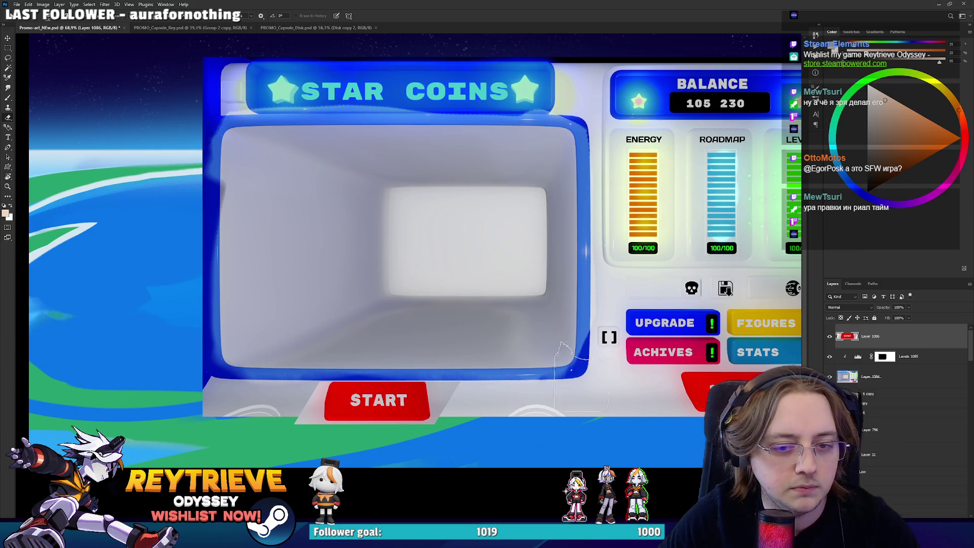
scroll(540, 385, right, 2)
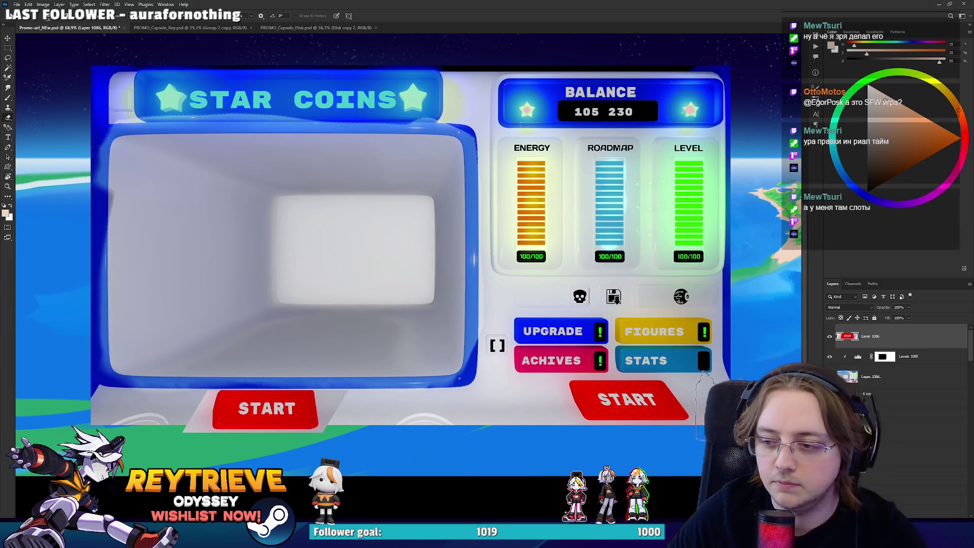
key(ctrl+shift+alt+n)
key(b)
key(r)
mouse_move(558, 229)
mouse_down()
mouse_move(518, 168)
mouse_move(456, 132)
mouse_up()
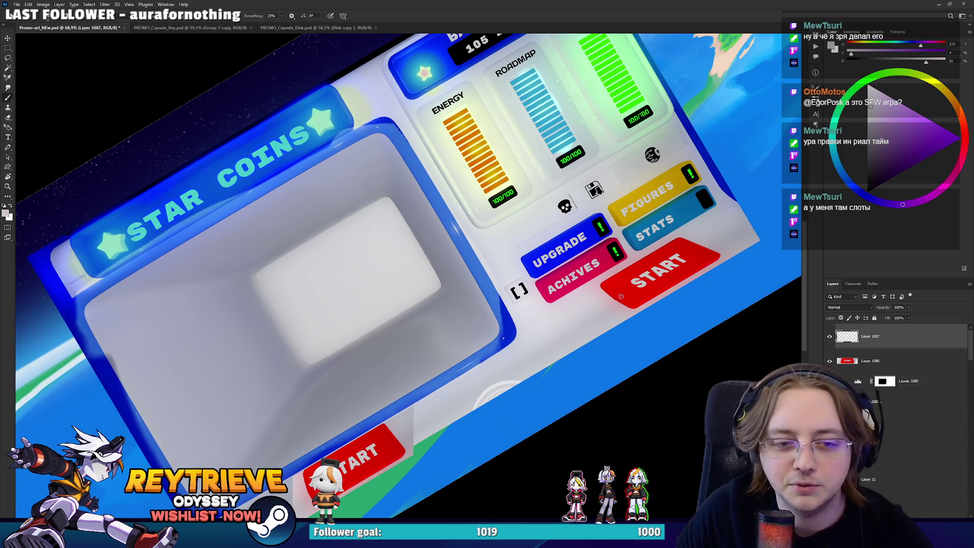
mouse_move(611, 308)
mouse_down()
mouse_move(597, 306)
mouse_move(601, 295)
mouse_move(710, 259)
mouse_move(725, 233)
mouse_move(639, 272)
mouse_up()
On another new layer, paint an orange frame line beside the ENERGY gauge.
key(e)
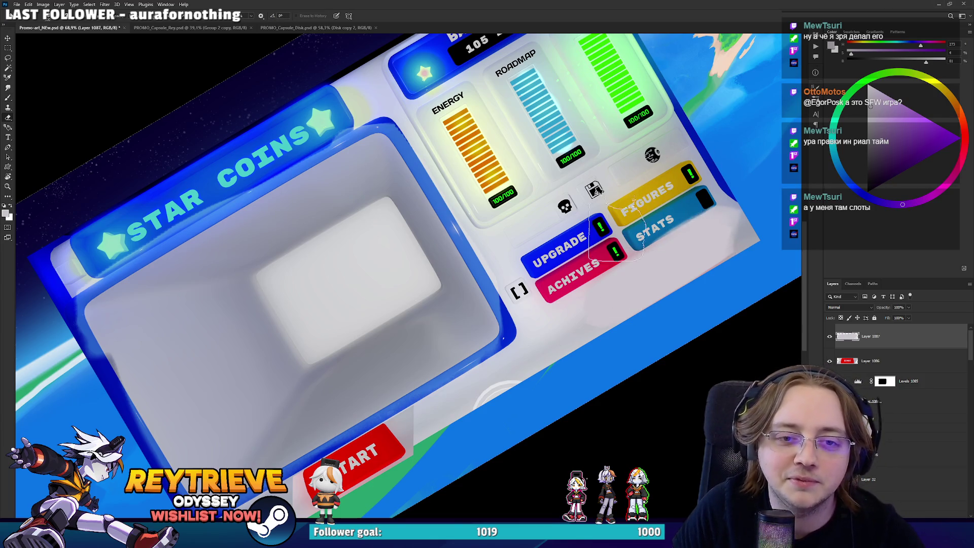
key(r)
key(Escape)
scroll(627, 261, down, 3)
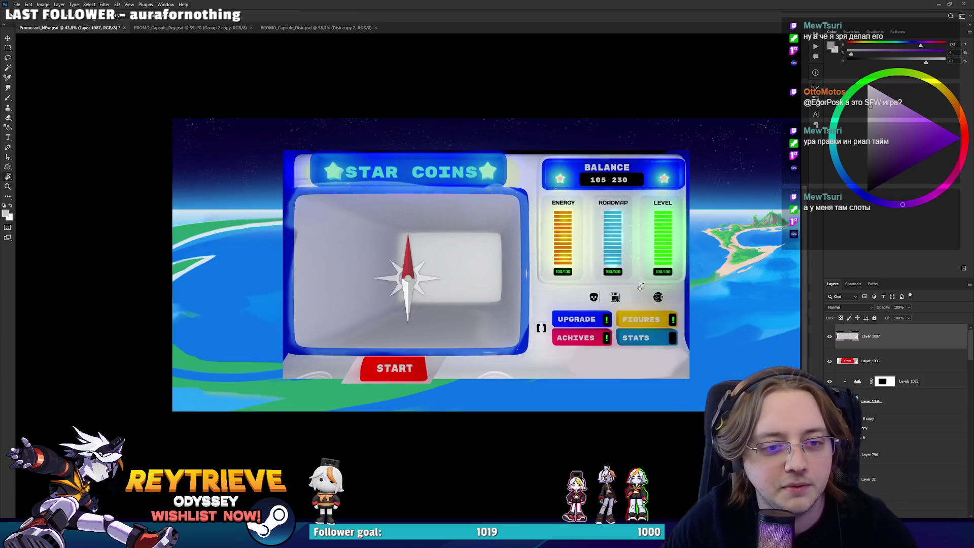
scroll(627, 261, up, 3)
drag(627, 261, 604, 307)
key(ctrl+shift+alt+n)
key(b)
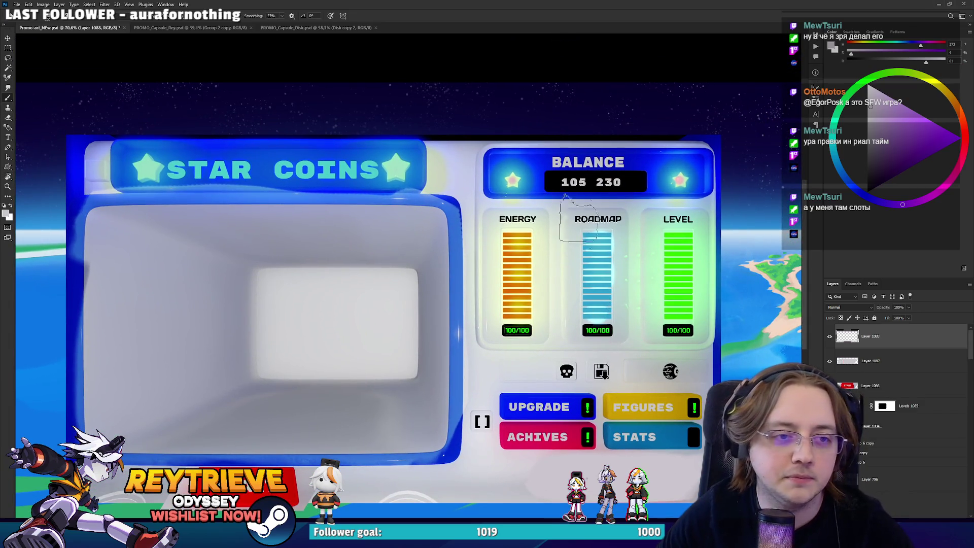
alt+click(530, 171)
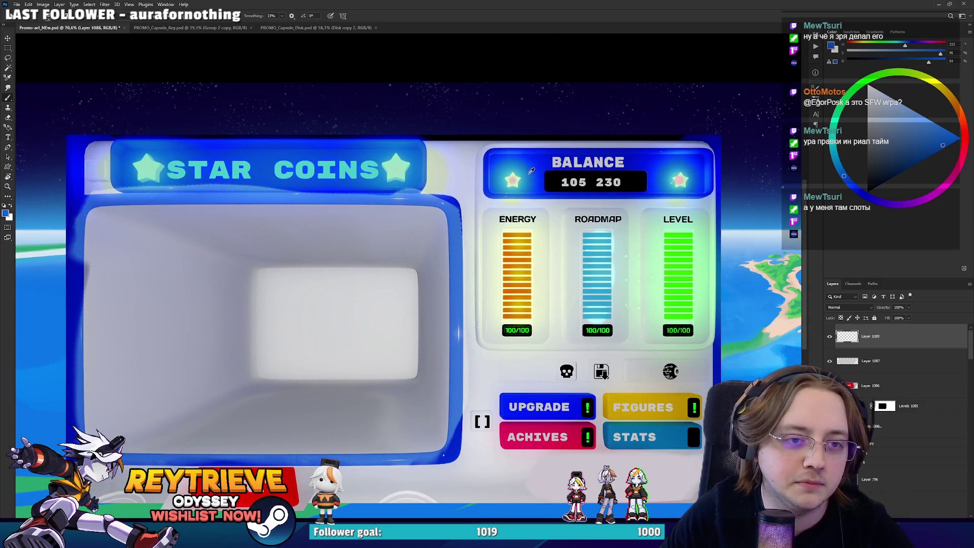
alt+click(522, 291)
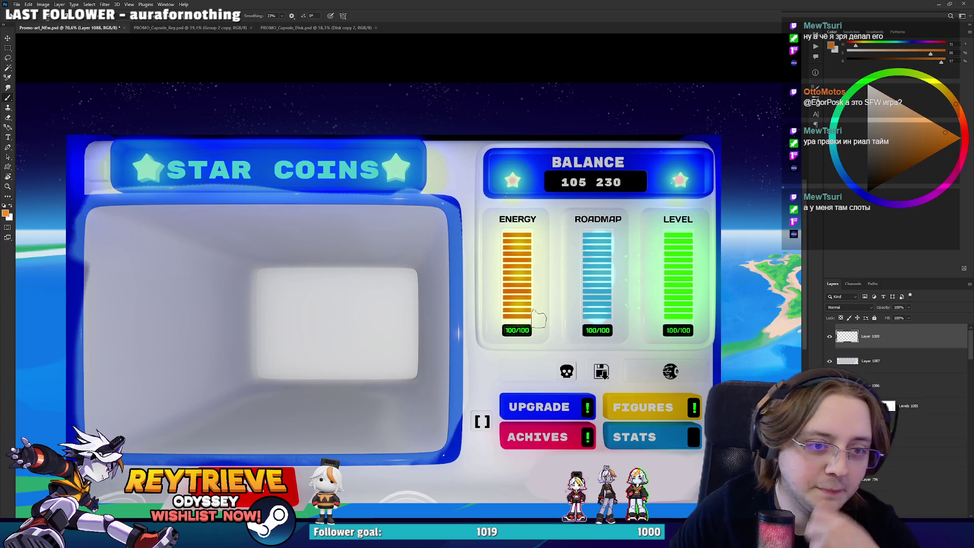
drag(490, 338, 486, 279)
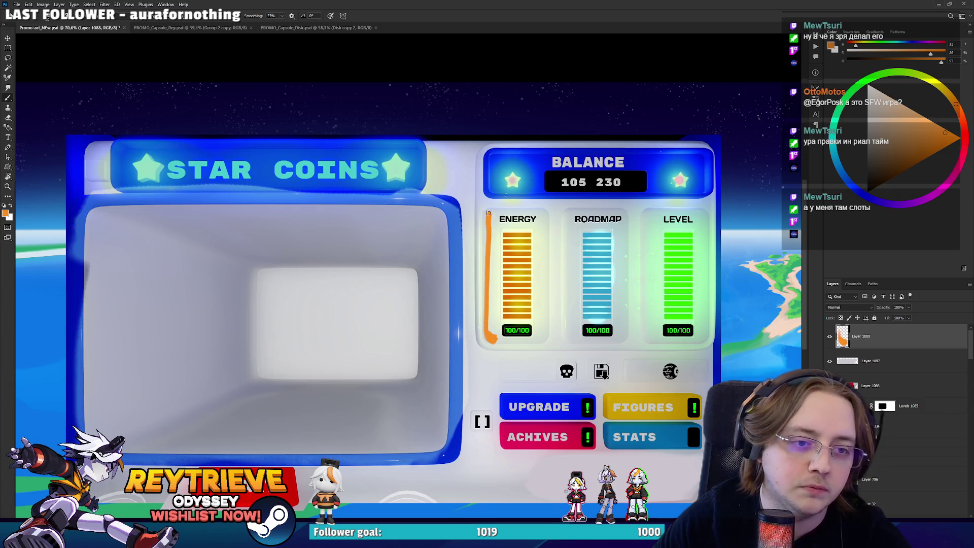
Outline the ROADMAP gauge in a brighter light blue.
key(r)
mouse_move(488, 213)
mouse_down()
mouse_move(448, 185)
mouse_move(389, 181)
mouse_up()
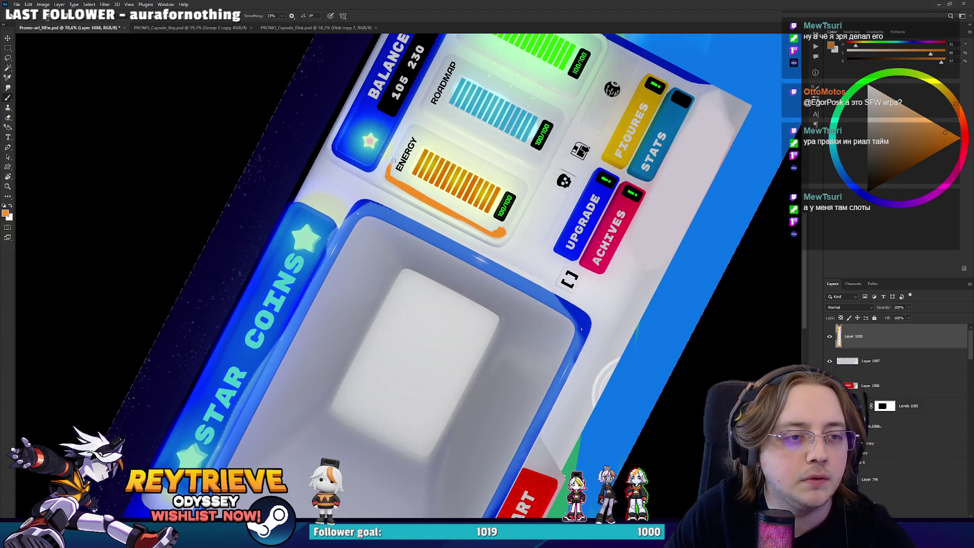
drag(410, 129, 249, 223)
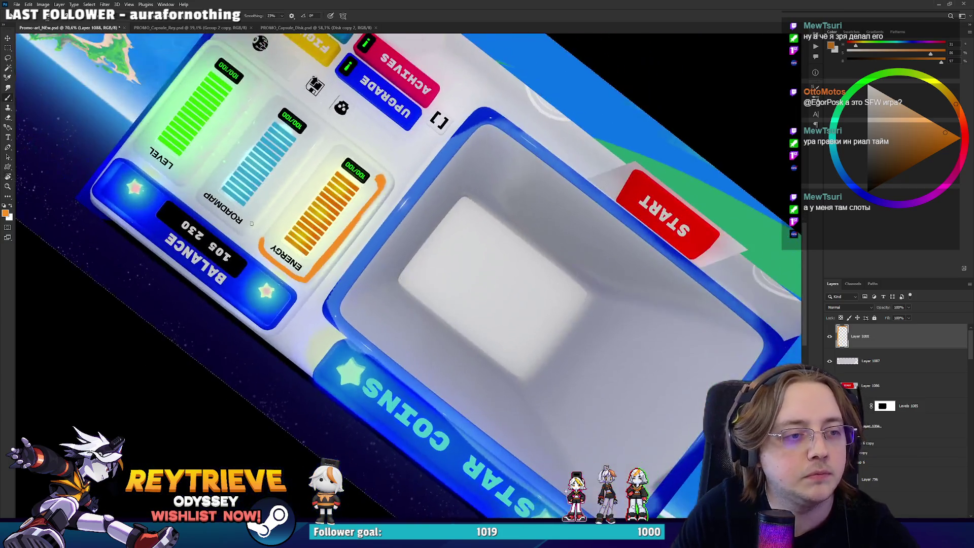
key(r)
mouse_move(339, 147)
mouse_down()
mouse_move(266, 253)
mouse_move(296, 378)
mouse_move(507, 355)
mouse_move(583, 264)
mouse_up()
key(r)
alt+click(607, 249)
click(927, 134)
drag(593, 325, 563, 345)
drag(480, 375, 476, 361)
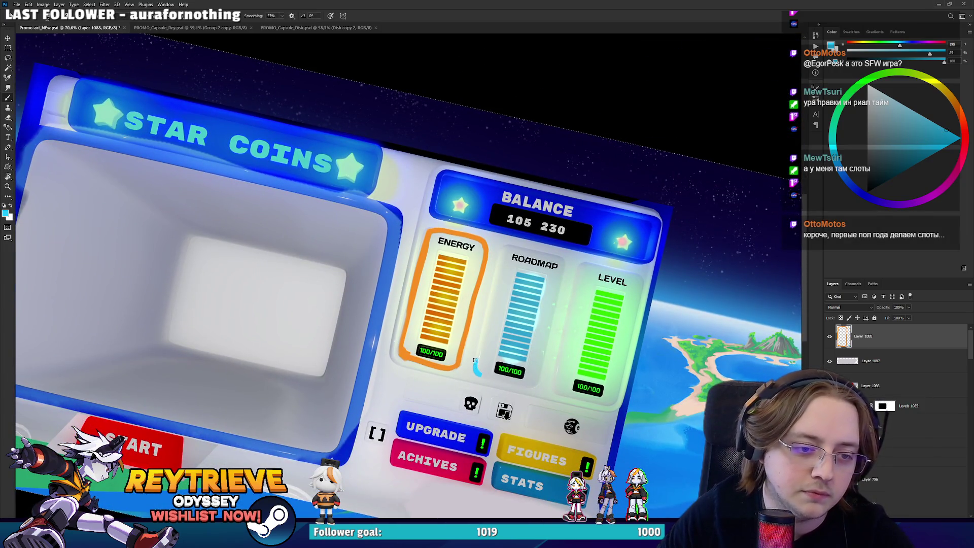
mouse_move(477, 372)
mouse_down()
mouse_move(505, 246)
mouse_move(531, 386)
mouse_move(528, 319)
mouse_move(596, 234)
mouse_up()
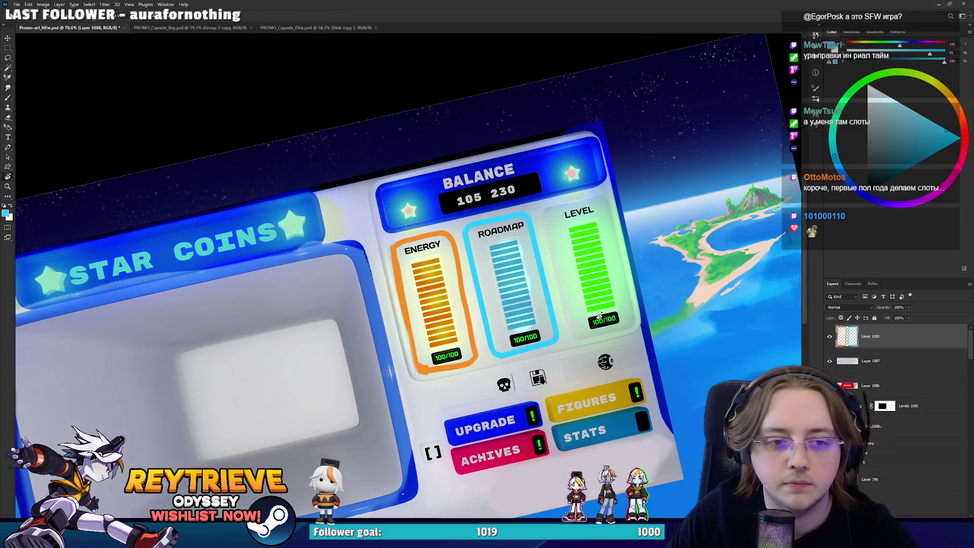
Pick the LEVEL bar's green and outline that gauge's top and right side.
alt+click(596, 235)
drag(546, 208, 611, 198)
mouse_move(636, 314)
mouse_down()
mouse_move(634, 323)
mouse_move(574, 337)
mouse_move(543, 217)
mouse_up()
key(r)
key(Escape)
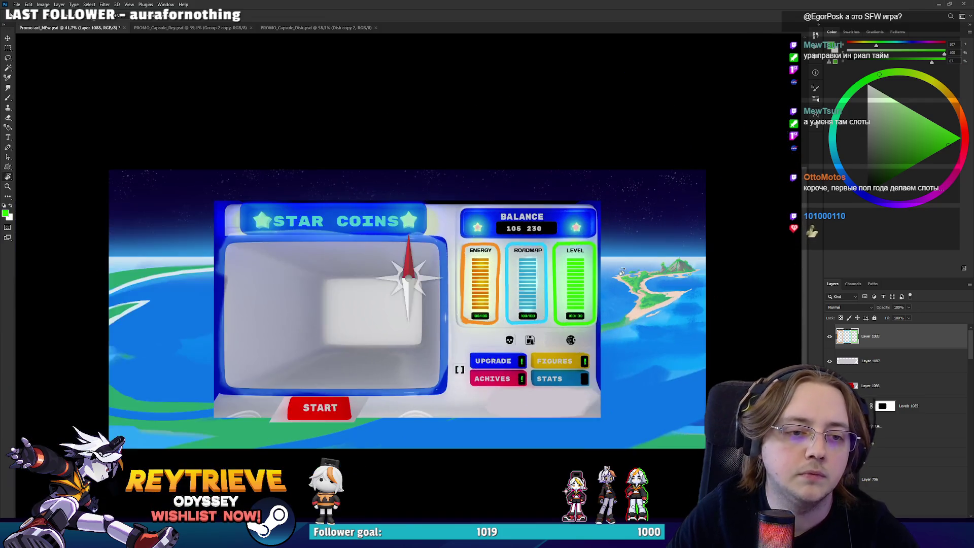
scroll(550, 357, up, 3)
scroll(550, 356, down, 3)
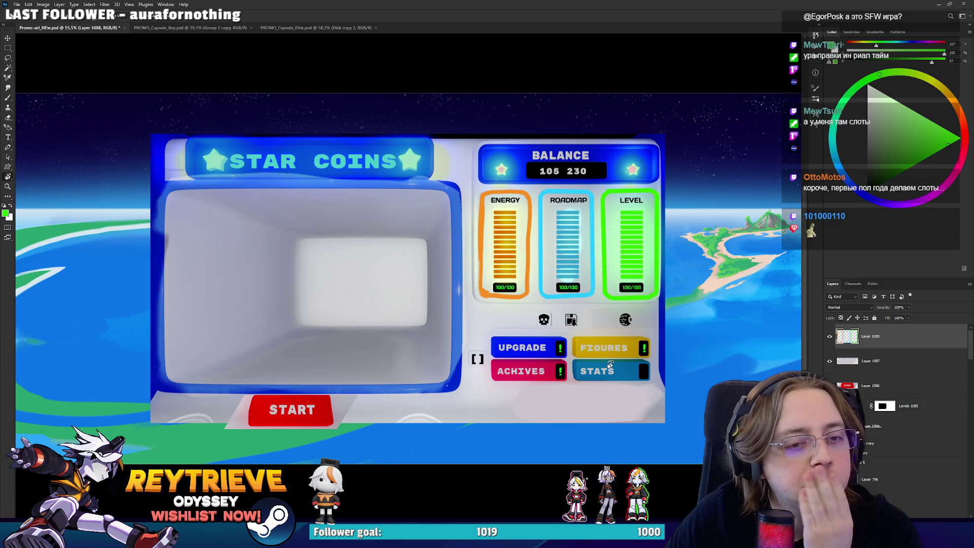
On a new layer, fill a rectangle over the icon row with black.
scroll(610, 364, up, 5)
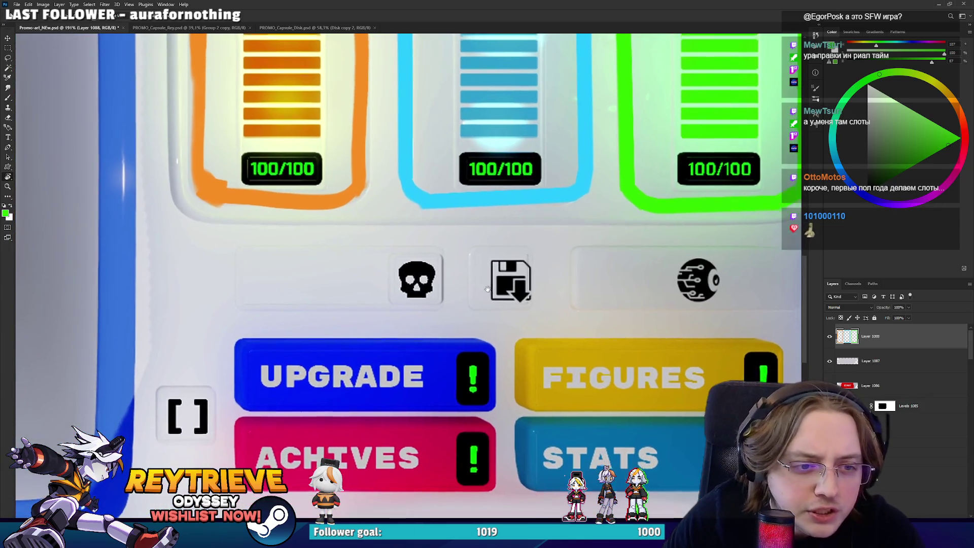
scroll(486, 289, down, 3)
scroll(579, 270, up, 5)
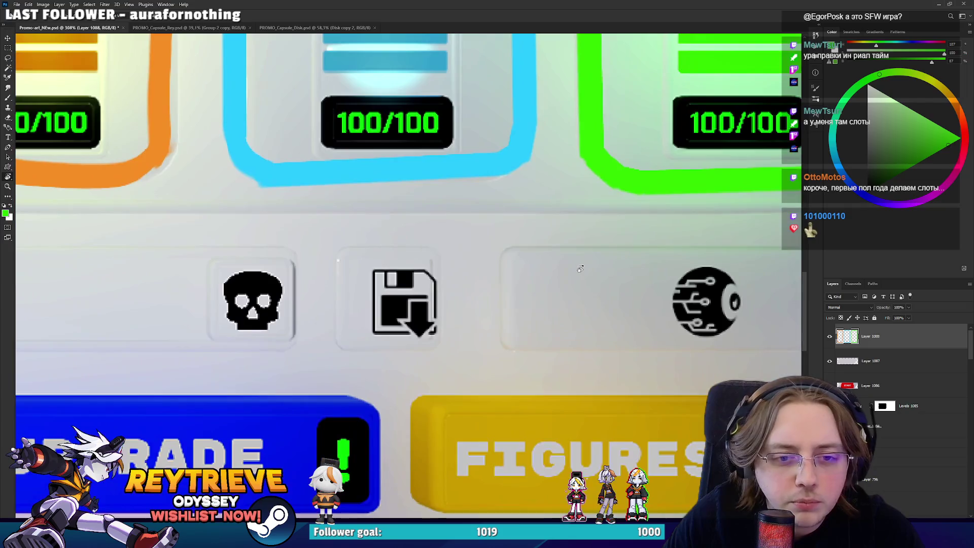
scroll(580, 269, down, 3)
scroll(579, 269, down, 3)
scroll(603, 345, down, 3)
scroll(607, 351, up, 3)
key(ctrl+shift+alt+n)
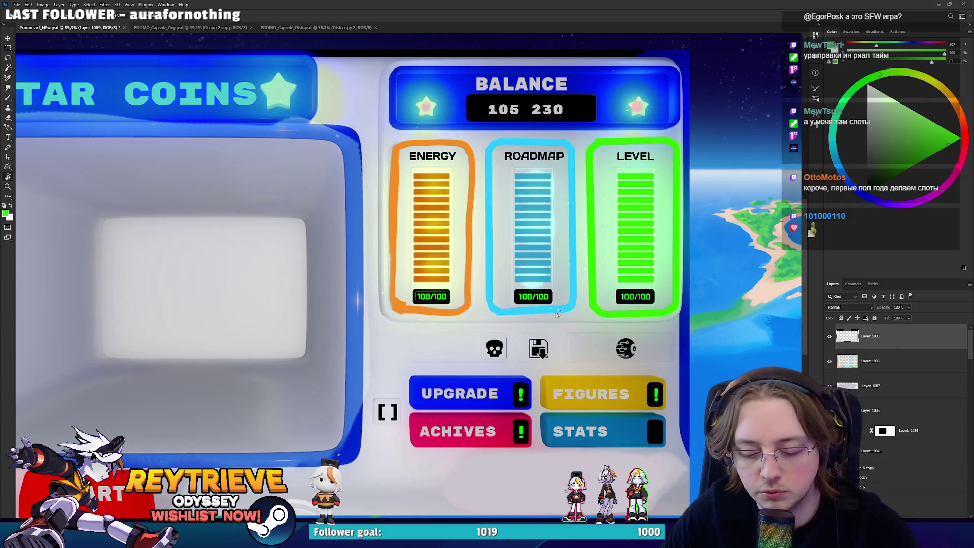
key(b)
key(m)
mouse_move(378, 325)
mouse_down()
mouse_move(694, 370)
mouse_move(674, 369)
mouse_up()
key(b)
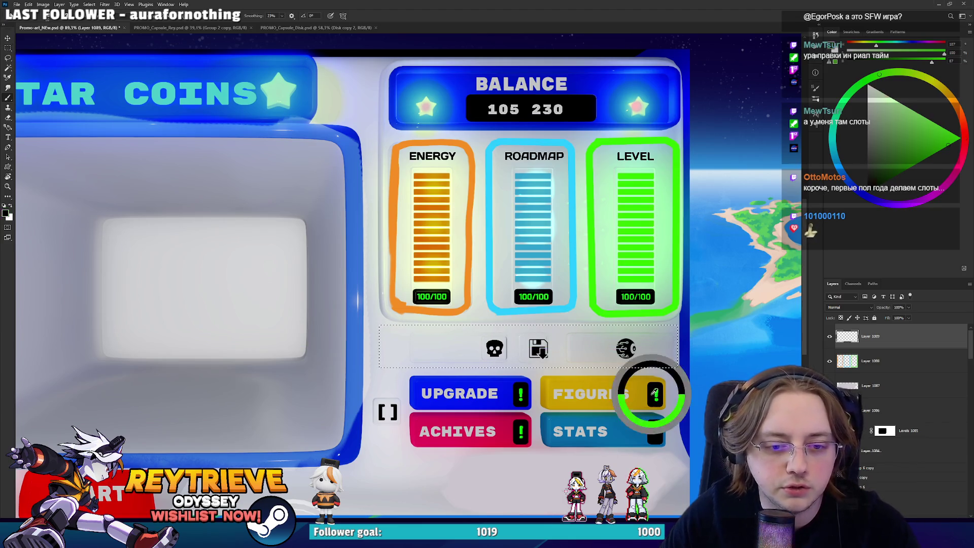
key(d)
key(alt+BackSpace)
key(ctrl+d)
On another new layer, paint light grey placeholder shapes on the black bar.
scroll(632, 373, up, 2)
scroll(659, 378, down, 2)
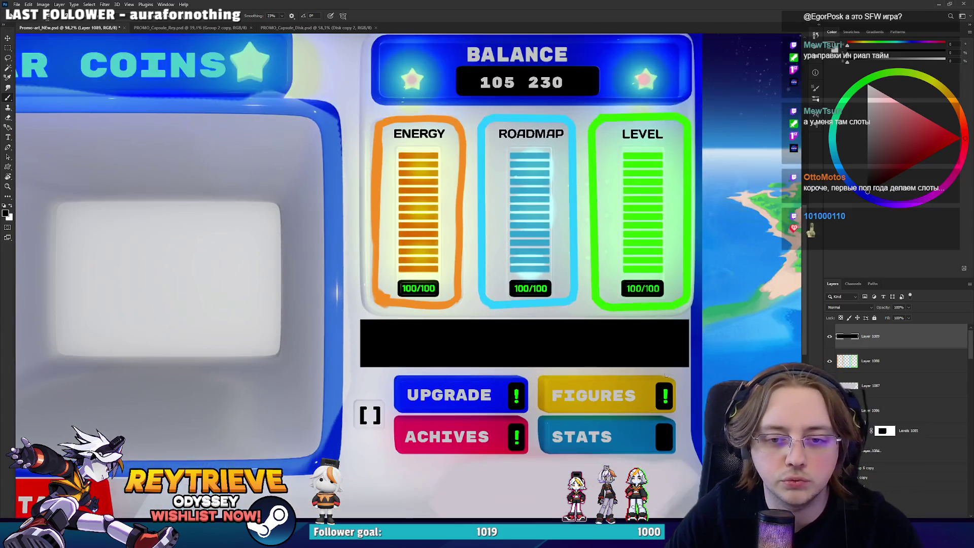
key(ctrl+shift+alt+n)
mouse_move(673, 384)
mouse_down()
mouse_move(453, 324)
mouse_move(429, 325)
mouse_move(436, 350)
mouse_move(421, 335)
mouse_move(431, 335)
mouse_up()
mouse_move(487, 316)
mouse_down()
mouse_move(563, 266)
mouse_move(578, 284)
mouse_move(513, 296)
mouse_move(568, 274)
mouse_up()
mouse_move(637, 245)
mouse_down()
mouse_move(657, 223)
mouse_move(675, 231)
mouse_move(659, 226)
mouse_up()
key(r)
key(Escape)
scroll(568, 278, down, 5)
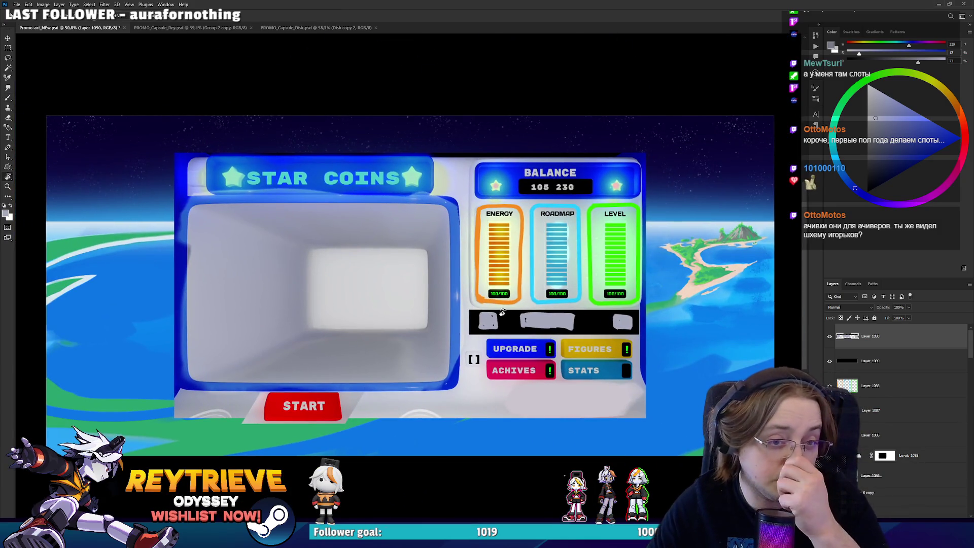
scroll(502, 312, up, 3)
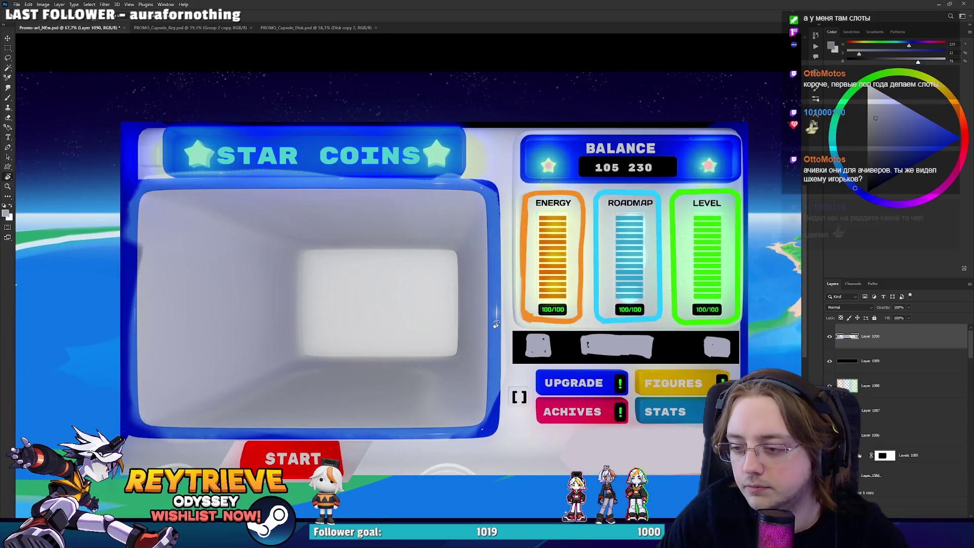
drag(496, 324, 515, 345)
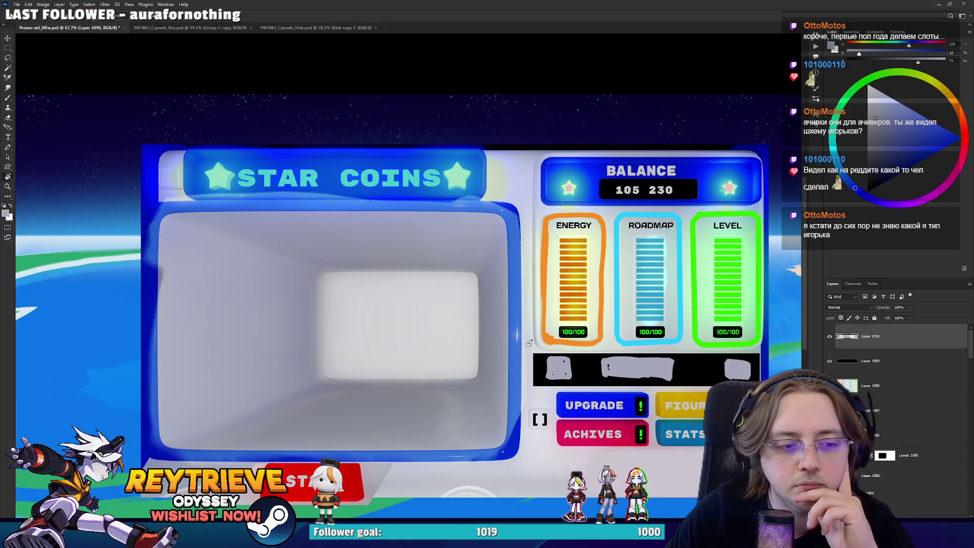
scroll(374, 331, down, 3)
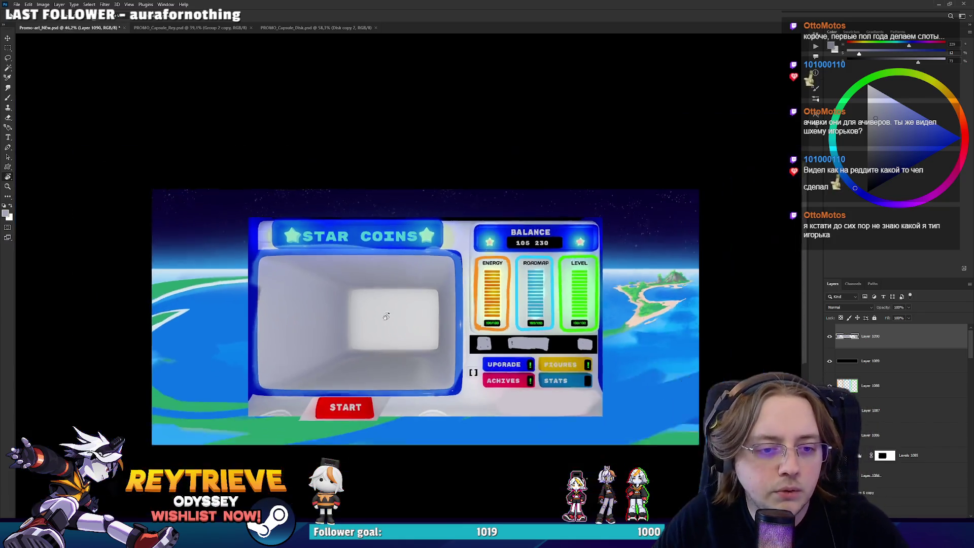
drag(463, 342, 491, 348)
scroll(486, 349, up, 2)
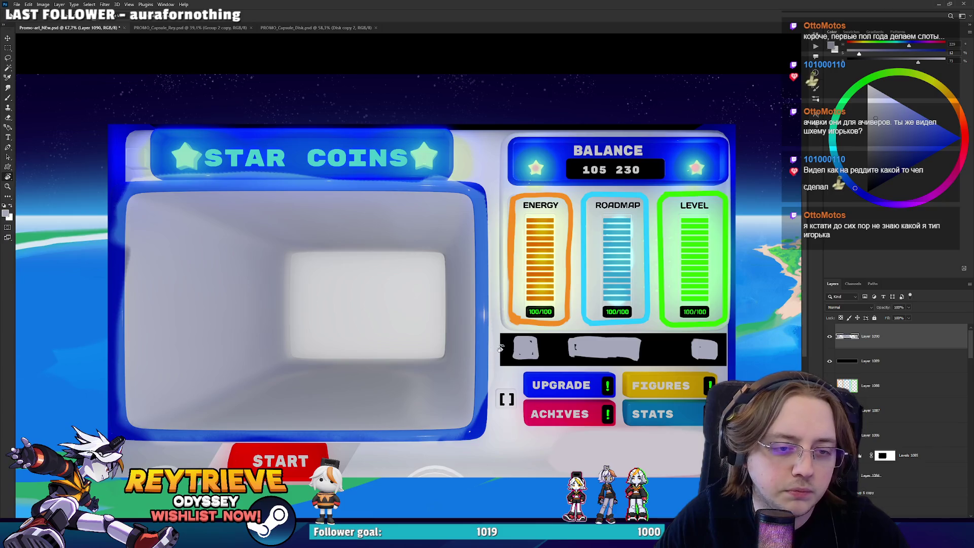
scroll(497, 348, down, 1)
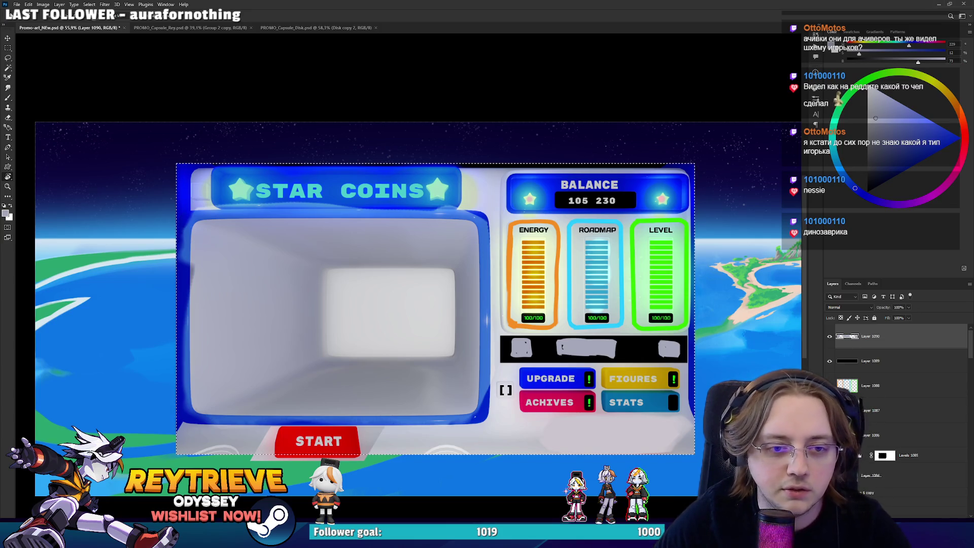
Back in Discord, enlarge the second Star Coins screenshot in stream-chat.
key(alt+Tab)
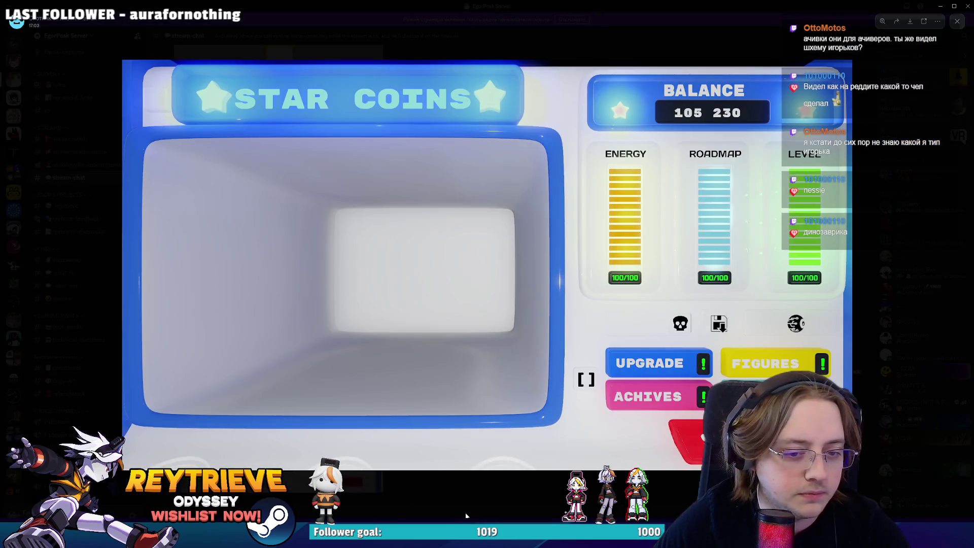
key(Escape)
click(358, 455)
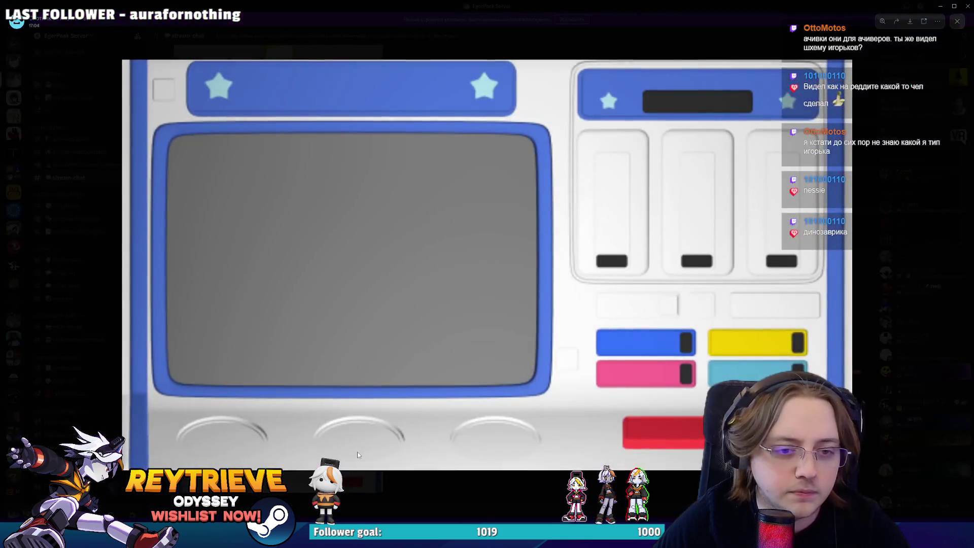
click(404, 494)
scroll(507, 254, down, 1)
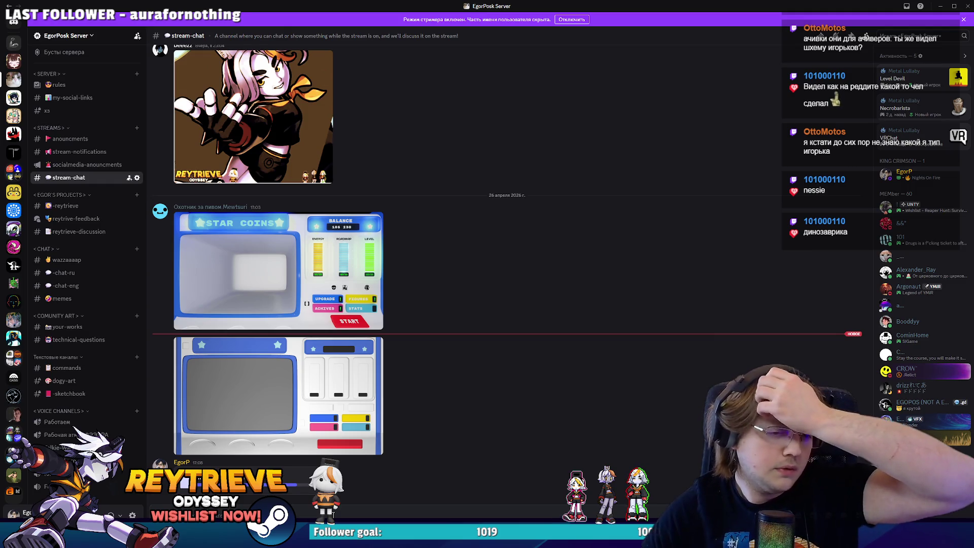
scroll(278, 253, down, 2)
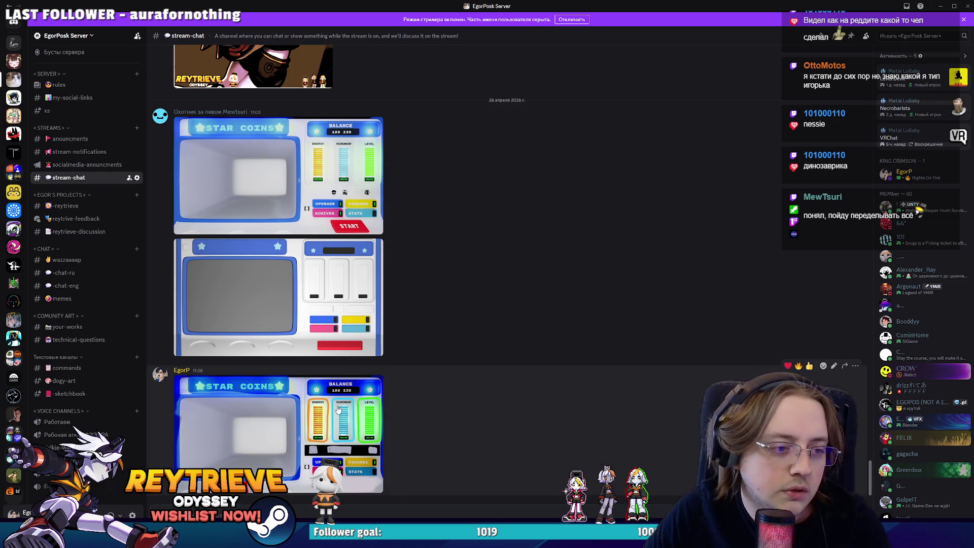
Enlarge the blank-bar template, the full Star Coins screen and the blank template in turn.
click(279, 299)
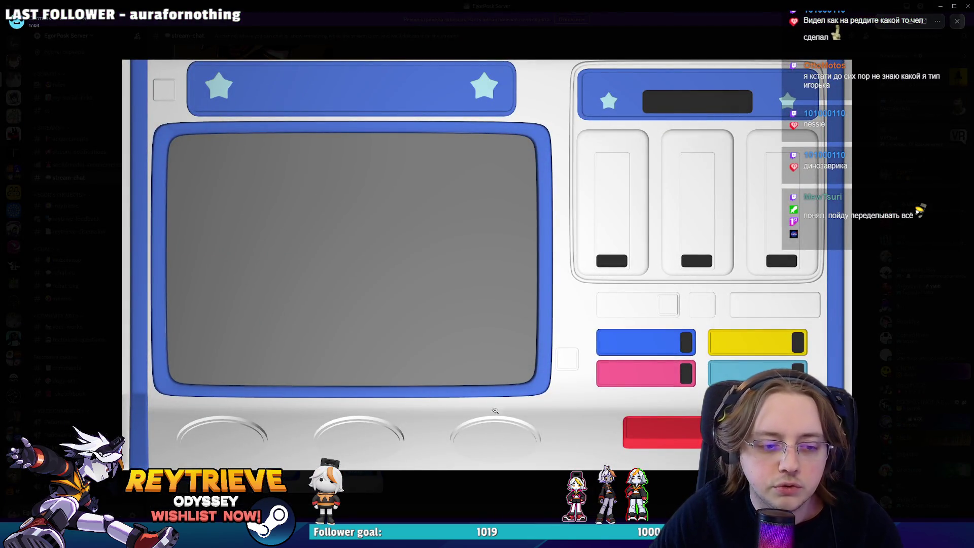
key(Escape)
click(365, 451)
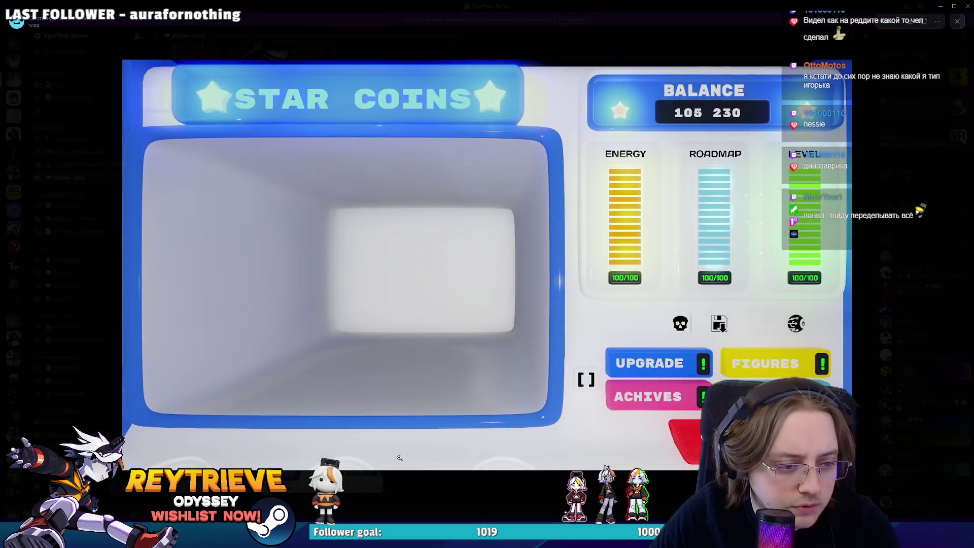
click(446, 500)
click(276, 178)
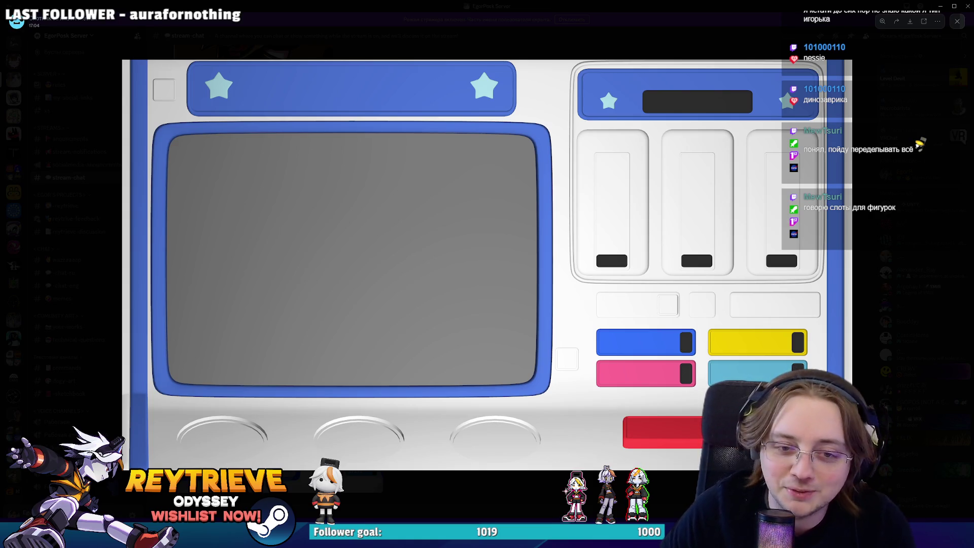
key(Escape)
scroll(378, 376, up, 5)
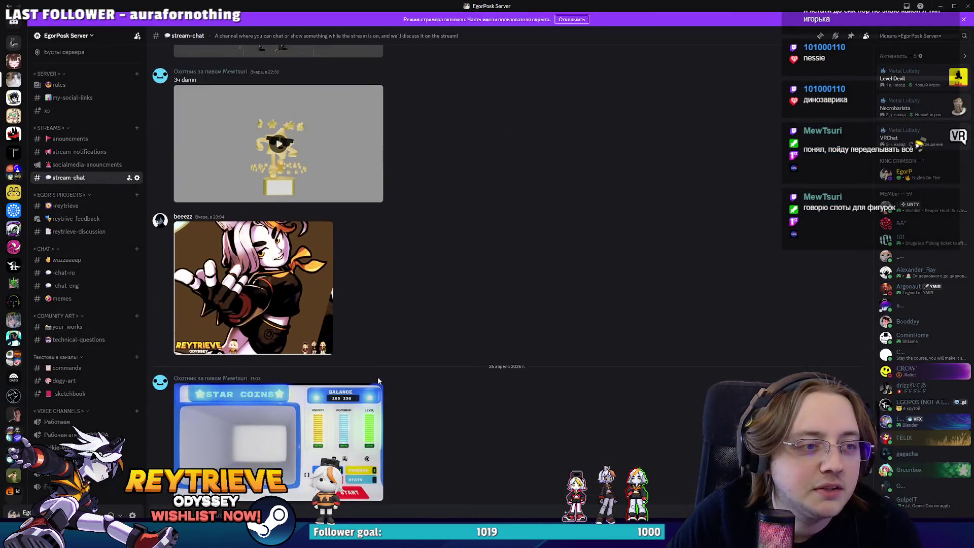
scroll(376, 376, down, 5)
scroll(376, 385, down, 1)
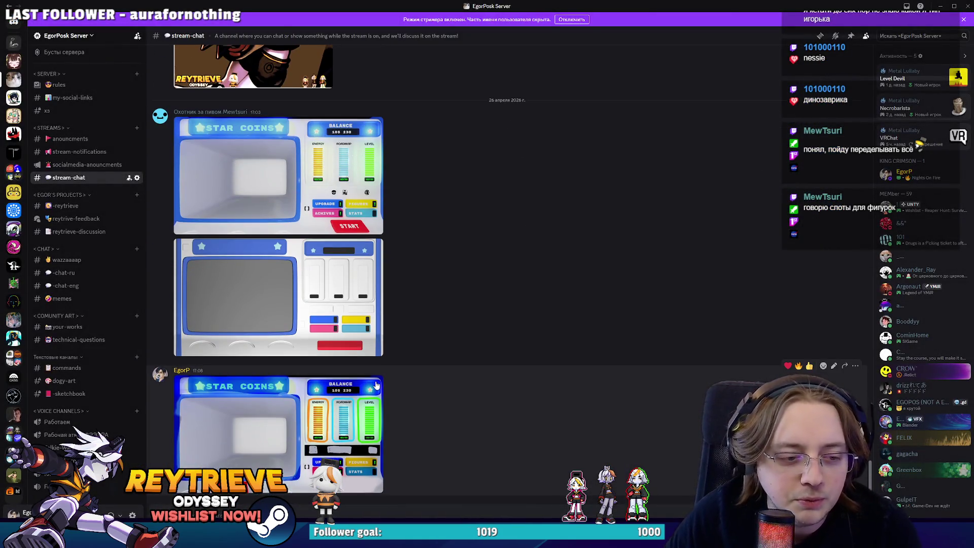
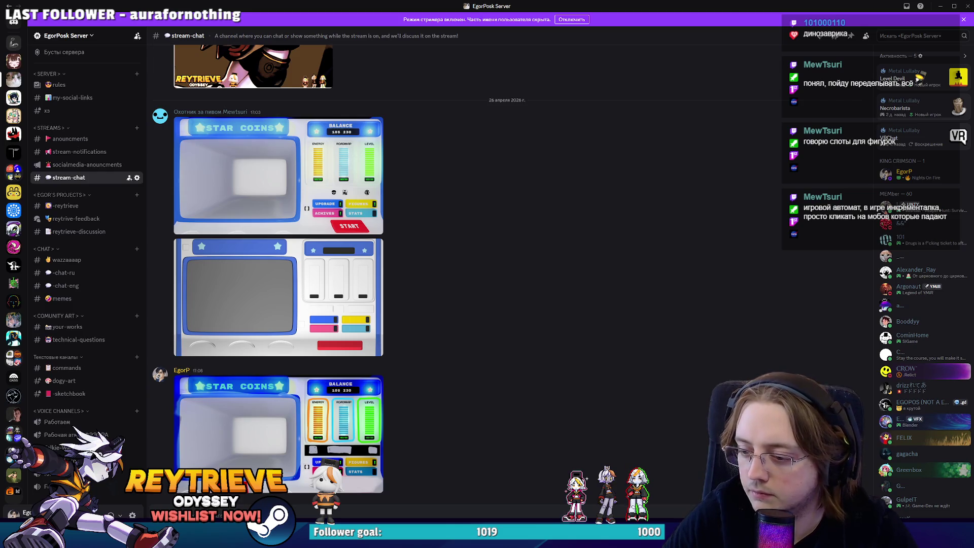
Drag Unreal's level viewport taller over the Content Browser, then minimize Unreal and Discord.
key(alt+Tab)
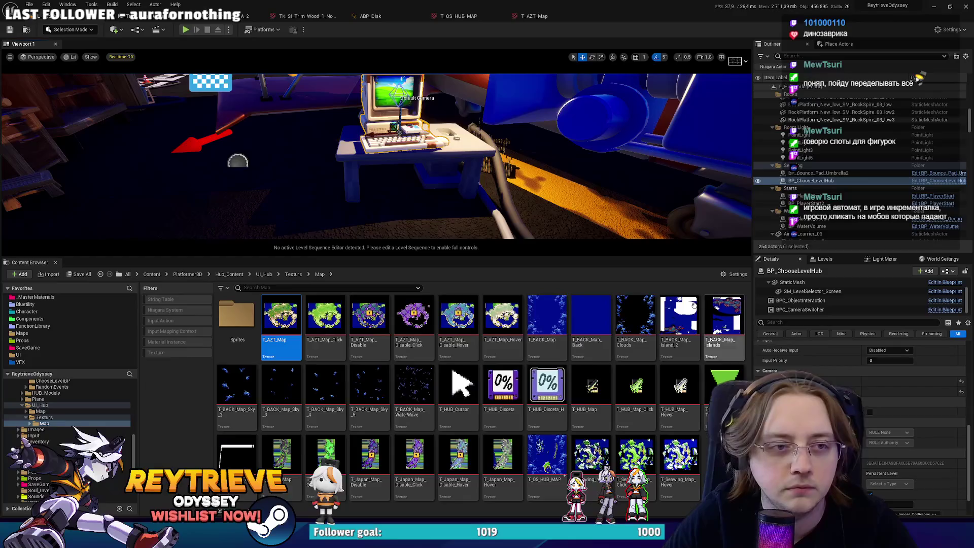
mouse_move(577, 257)
mouse_down()
mouse_move(568, 369)
mouse_move(604, 301)
mouse_up()
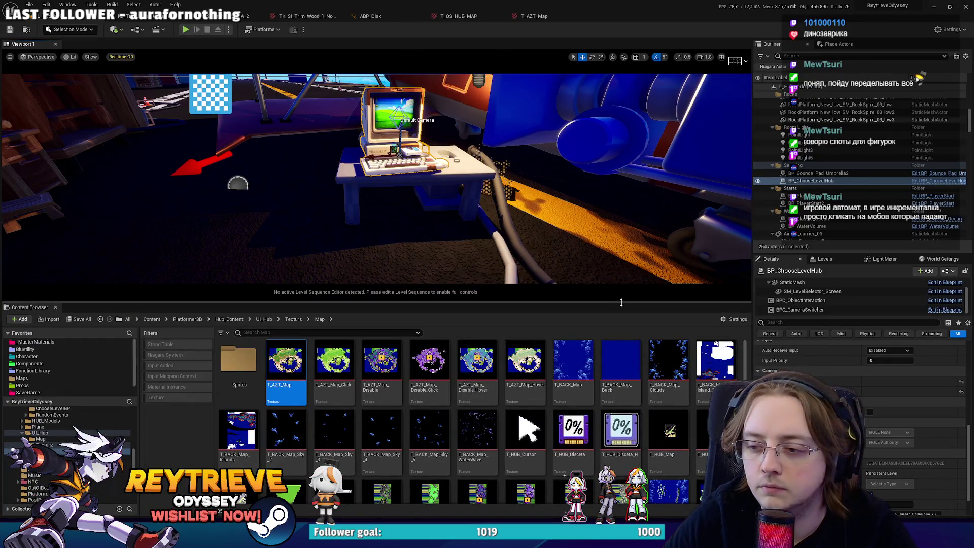
drag(627, 458, 627, 459)
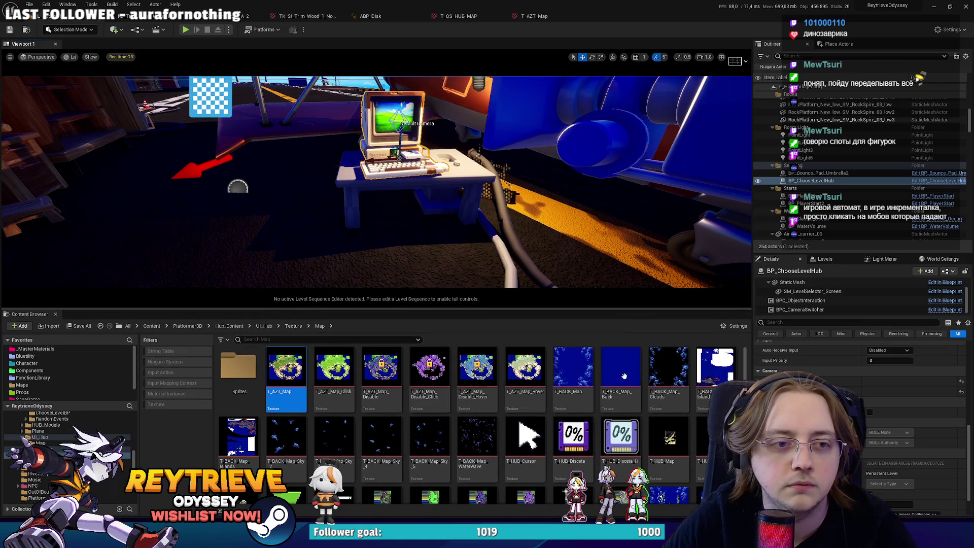
click(932, 7)
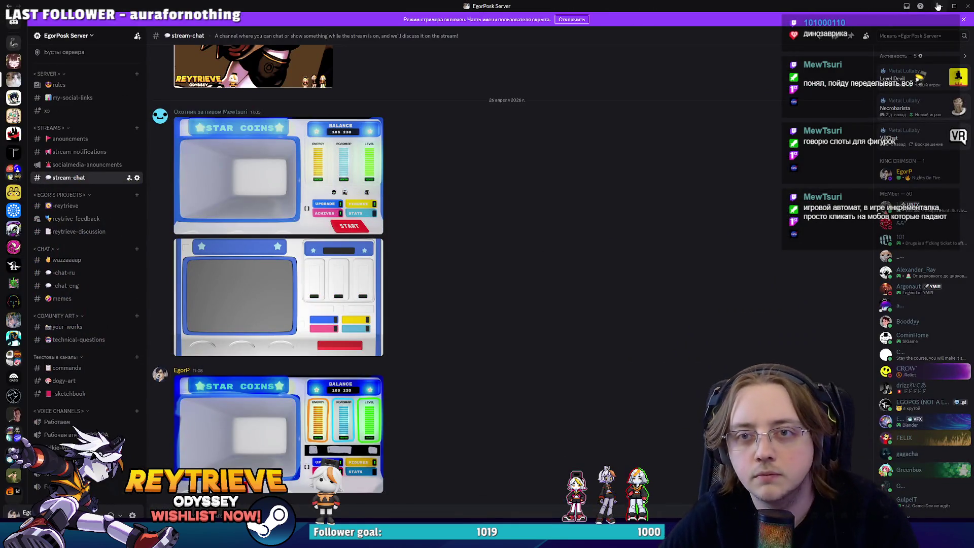
click(940, 6)
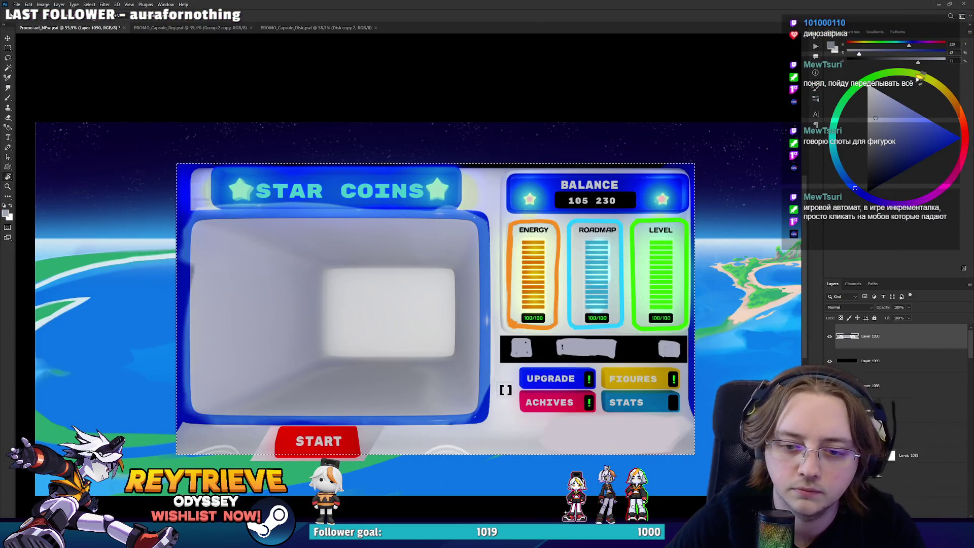
Deselect and hide Group 26 so the slot-machine interface overlay disappears.
click(890, 473)
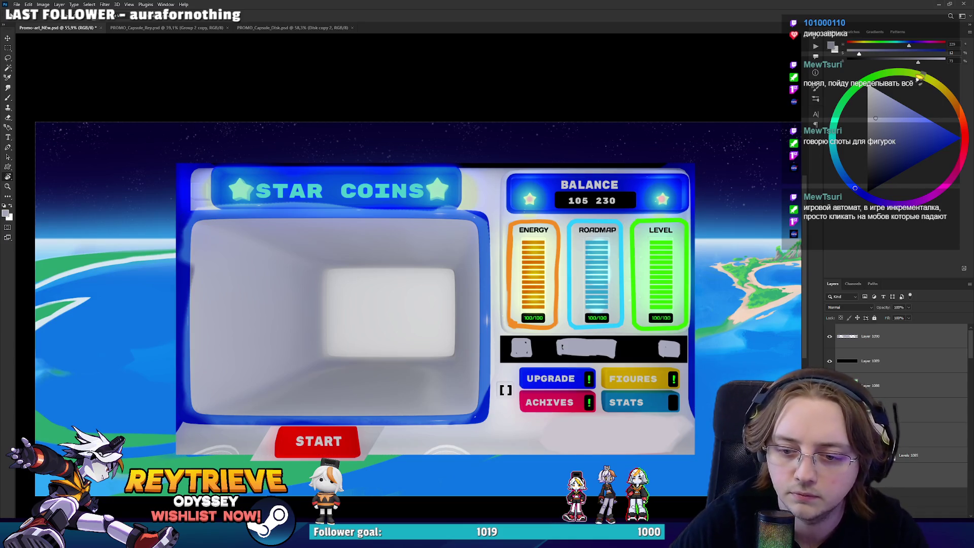
click(933, 483)
click(829, 329)
scroll(461, 299, down, 1)
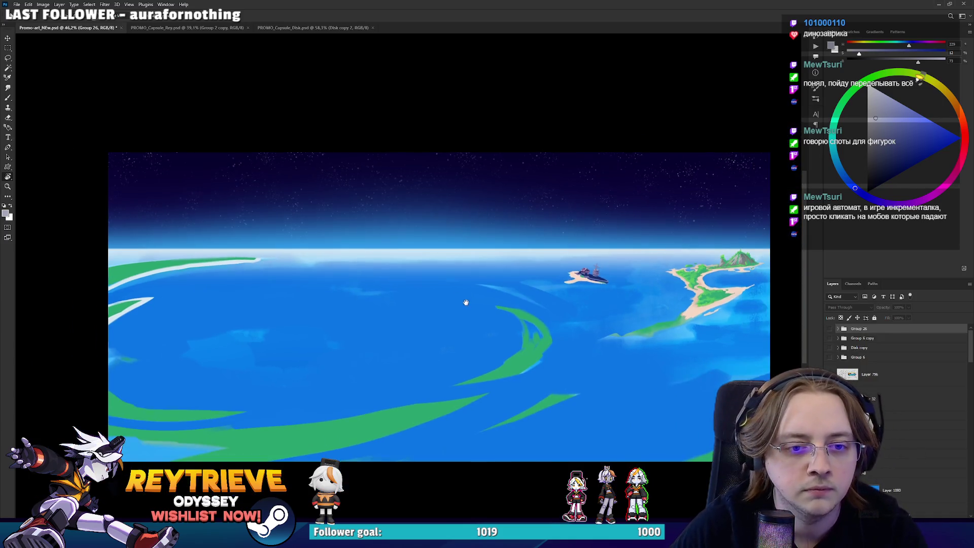
scroll(690, 305, up, 5)
scroll(692, 329, down, 3)
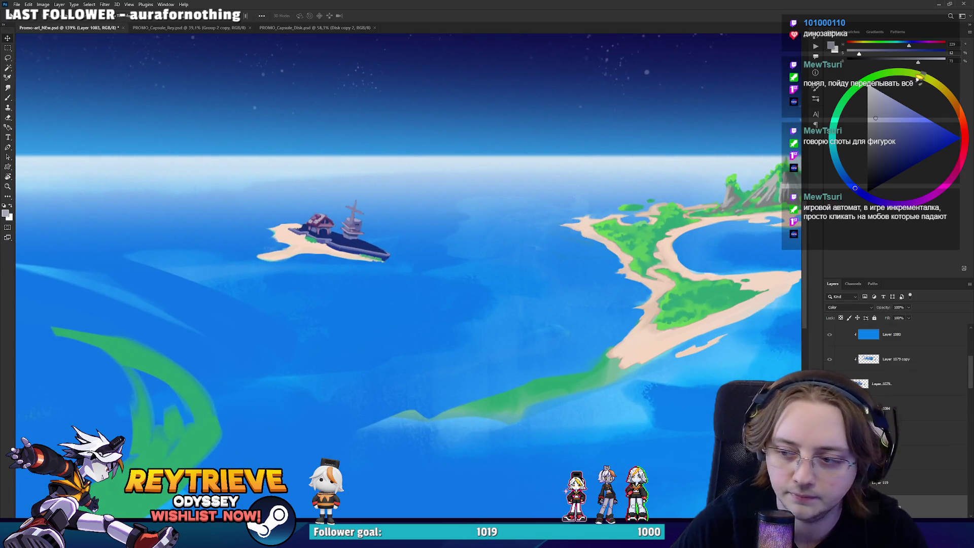
scroll(897, 406, down, 3)
On the island layer, sample sand and green and paint test strokes along the strip, undoing misfires.
click(903, 421)
drag(629, 304, 643, 278)
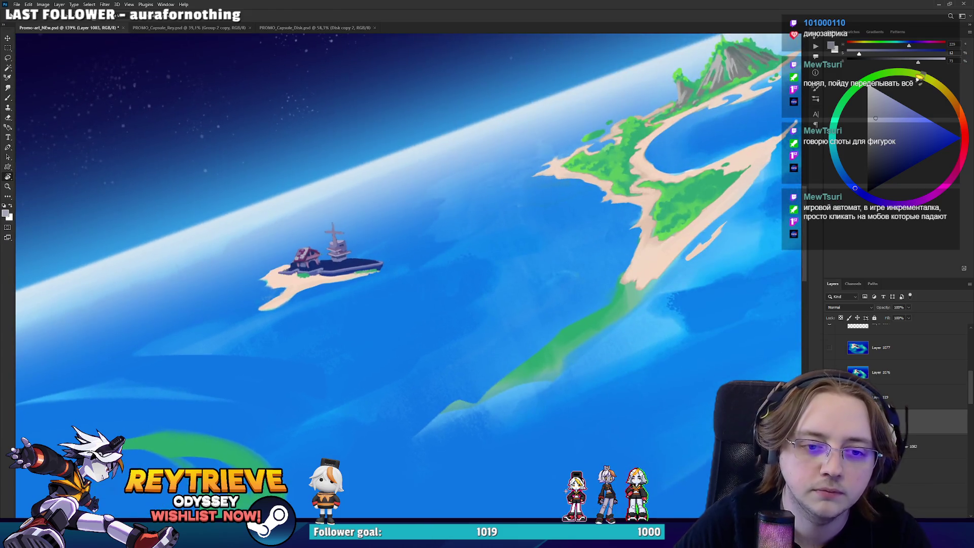
alt+click(641, 274)
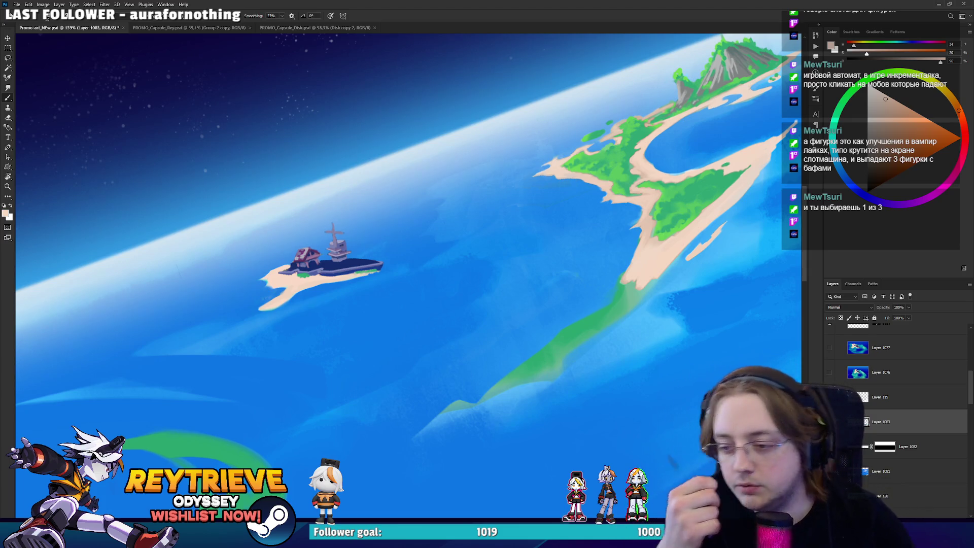
key(e)
key(ctrl+z)
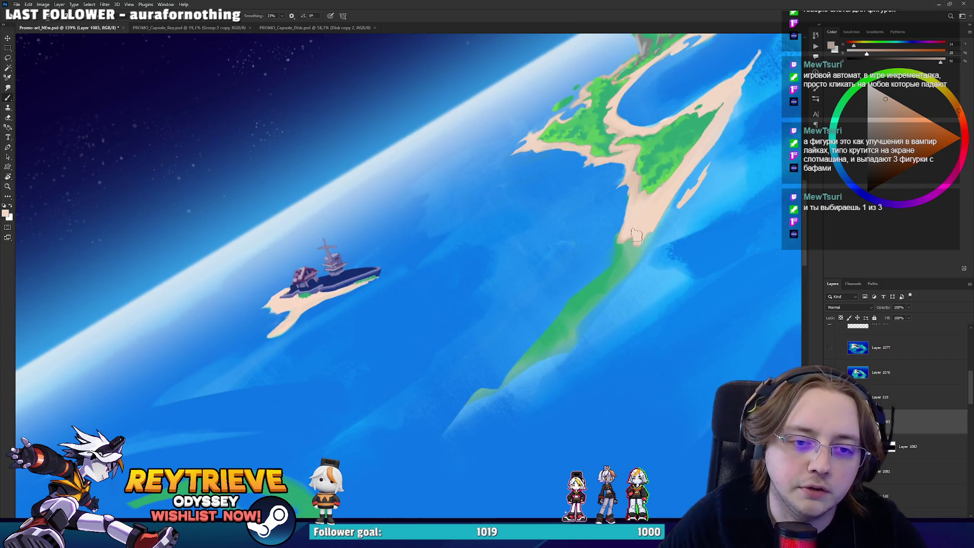
key(b)
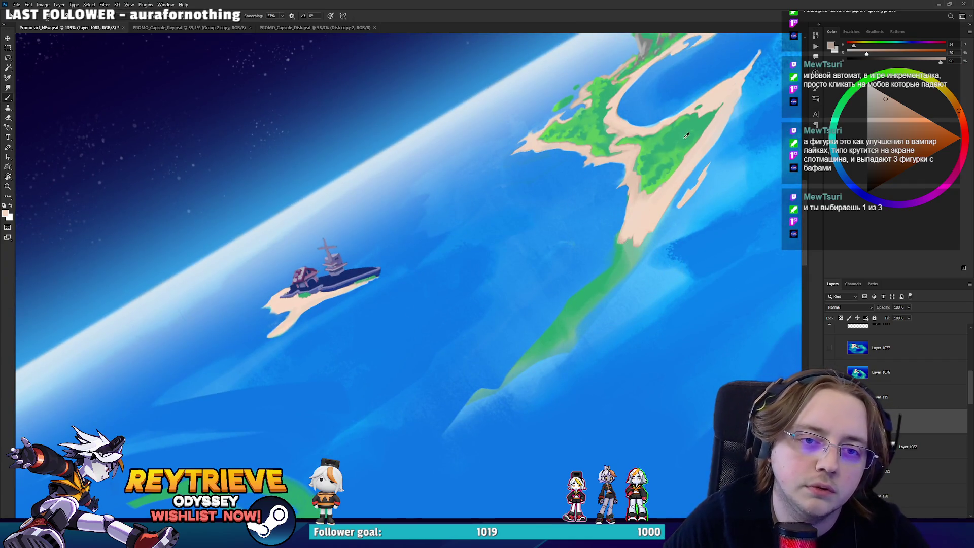
alt+click(601, 284)
mouse_move(622, 261)
mouse_down()
mouse_move(634, 236)
mouse_move(628, 249)
mouse_up()
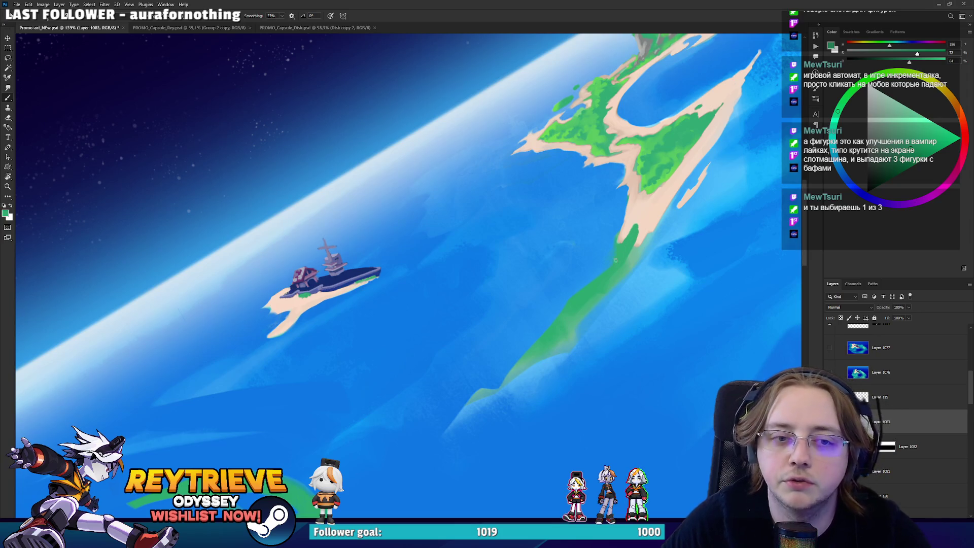
alt+click(631, 226)
mouse_move(621, 234)
mouse_down()
mouse_move(562, 328)
mouse_move(629, 266)
mouse_up()
key(ctrl+z)
key(ctrl+z)
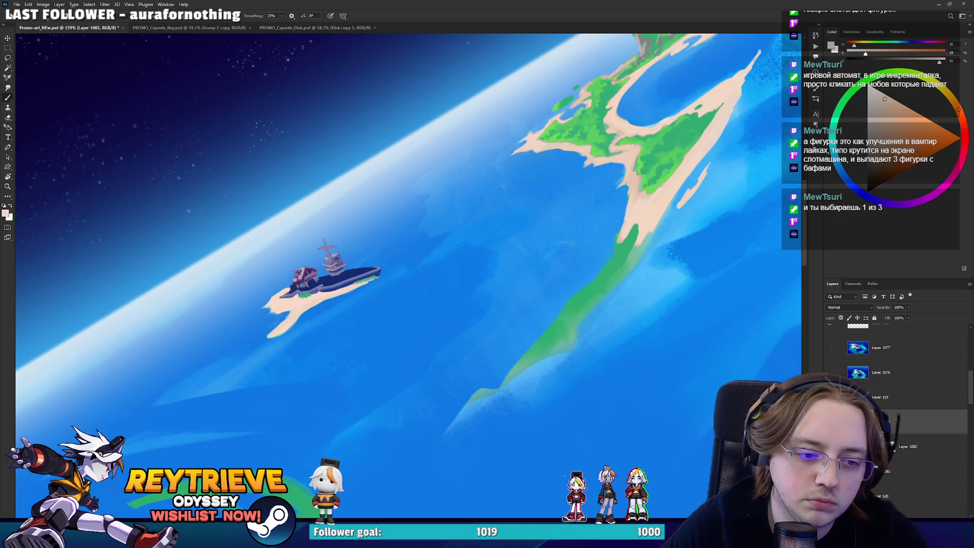
Brush beige sand along the green strip's lower edge from left side to island tip.
mouse_move(463, 406)
mouse_down()
mouse_move(576, 342)
mouse_move(652, 231)
mouse_up()
drag(501, 378, 475, 388)
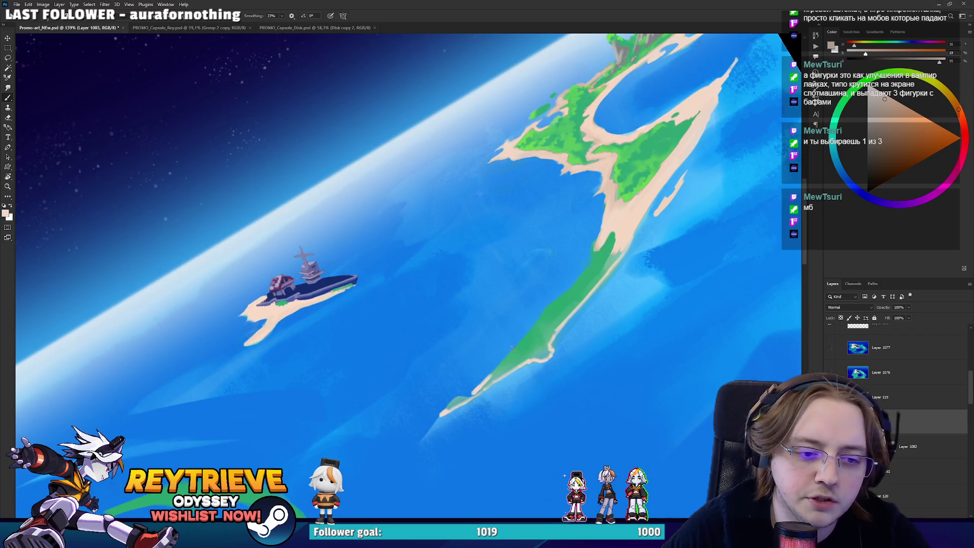
mouse_move(479, 392)
mouse_down()
mouse_move(570, 287)
mouse_move(568, 296)
mouse_move(598, 242)
mouse_move(573, 329)
mouse_move(421, 446)
mouse_move(355, 436)
mouse_up()
drag(326, 311, 375, 356)
drag(323, 311, 413, 392)
key(ctrl+z)
mouse_move(359, 343)
mouse_down()
mouse_move(418, 398)
mouse_move(545, 341)
mouse_move(564, 154)
mouse_up()
key(r)
alt+click(563, 153)
drag(510, 262, 502, 274)
drag(399, 377, 418, 362)
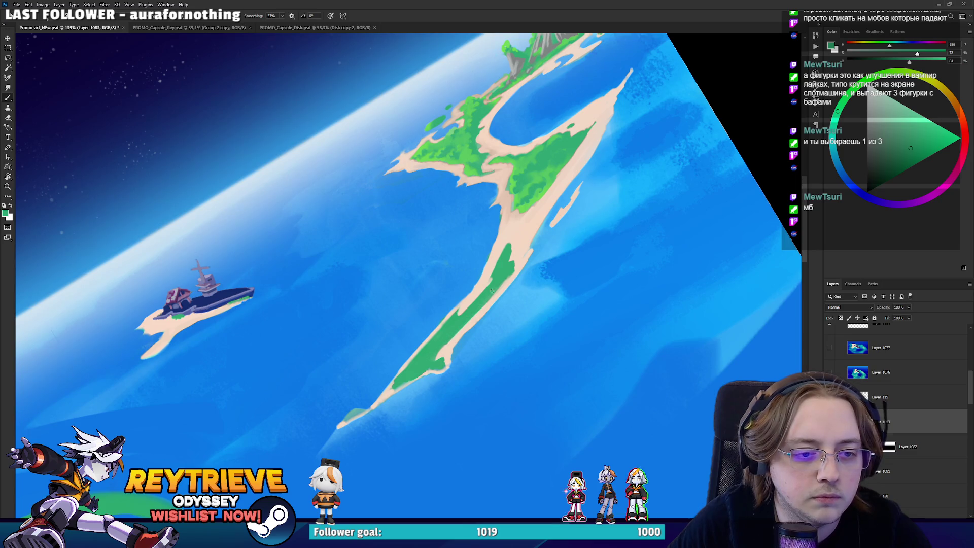
alt+click(442, 345)
mouse_move(395, 387)
mouse_down()
mouse_move(444, 346)
mouse_move(446, 330)
mouse_move(435, 337)
mouse_move(462, 327)
mouse_move(458, 315)
mouse_up()
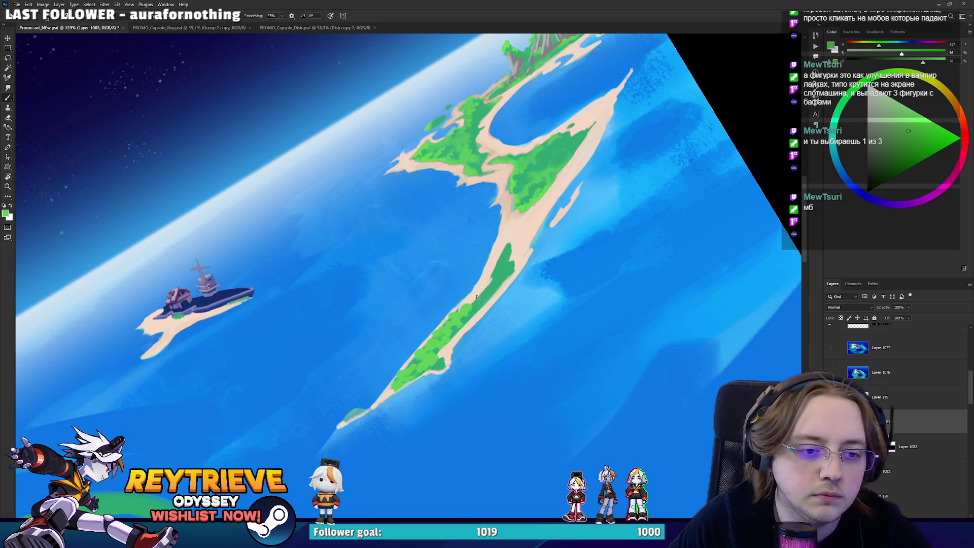
drag(499, 272, 507, 272)
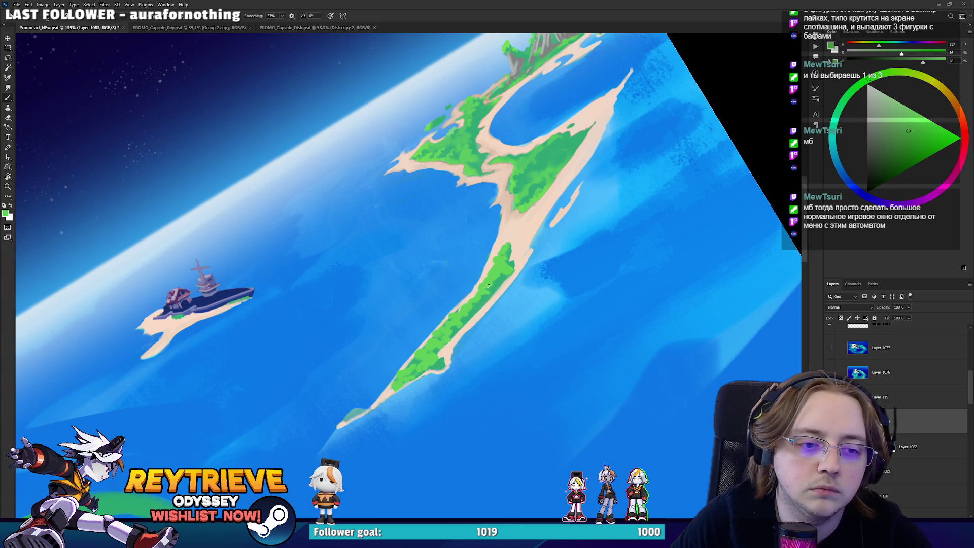
drag(477, 289, 463, 305)
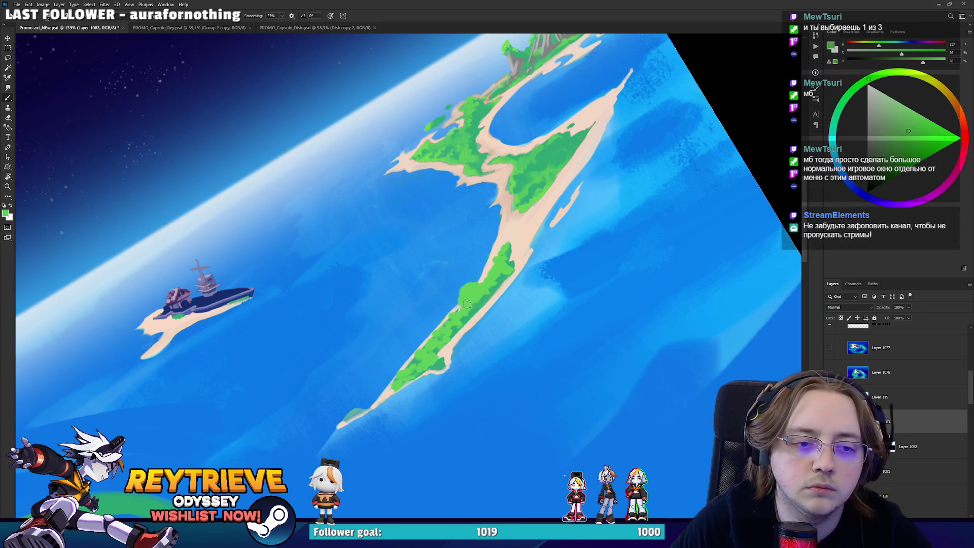
alt+click(474, 300)
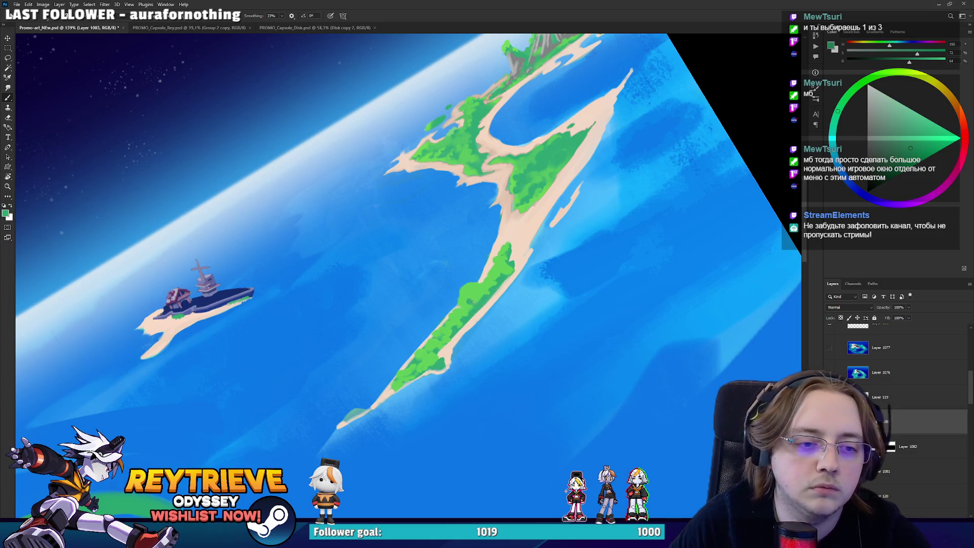
alt+click(477, 291)
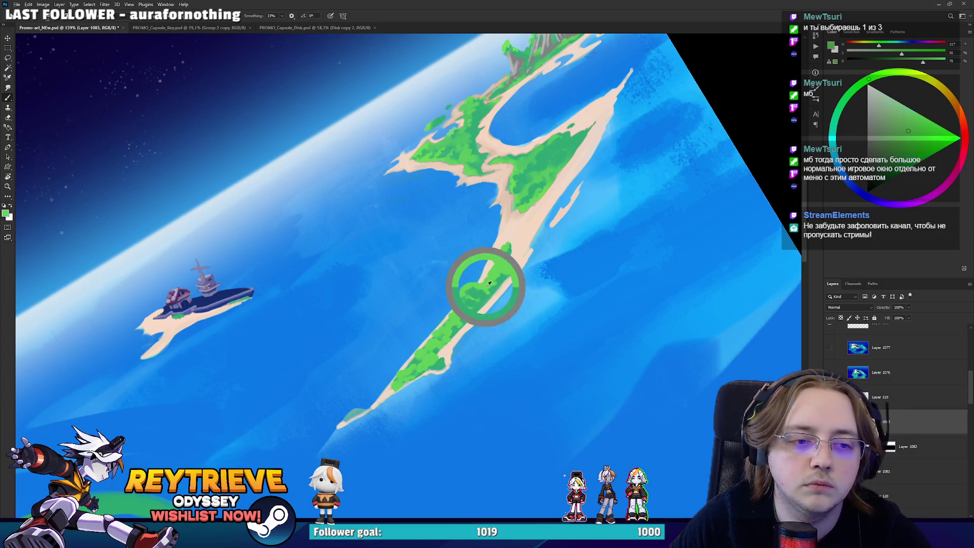
key(ctrl+s)
key(r)
key(Escape)
key(ctrl+0)
drag(457, 271, 577, 252)
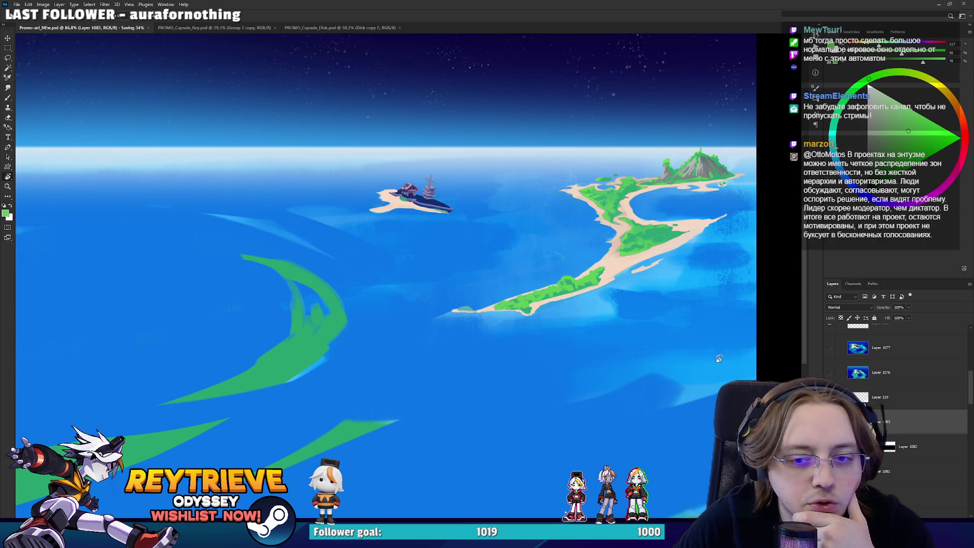
key(alt+Tab)
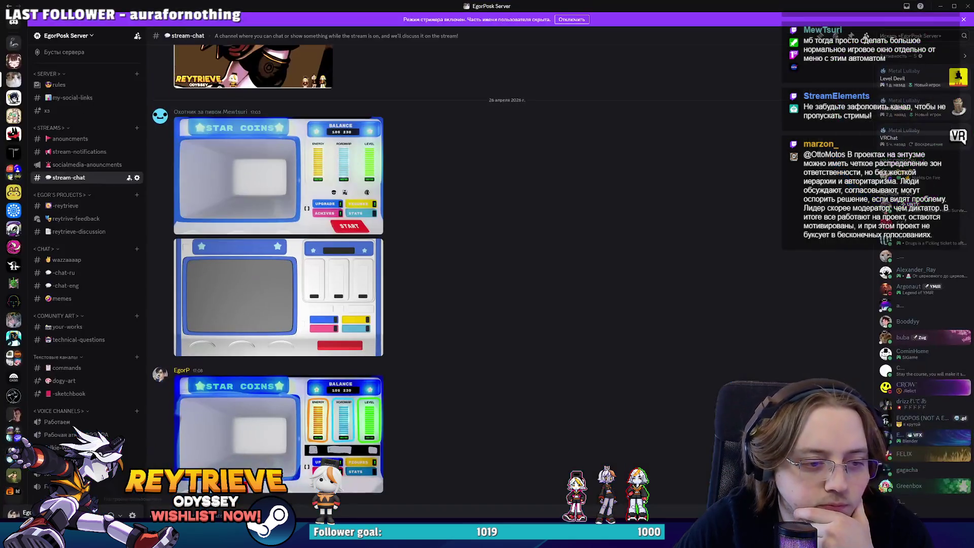
Open the Star Coins slot-machine screenshot from #stream-chat at full size.
click(282, 438)
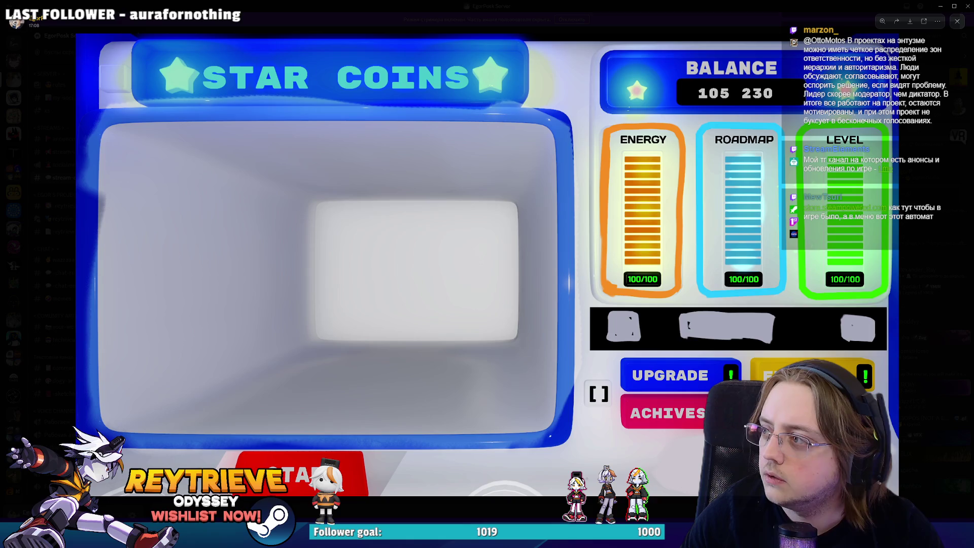
double_click(616, 53)
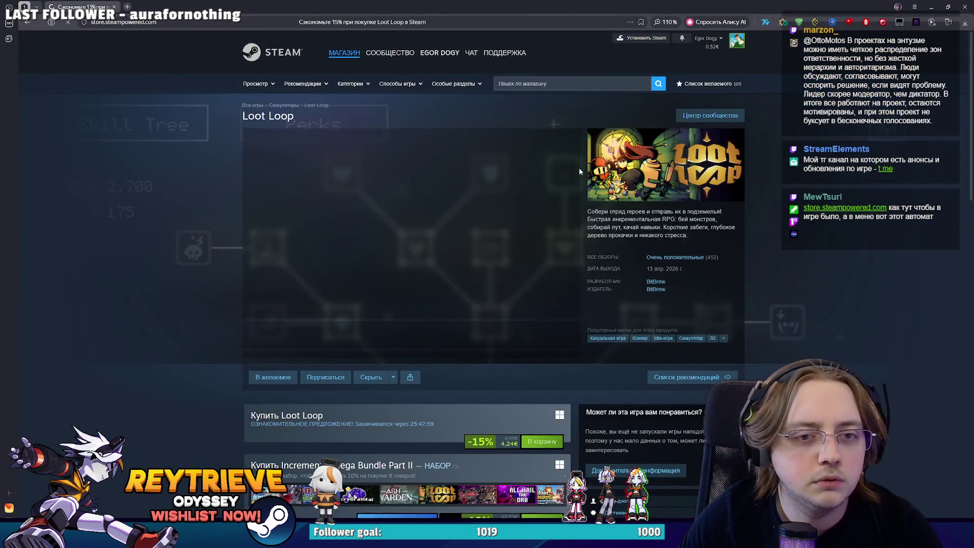
click(497, 209)
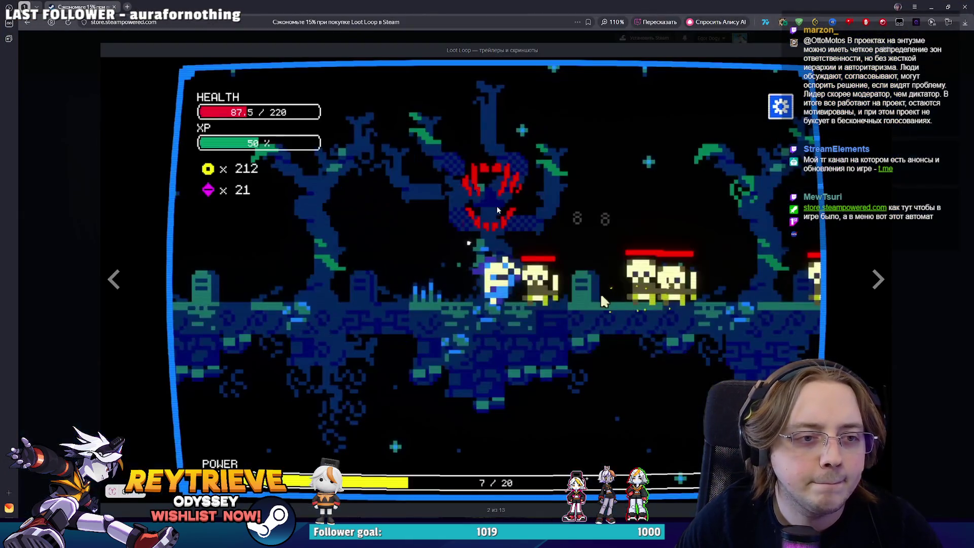
key(Right)
key(Right)
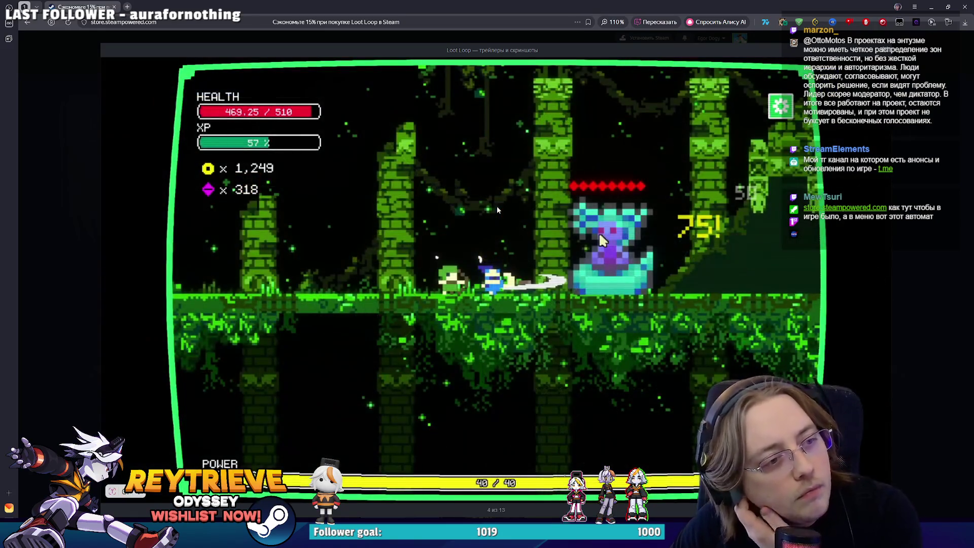
key(Right)
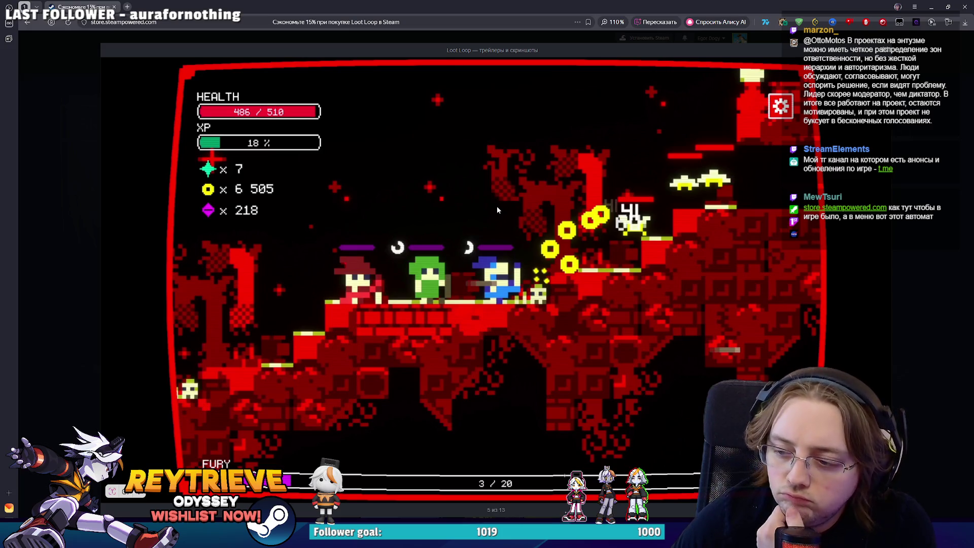
key(Right)
key(Right)
key(Right)
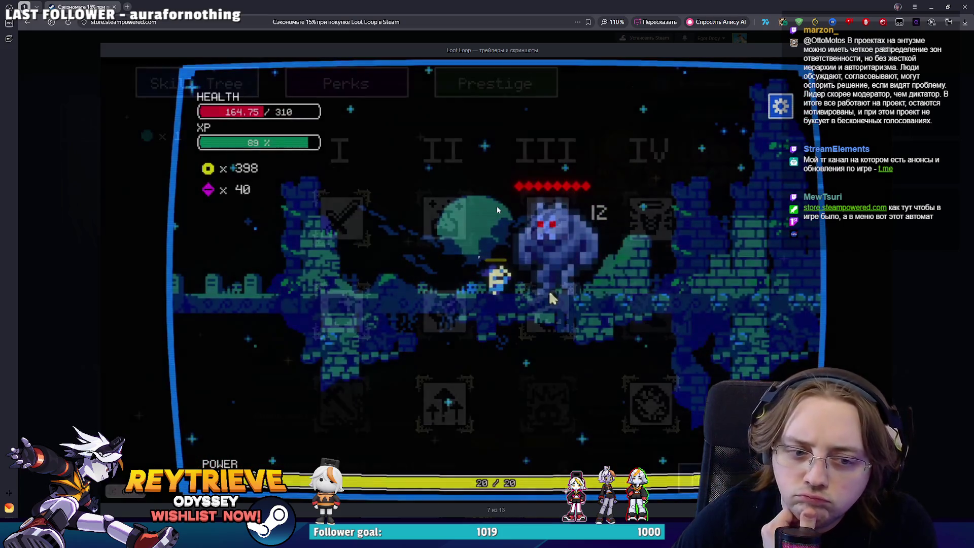
key(Right)
key(Right)
key(Right)
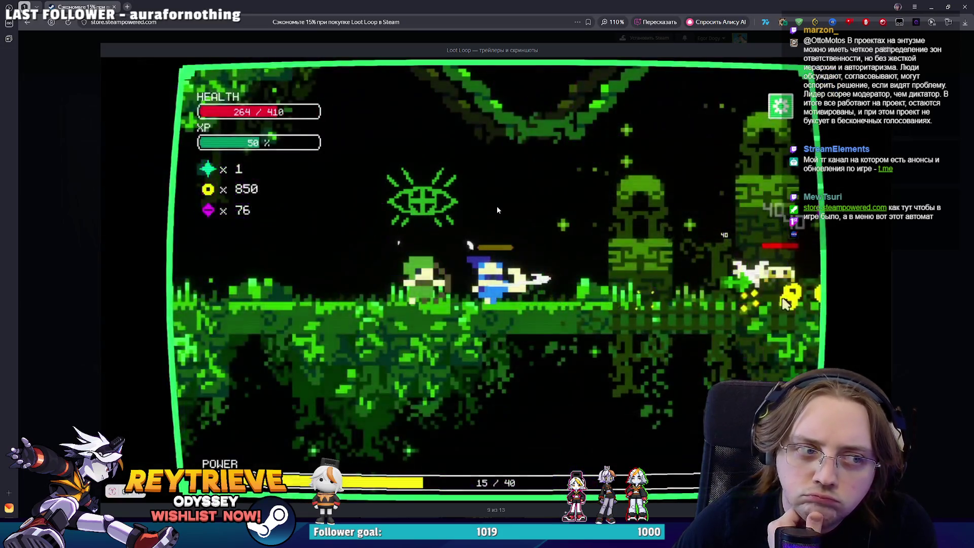
key(Right)
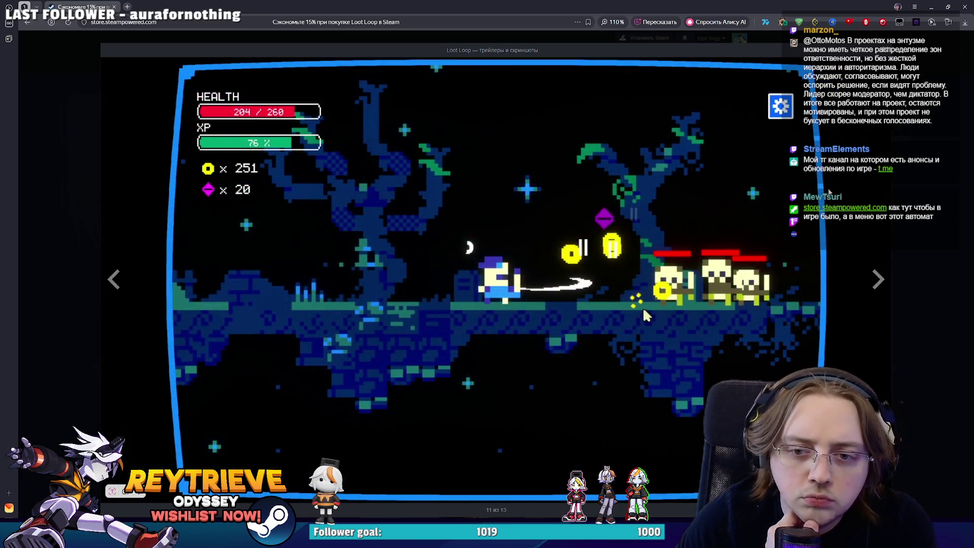
key(Escape)
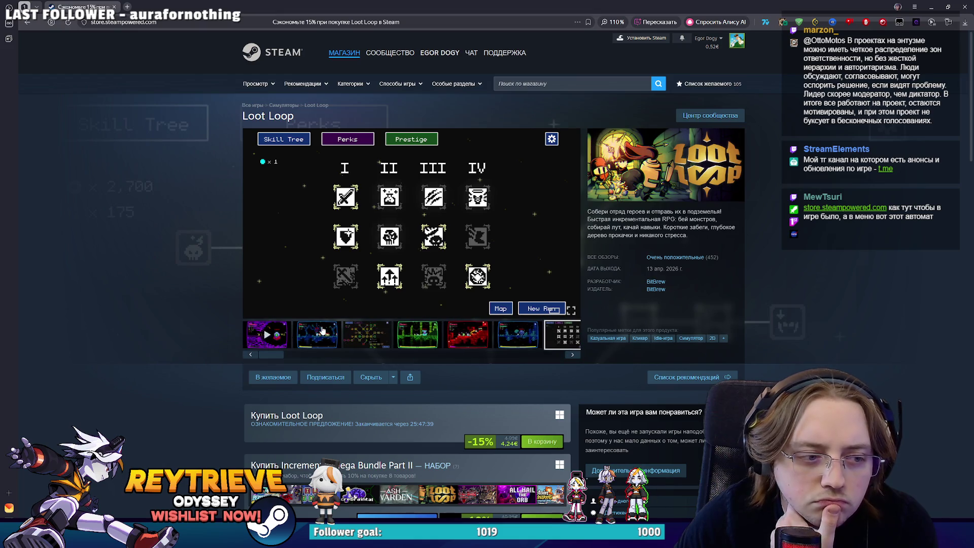
click(322, 331)
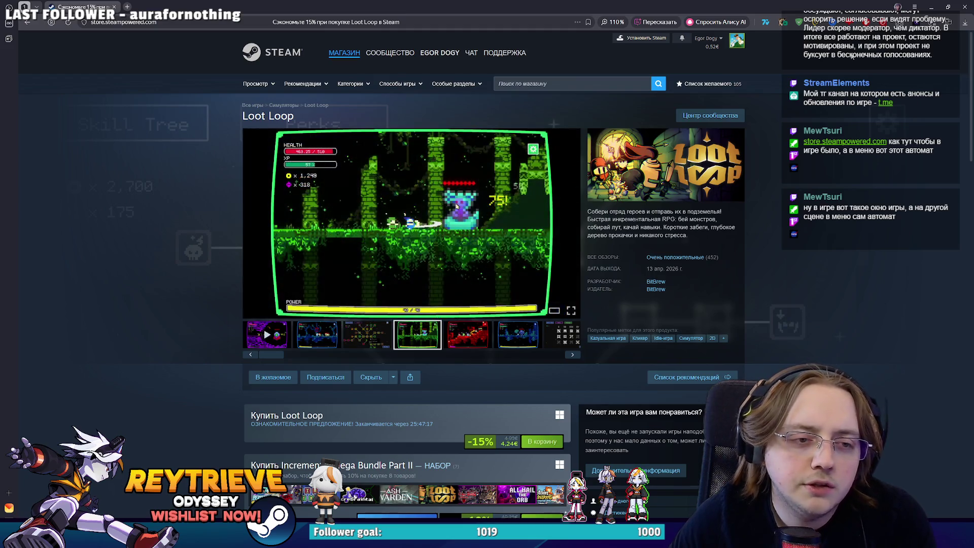
click(936, 4)
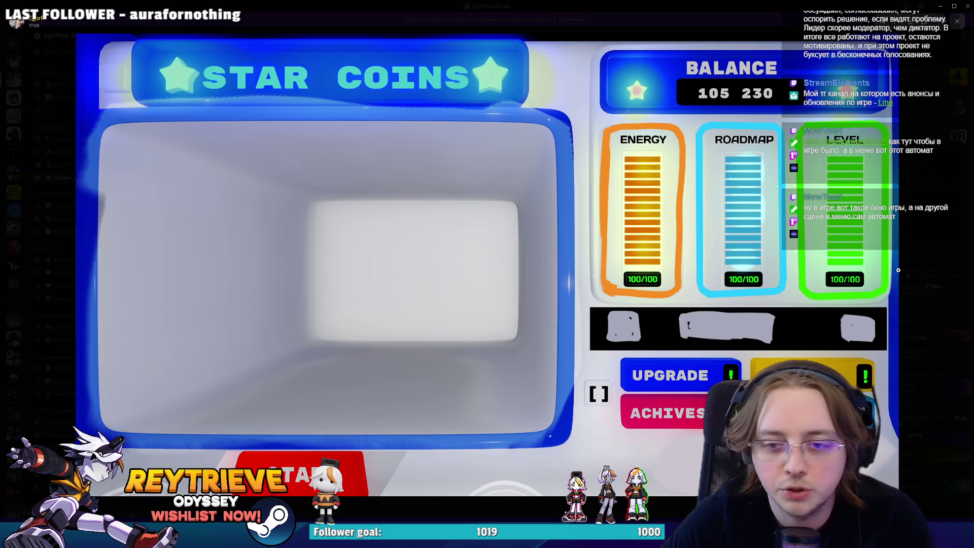
Close the enlarged Star Coins screenshot and return to the promo art in Photoshop.
click(921, 265)
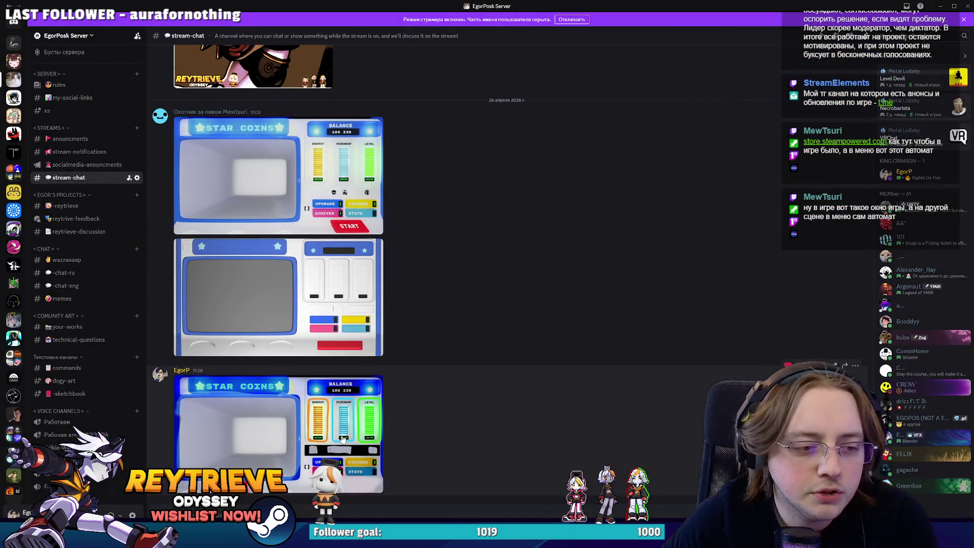
click(342, 439)
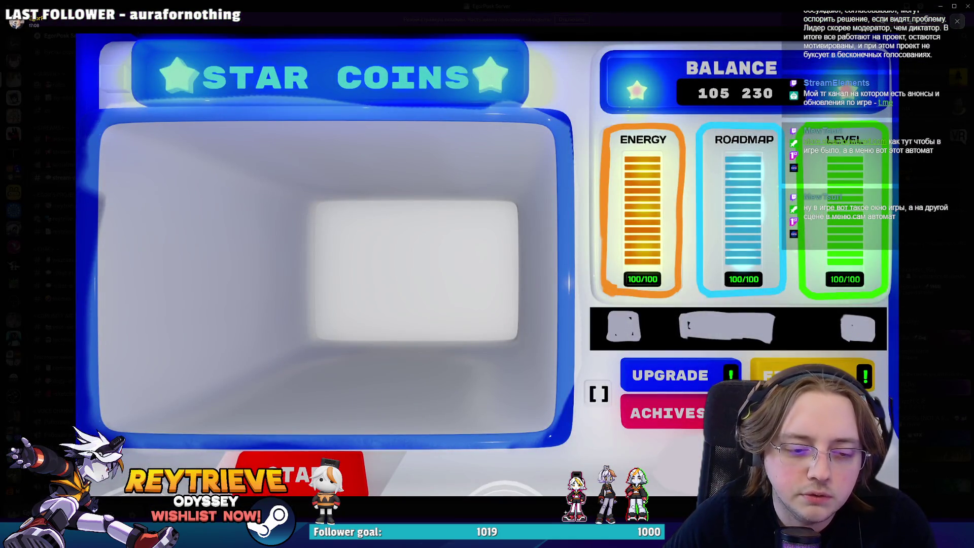
key(Escape)
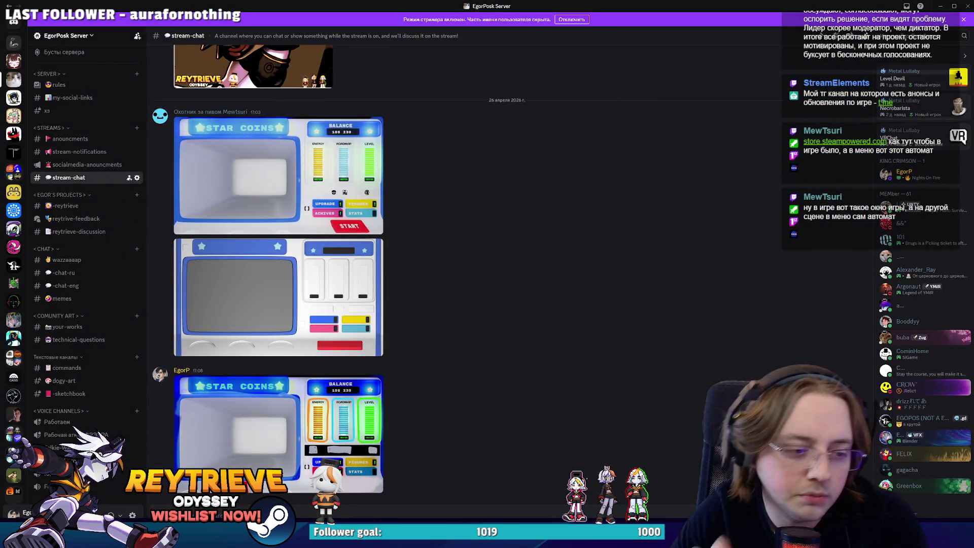
key(alt+Tab)
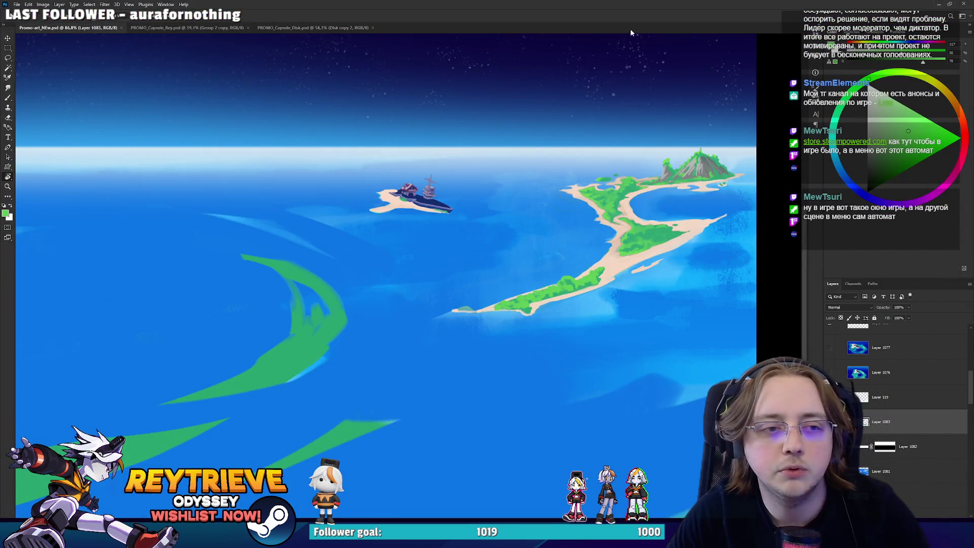
Select Layer 1084 and slant the boat island with two committed free transforms.
scroll(474, 240, up, 3)
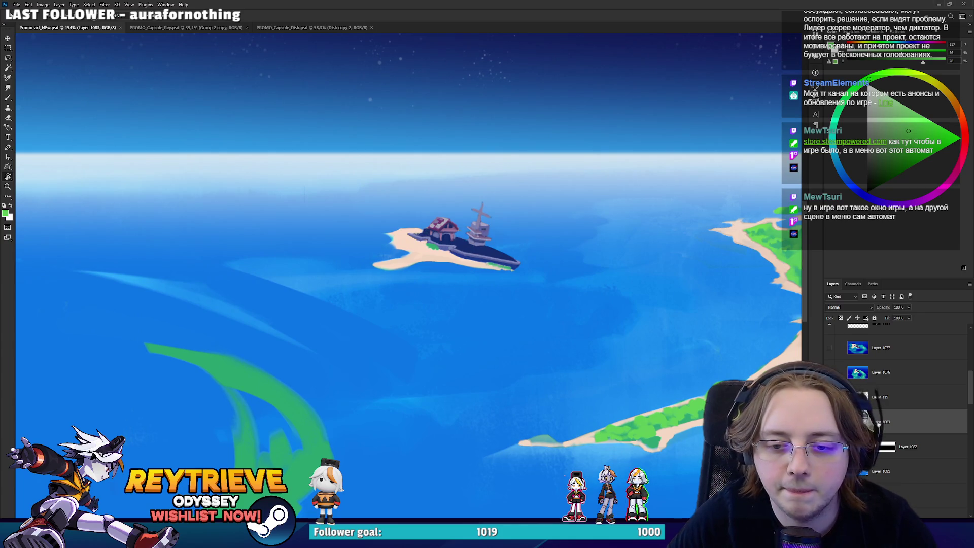
scroll(879, 421, up, 2)
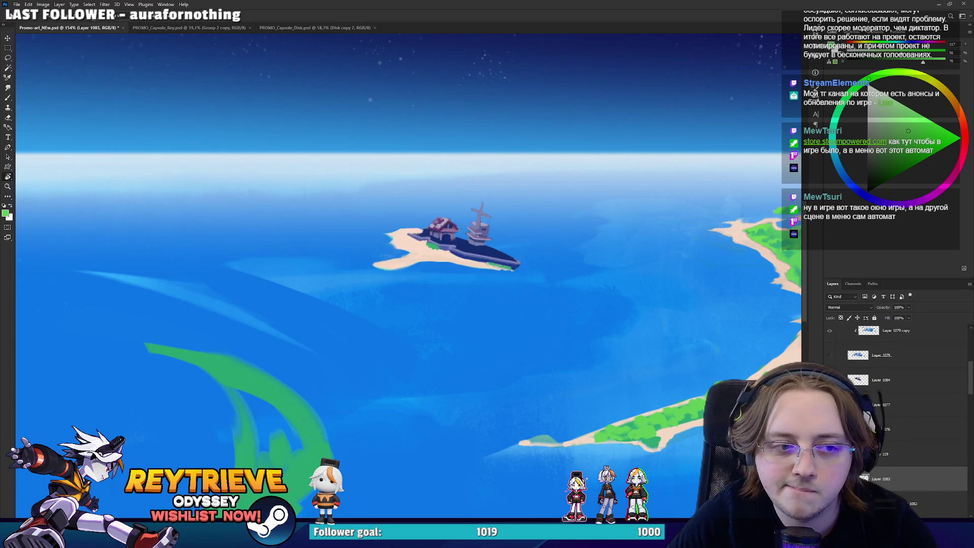
click(881, 379)
key(ctrl+t)
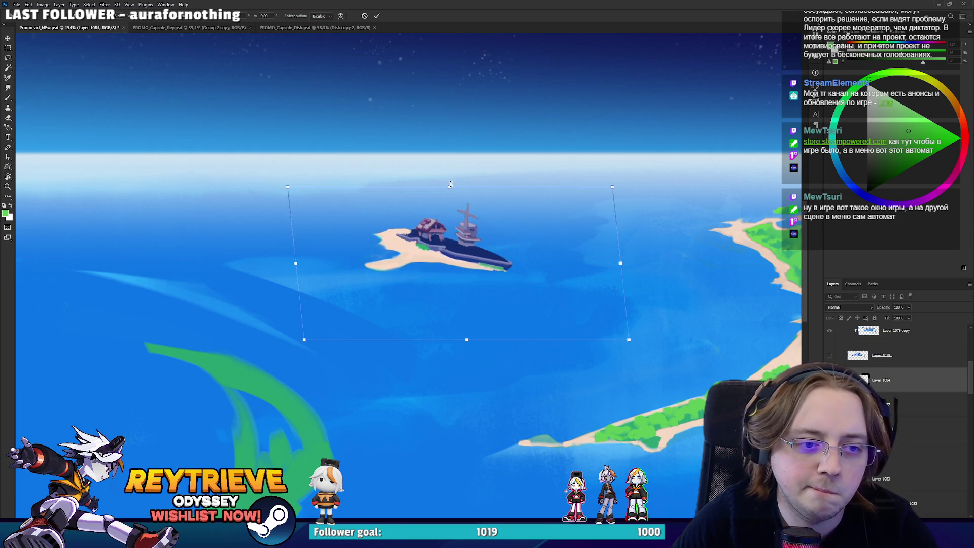
key(Return)
key(ctrl+t)
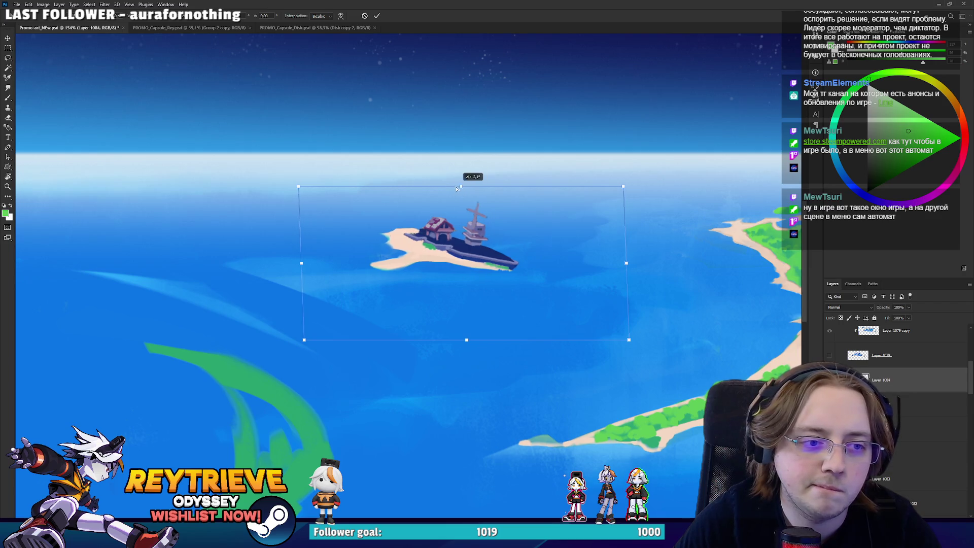
key(Return)
scroll(444, 211, down, 2)
scroll(444, 209, down, 2)
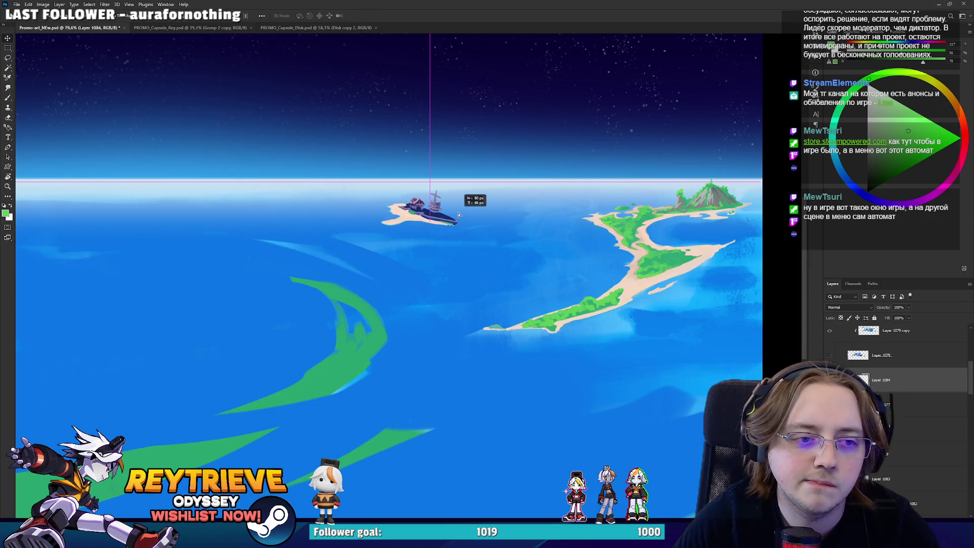